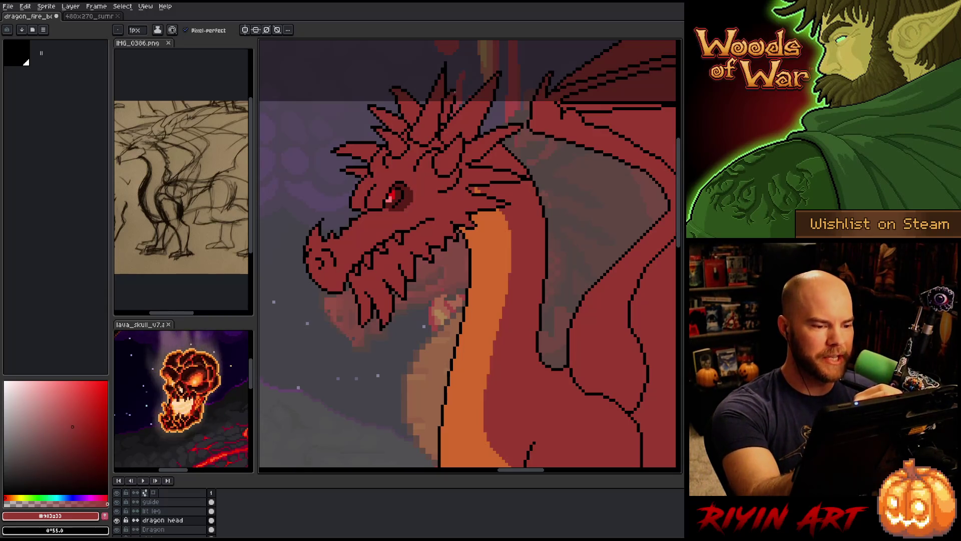
Step: Touch up the dragon's head pixels, alternating the black outline and red fill colours
left_click(467, 102, "alt")
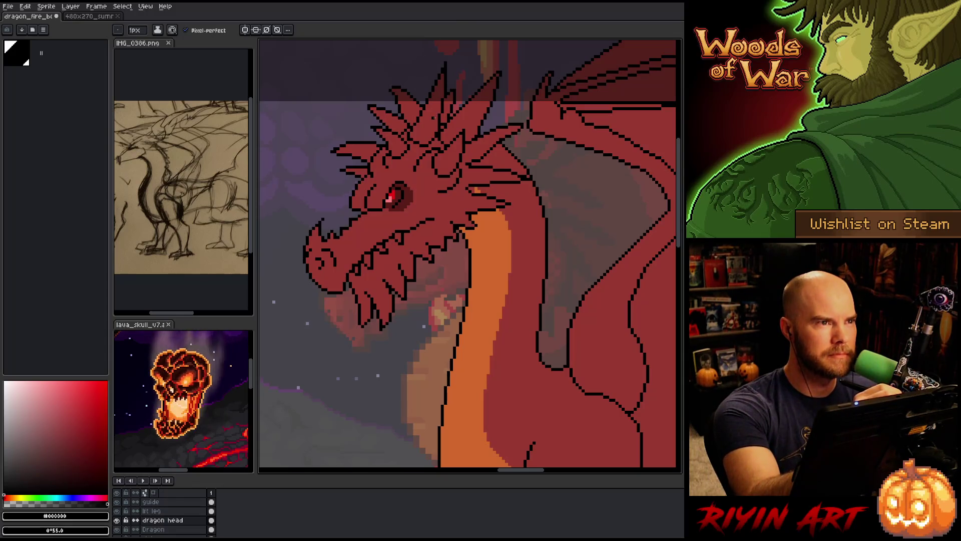
left_click(417, 172, "alt")
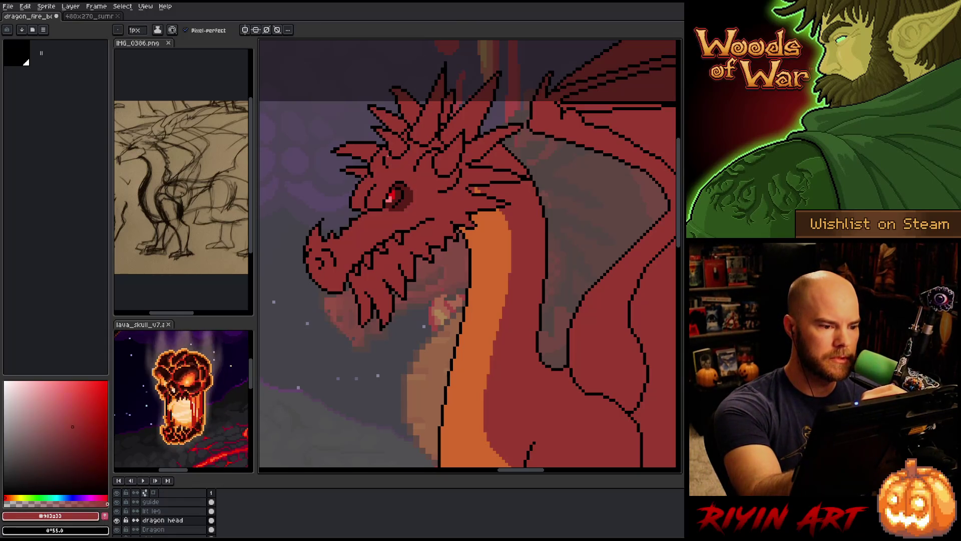
left_click(388, 149, "alt")
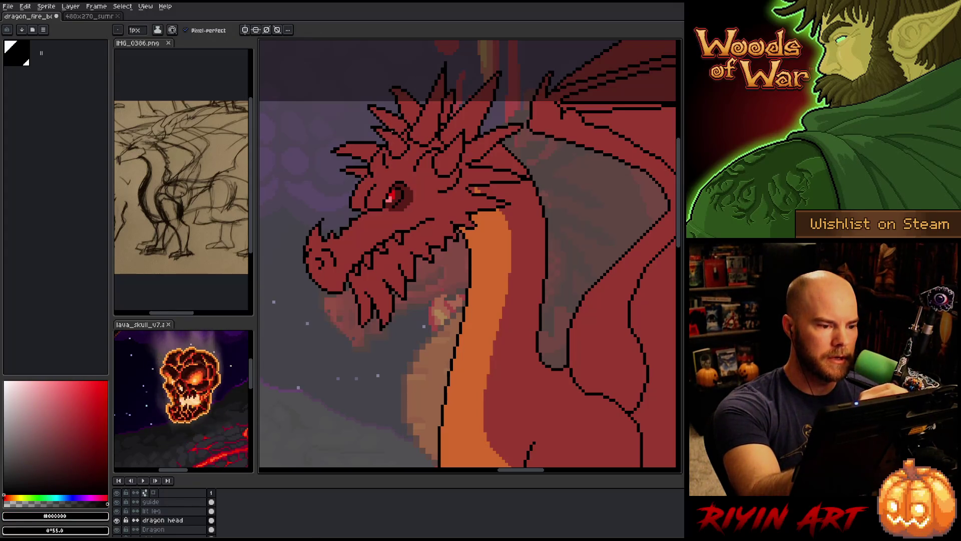
left_click(387, 149, "alt")
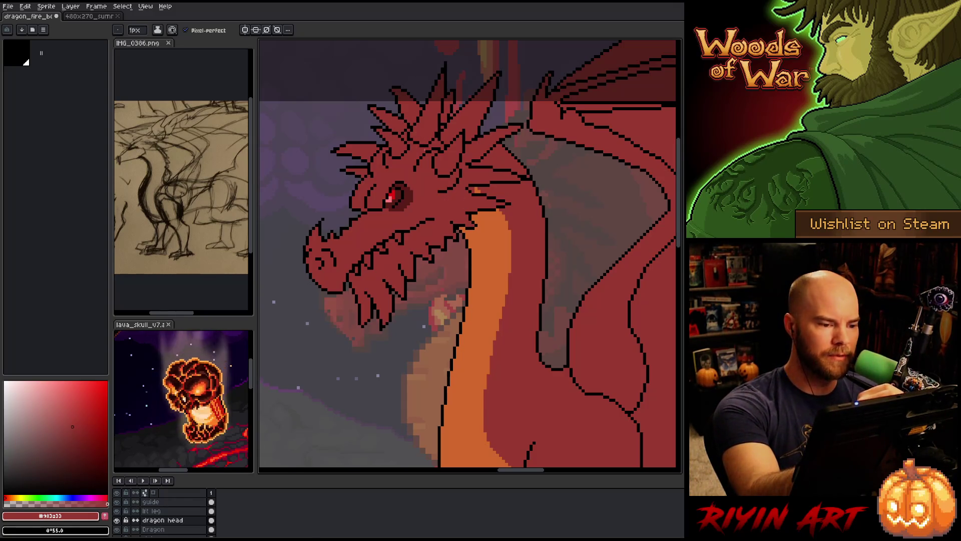
left_click(422, 148, "alt")
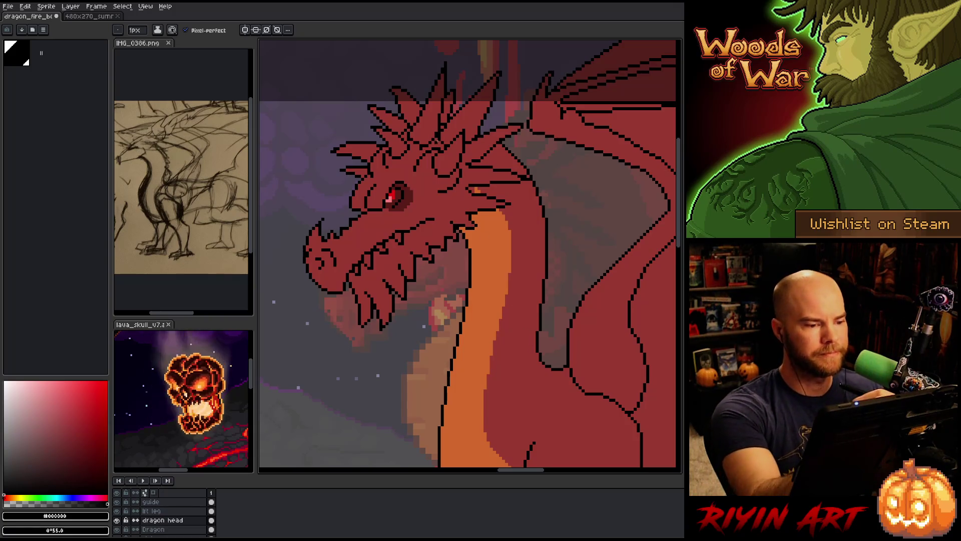
Step: Eyedrop red and black from the head and fix pixels up toward the horn
key("i")
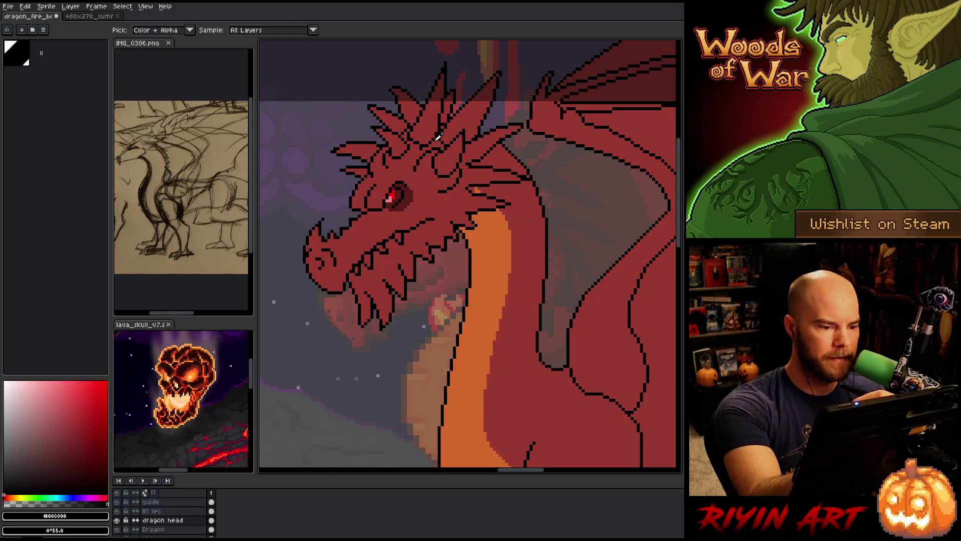
left_click(441, 138)
key("b")
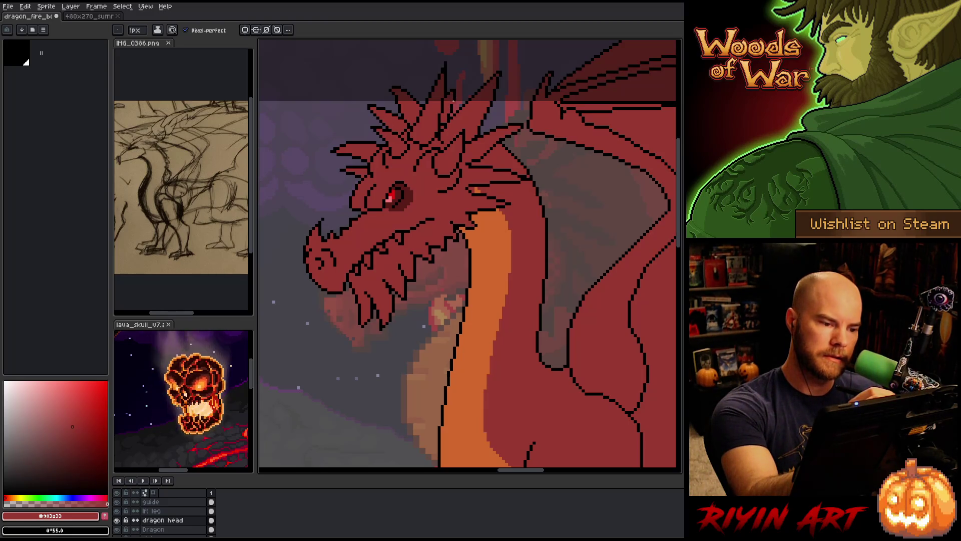
left_click(442, 142, "alt")
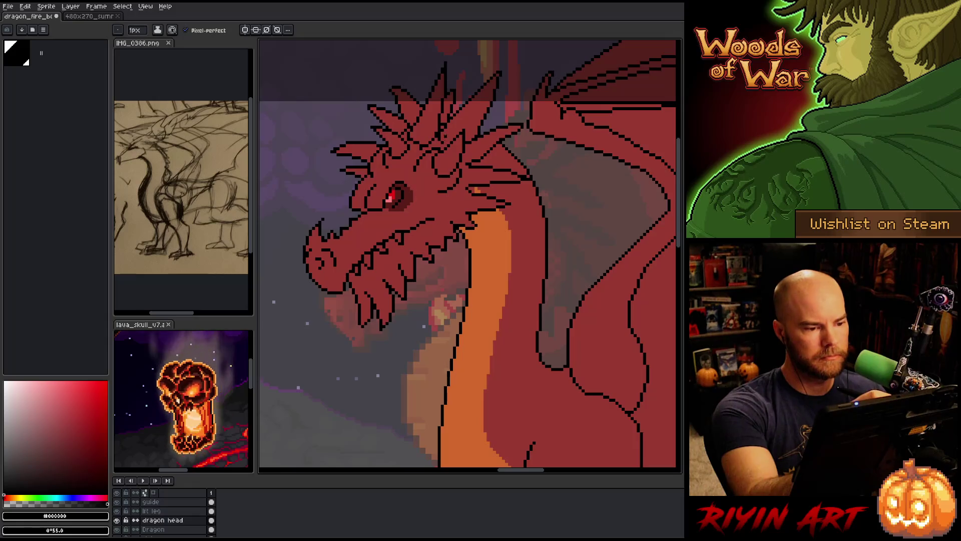
left_click(445, 137, "alt")
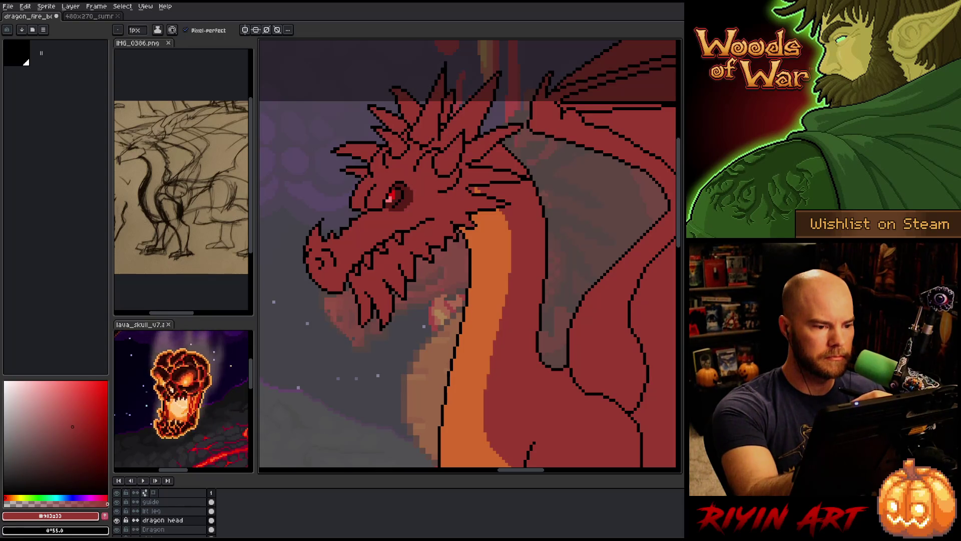
left_click(434, 134, "alt")
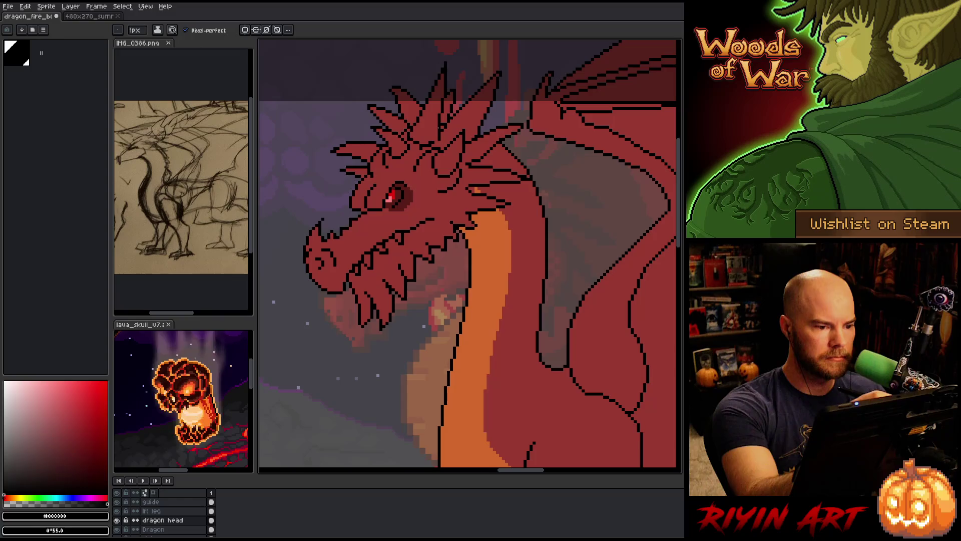
left_click(438, 129, "alt")
left_click(442, 125, "alt")
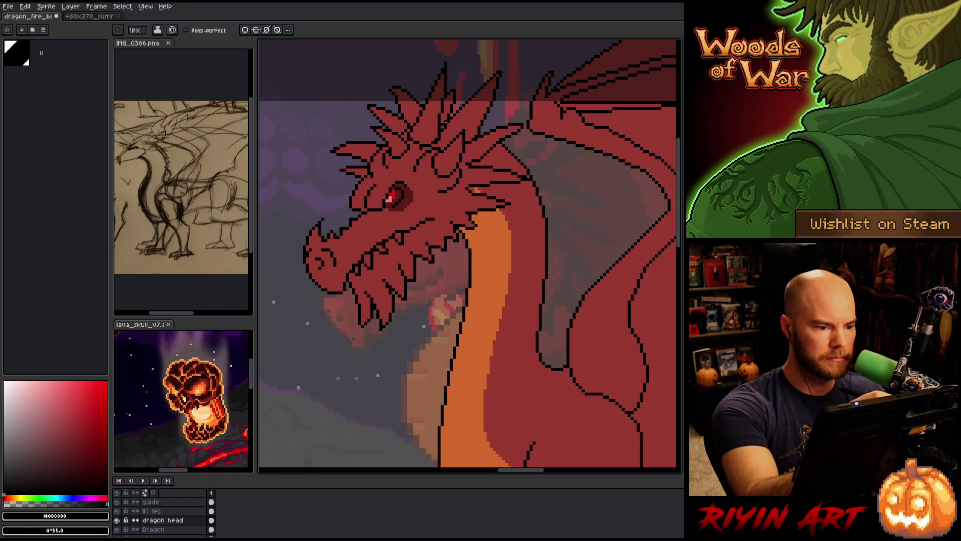
Step: Correct the horn outline and the red head fill pixel by pixel
left_click(439, 138, "alt")
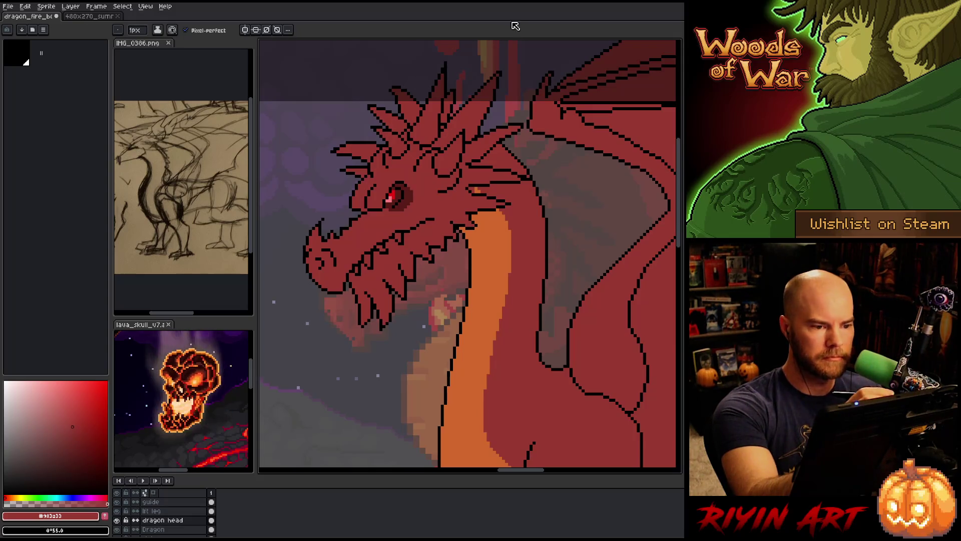
left_click(442, 125, "alt")
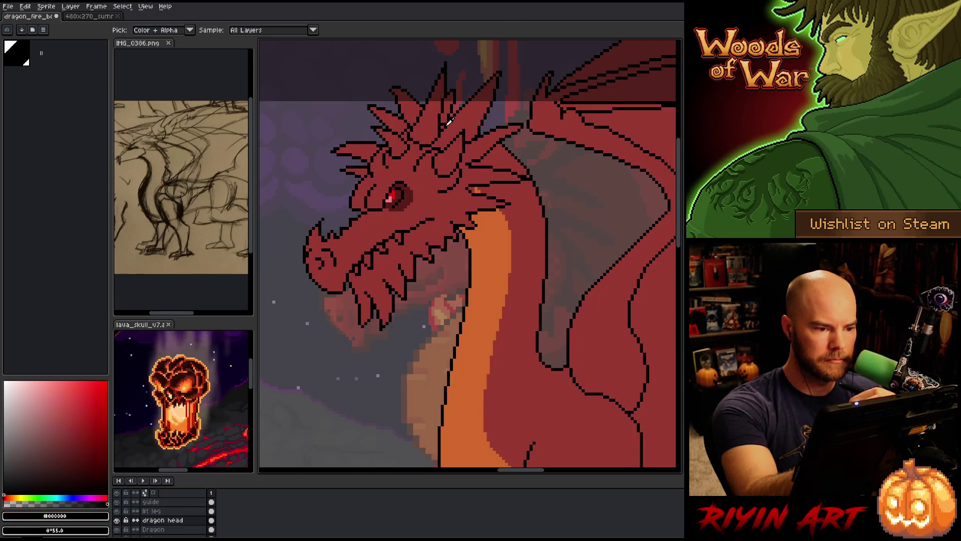
left_click(442, 129, "alt")
left_click(445, 136, "alt")
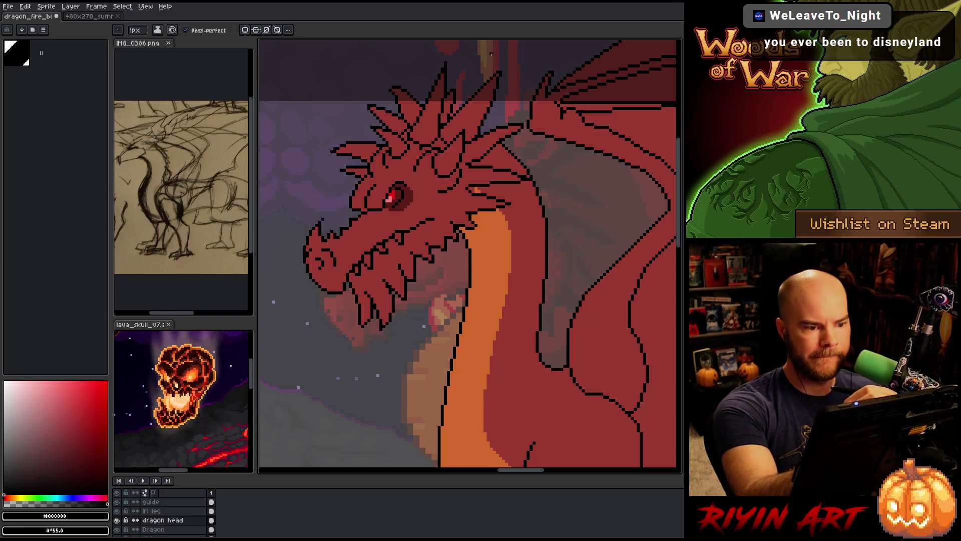
left_click(423, 146, "alt")
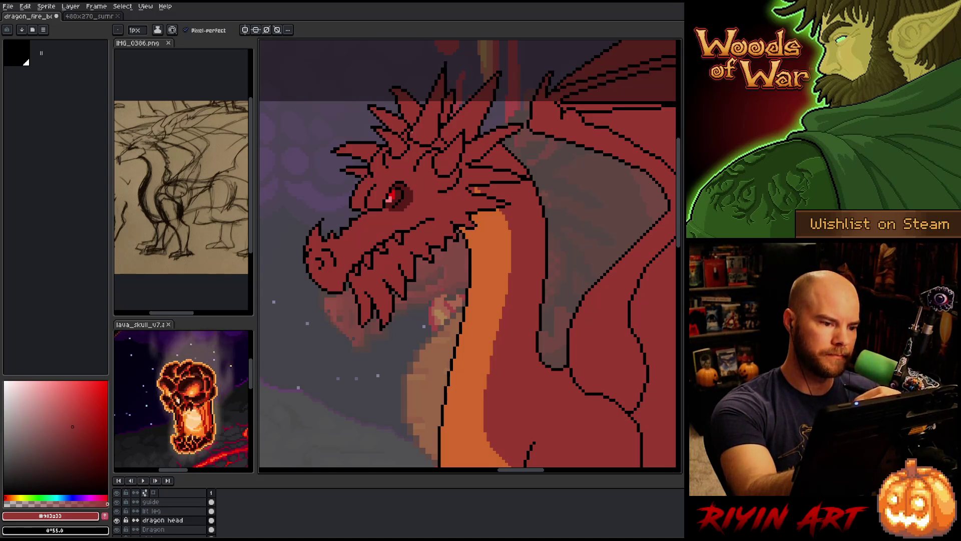
left_click(407, 133, "alt")
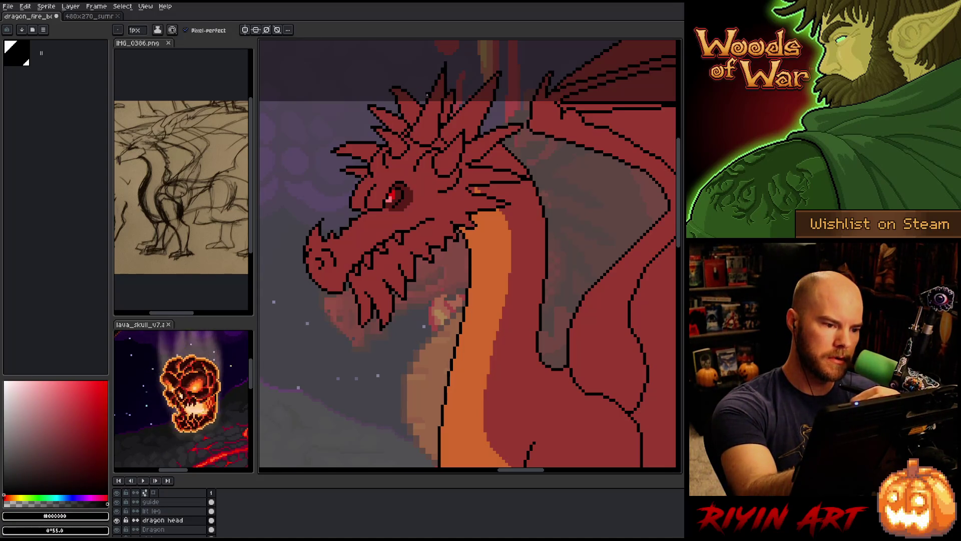
left_click(416, 142, "alt")
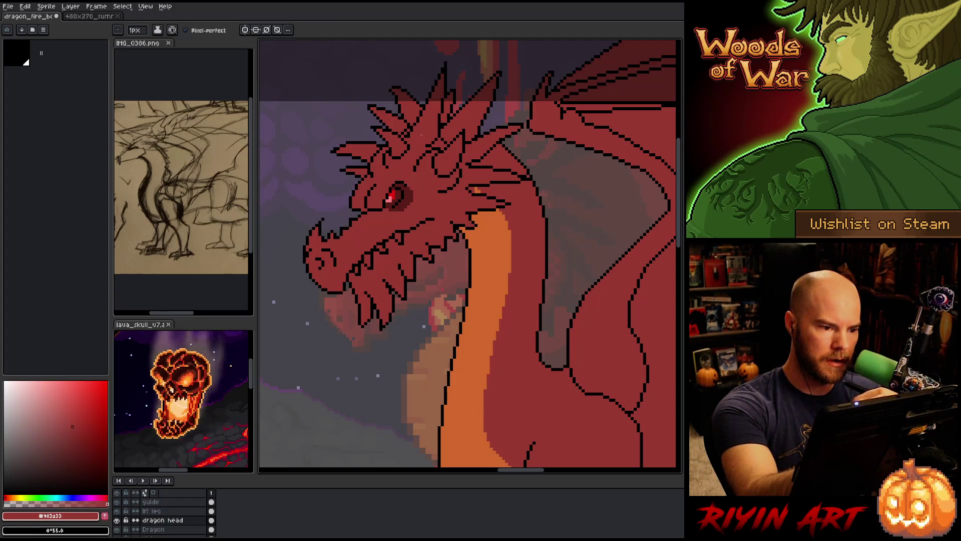
left_click(419, 131, "alt")
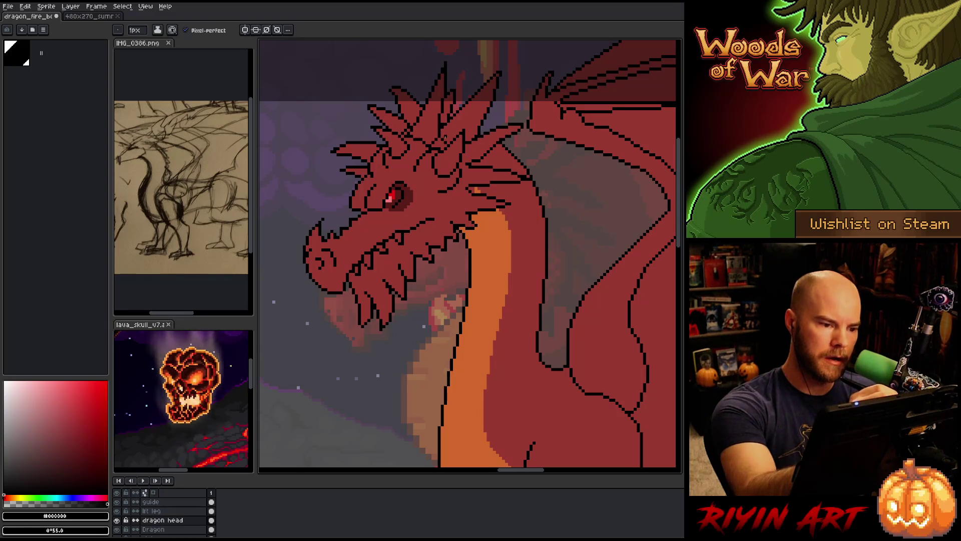
left_click(448, 142, "alt")
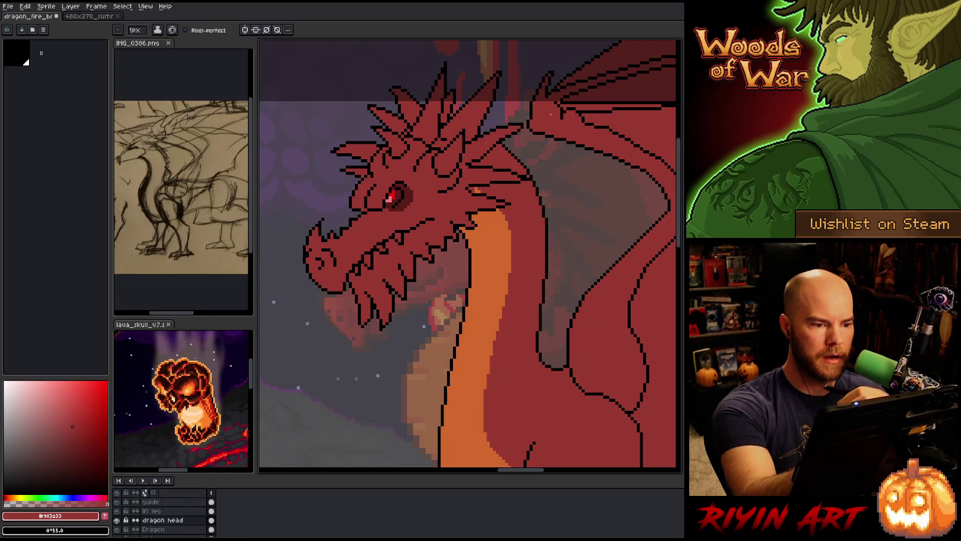
Step: Retouch the right side of the head in black and red, then save the sprite
key("alt")
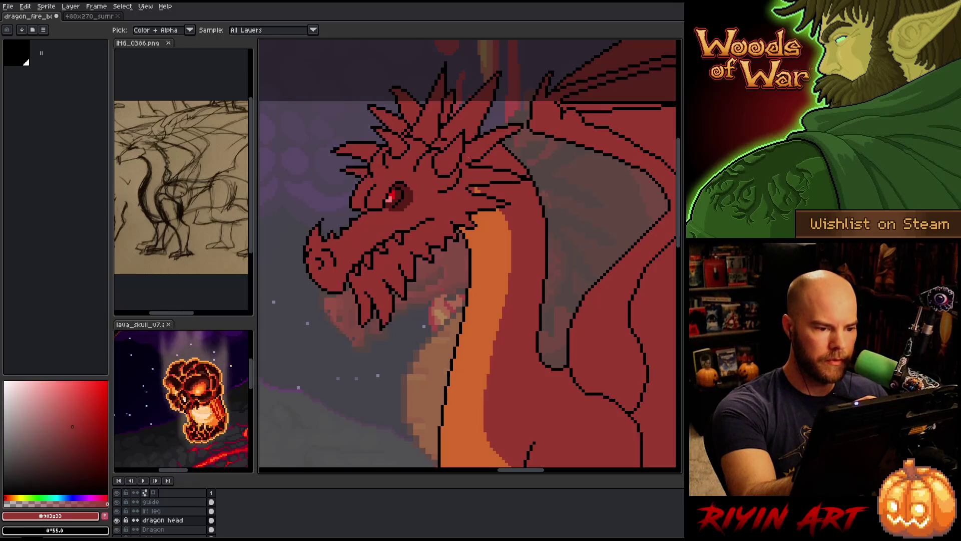
left_click(474, 156, "alt")
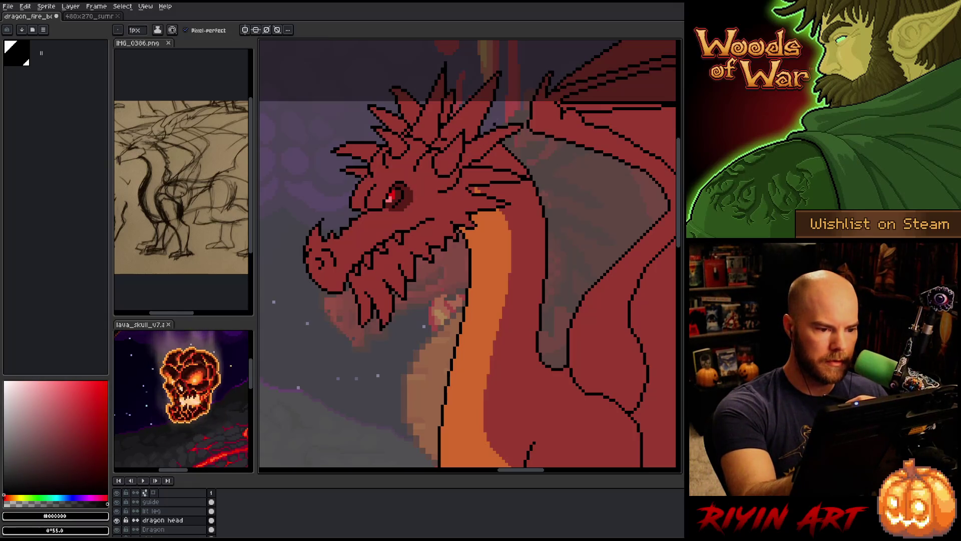
left_click(483, 137, "alt")
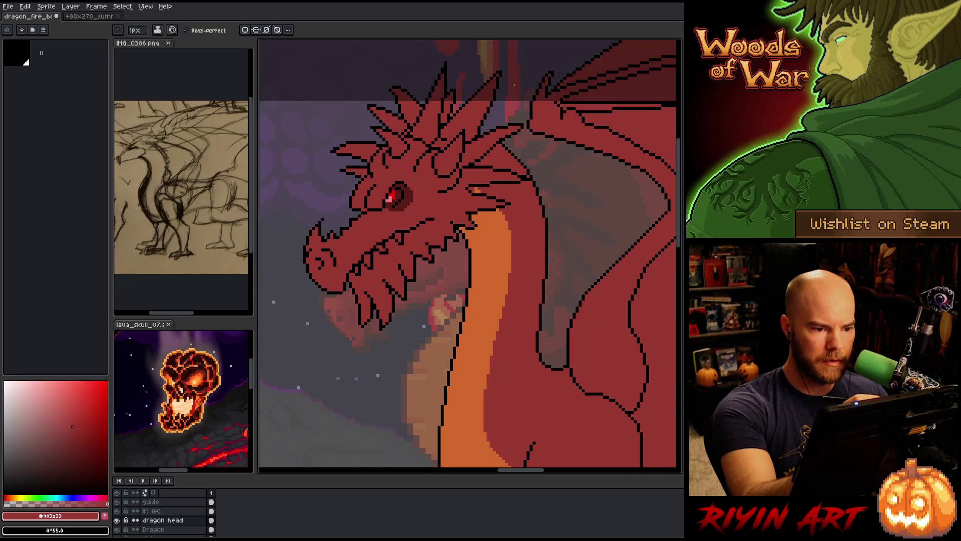
left_click(481, 147, "alt")
left_click(475, 161, "alt")
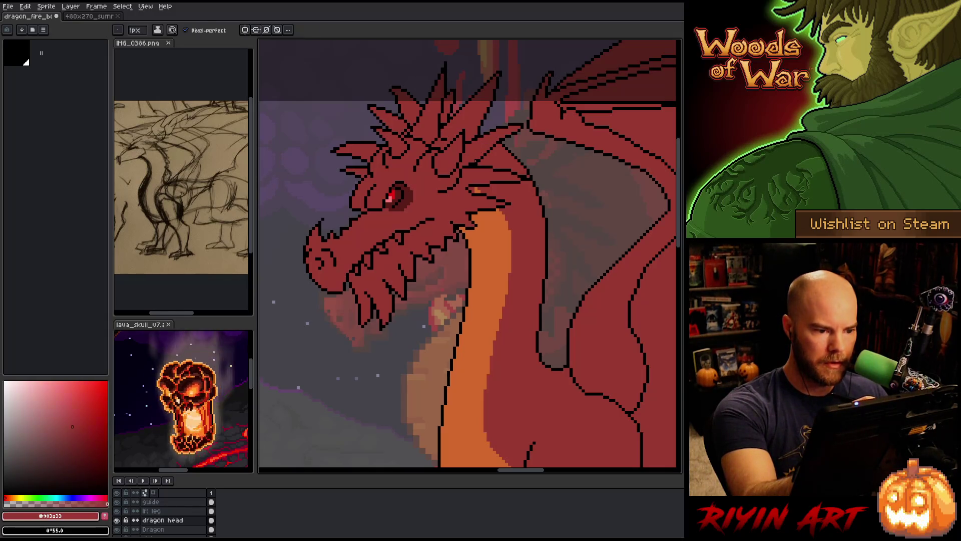
left_click(465, 169, "alt")
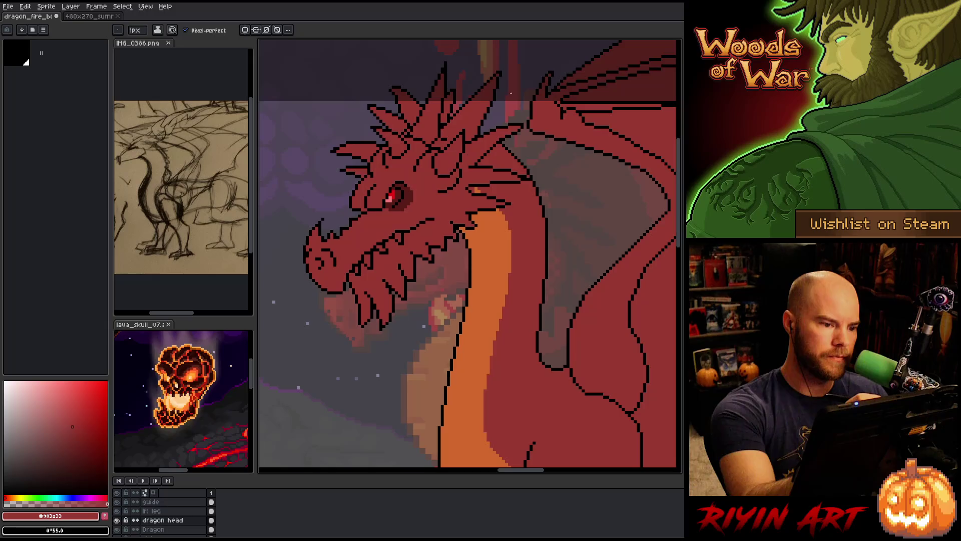
left_click(505, 111, "alt")
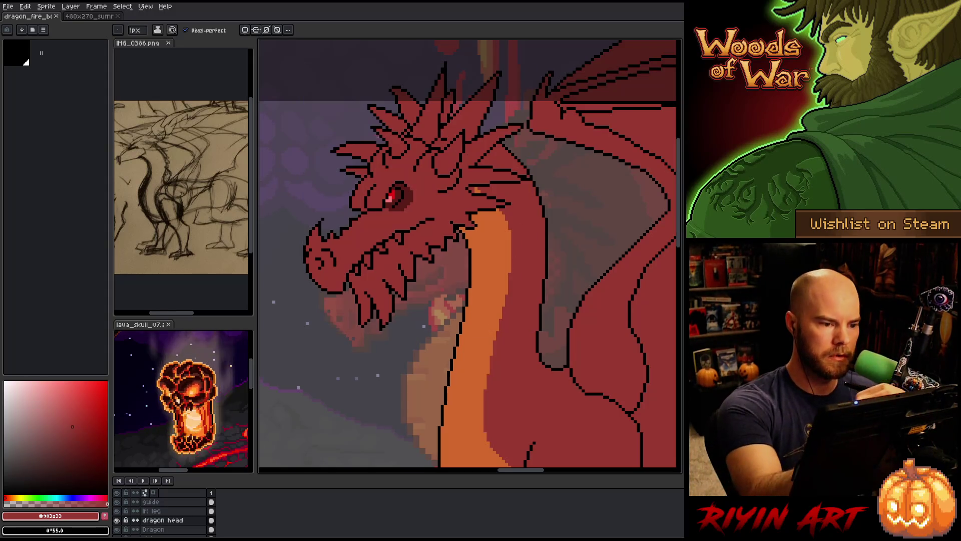
key("x")
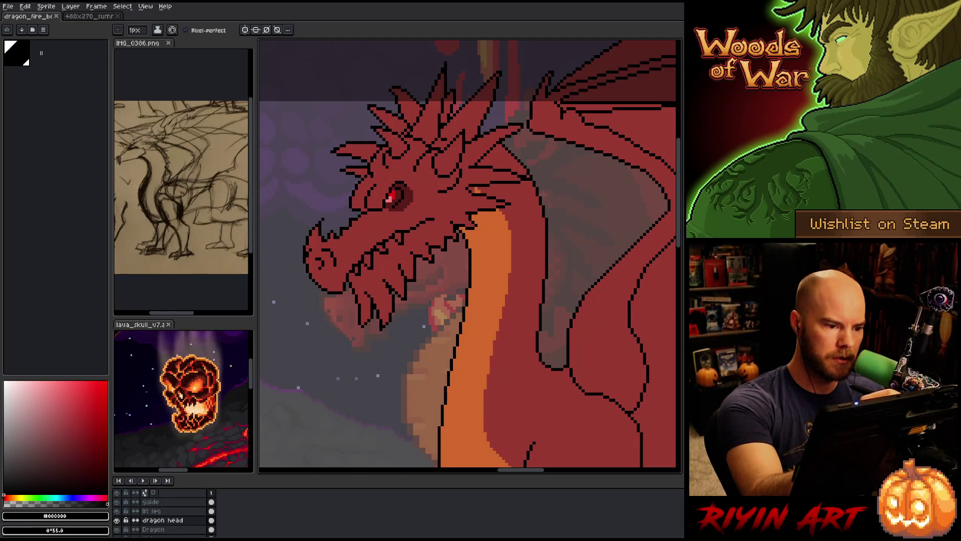
key("ctrl+s")
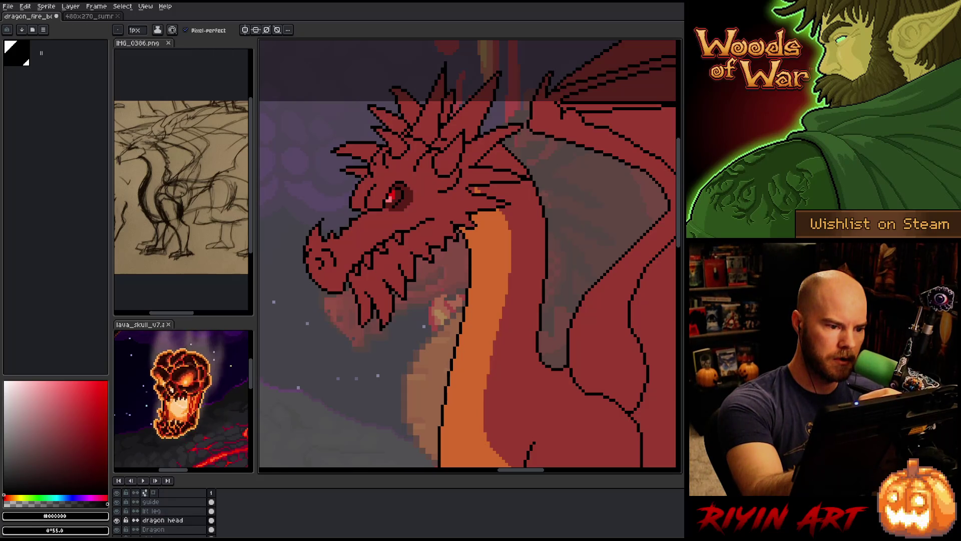
key("ctrl+s")
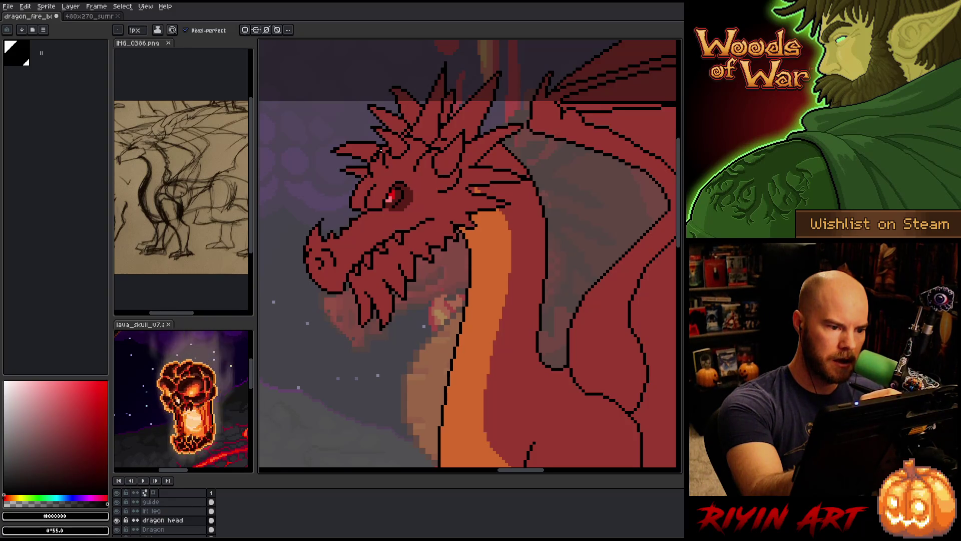
Step: Fix a stray pixel on the left of the dragon's head and save
left_click(378, 149, "alt")
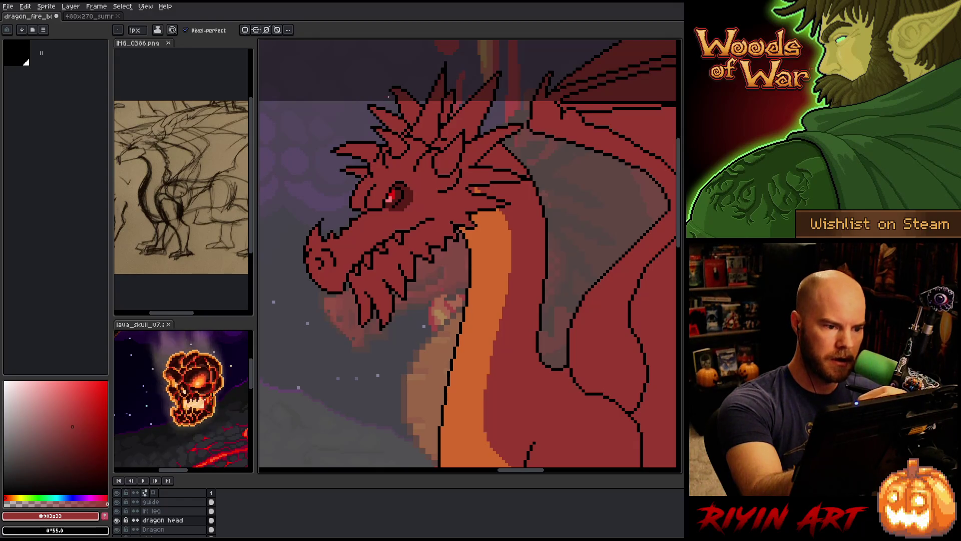
key("b")
left_click(384, 139, "alt")
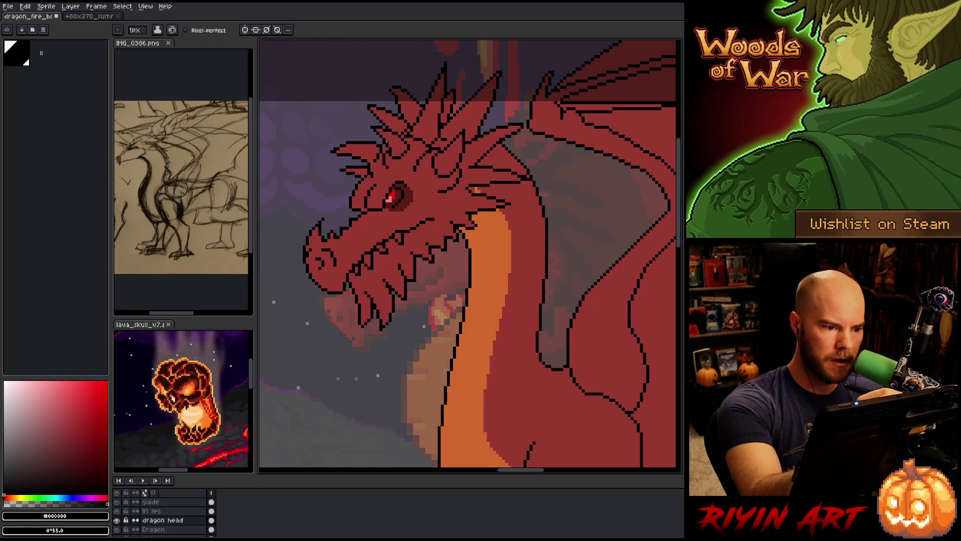
left_click(385, 141, "alt")
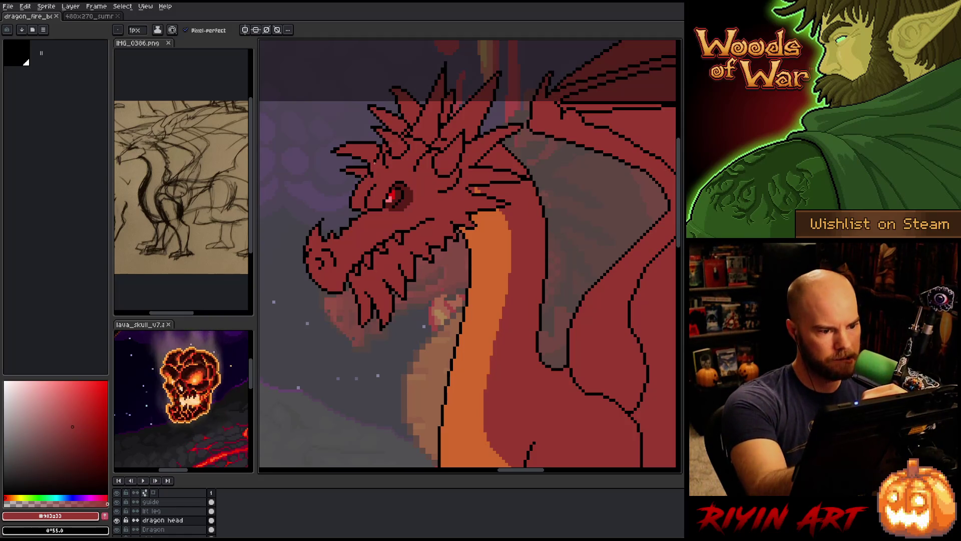
left_click(401, 151)
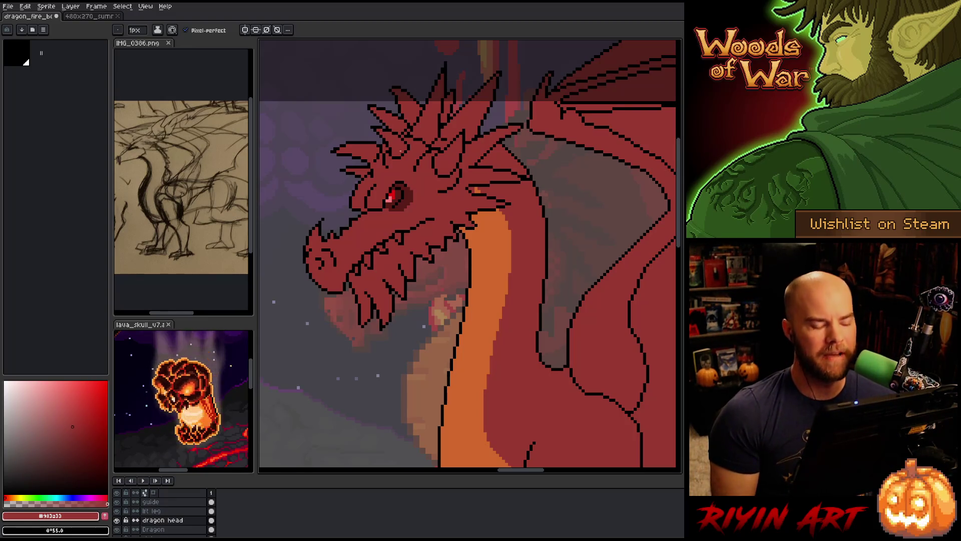
key("ctrl+s")
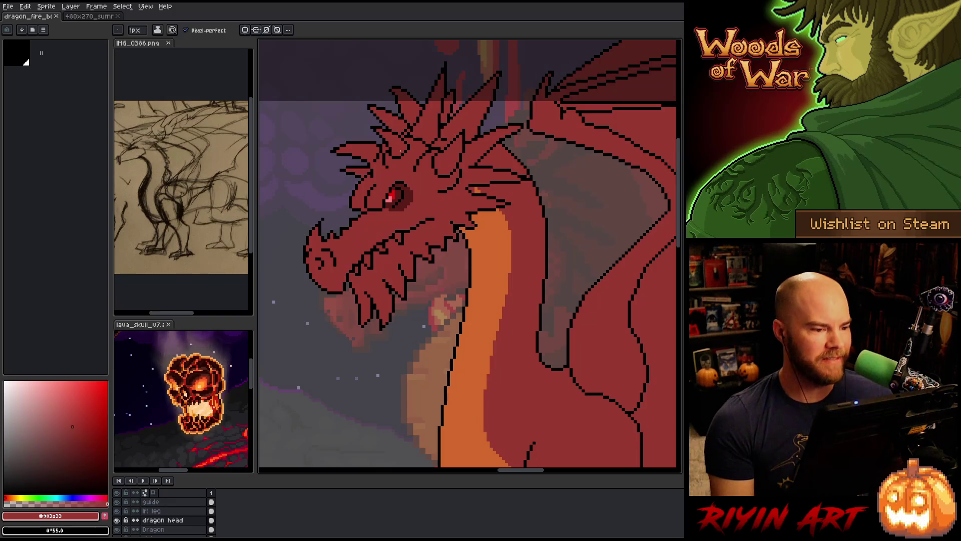
Step: Clean up the black outline along the top of the head and save again
left_click(405, 131, "alt")
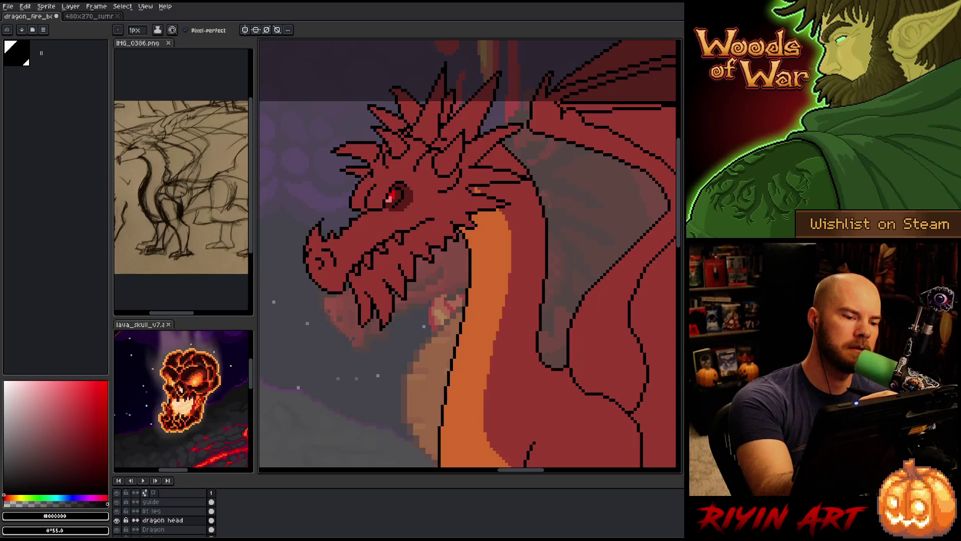
left_click(406, 128, "alt")
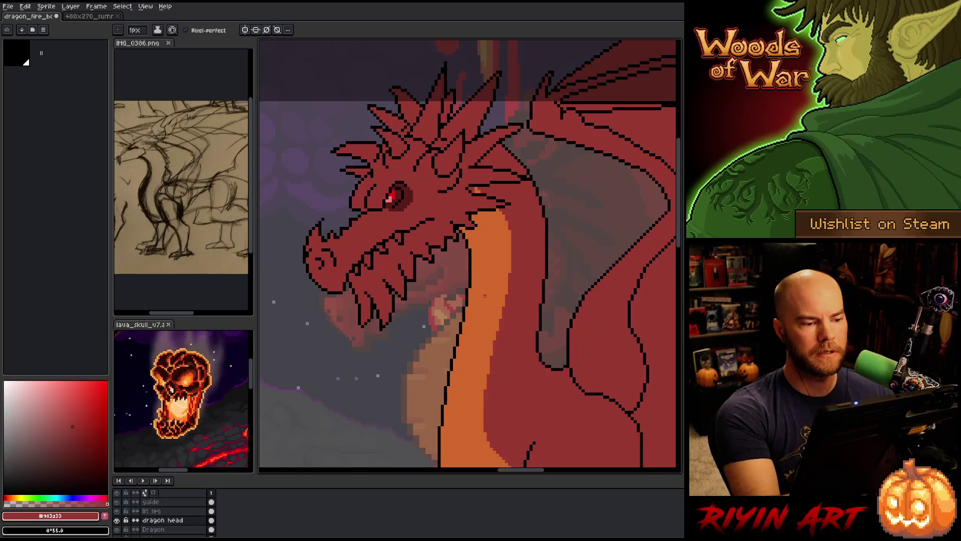
left_click(416, 112, "alt")
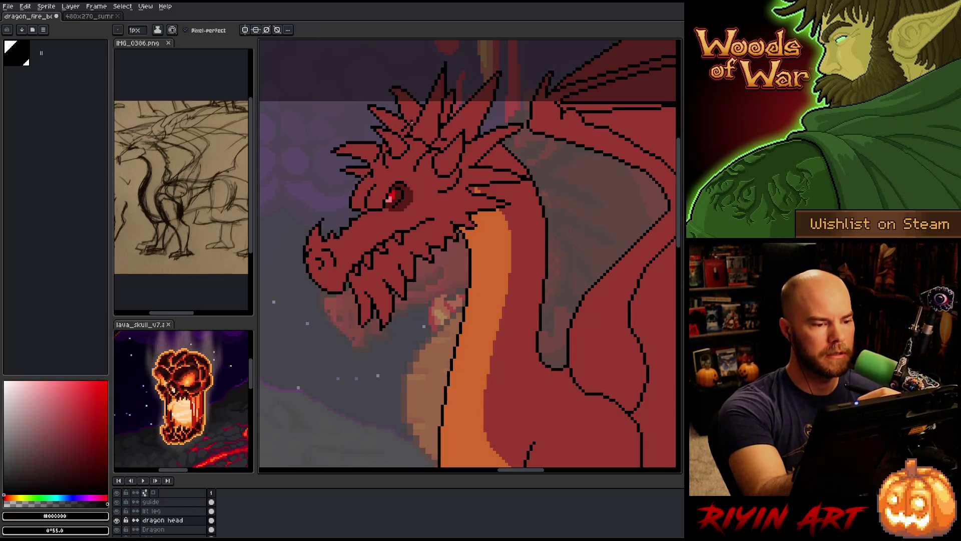
left_click(425, 126, "alt")
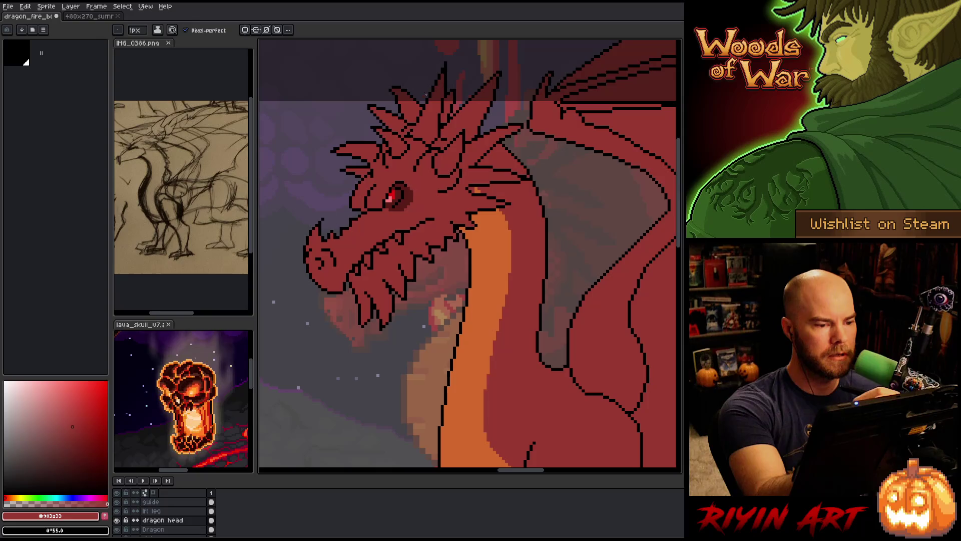
left_click(414, 127, "alt")
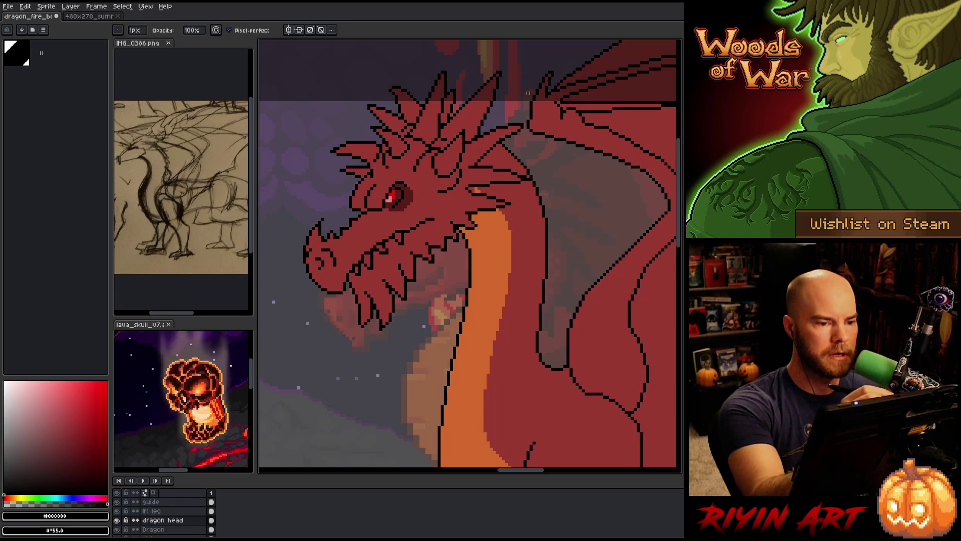
key("ctrl+s")
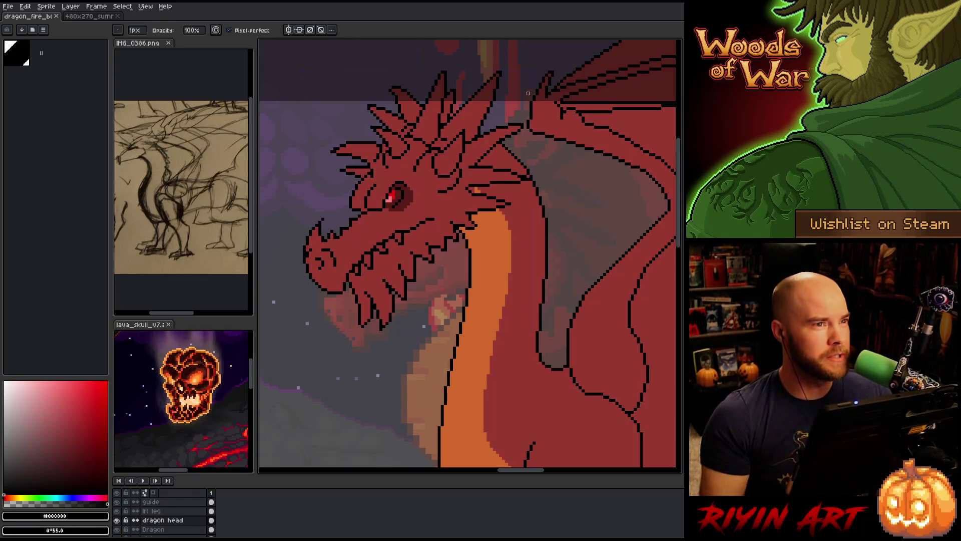
scroll(427, 216, "down", 2)
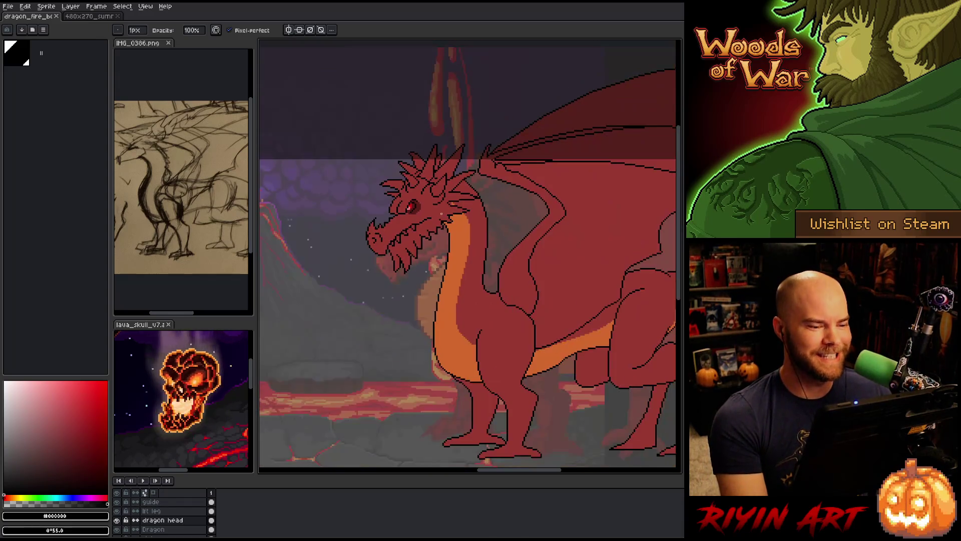
Step: Scroll down to the front foot and make the 'lft leg' layer active for pencil drawing
scroll(430, 257, "right", 2)
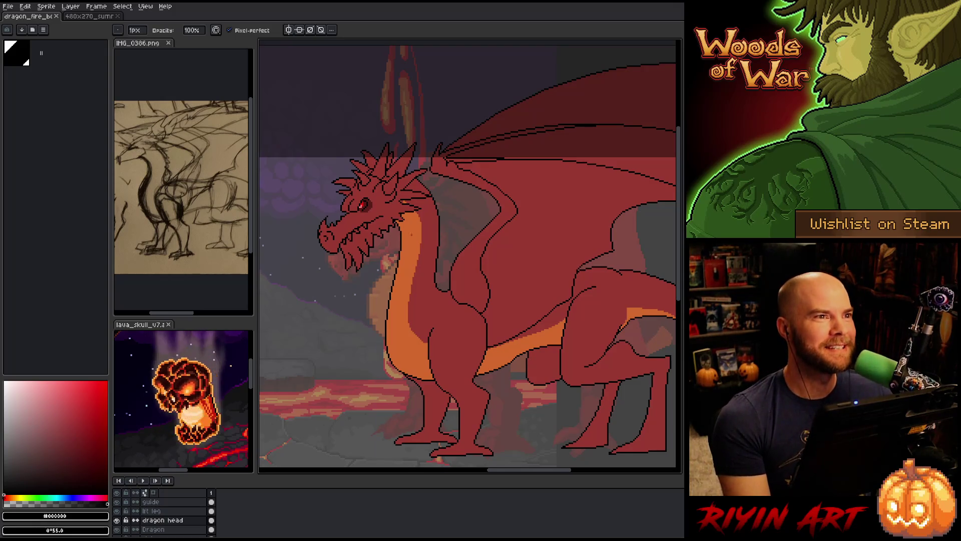
scroll(412, 199, "up", 1)
scroll(411, 199, "down", 2)
scroll(407, 210, "up", 1)
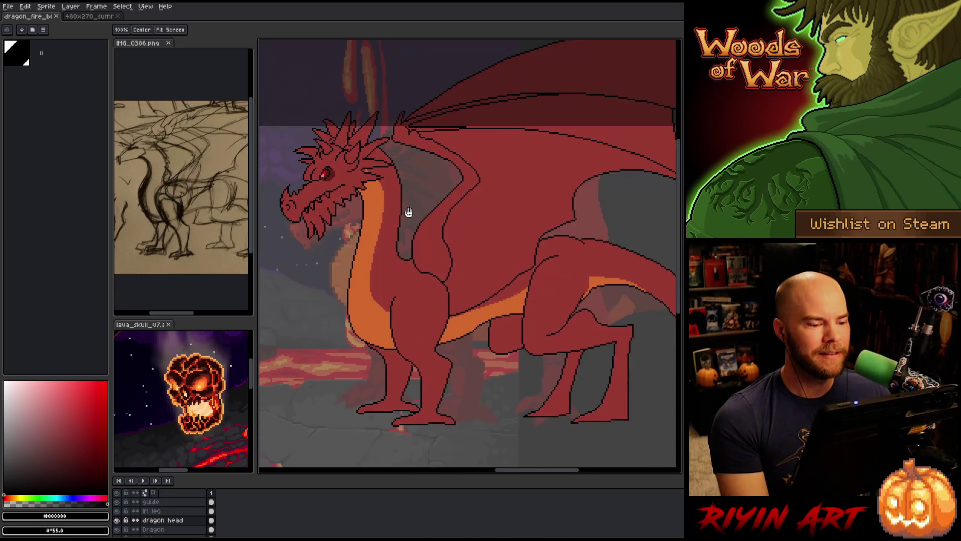
scroll(418, 260, "right", 2)
scroll(423, 287, "up", 1)
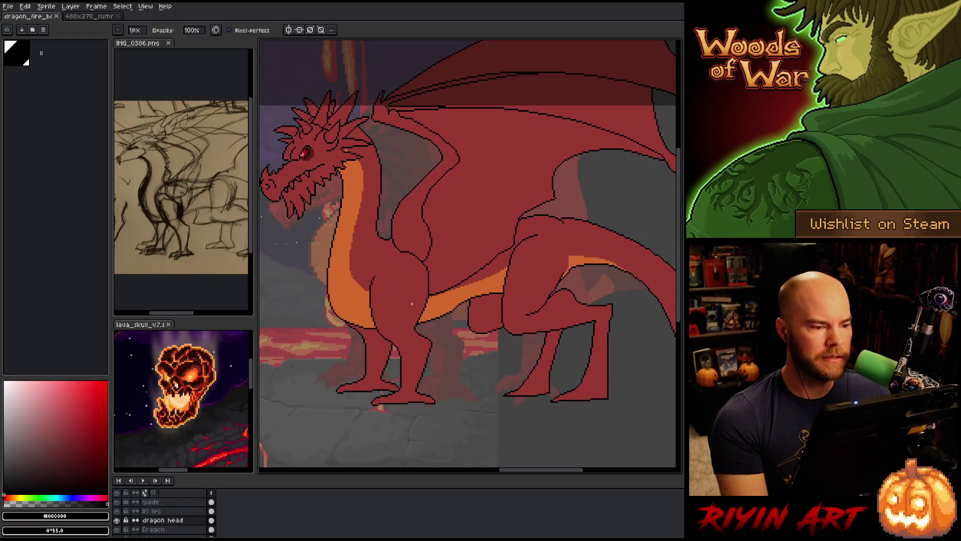
scroll(411, 304, "down", 1)
scroll(418, 308, "left", 2)
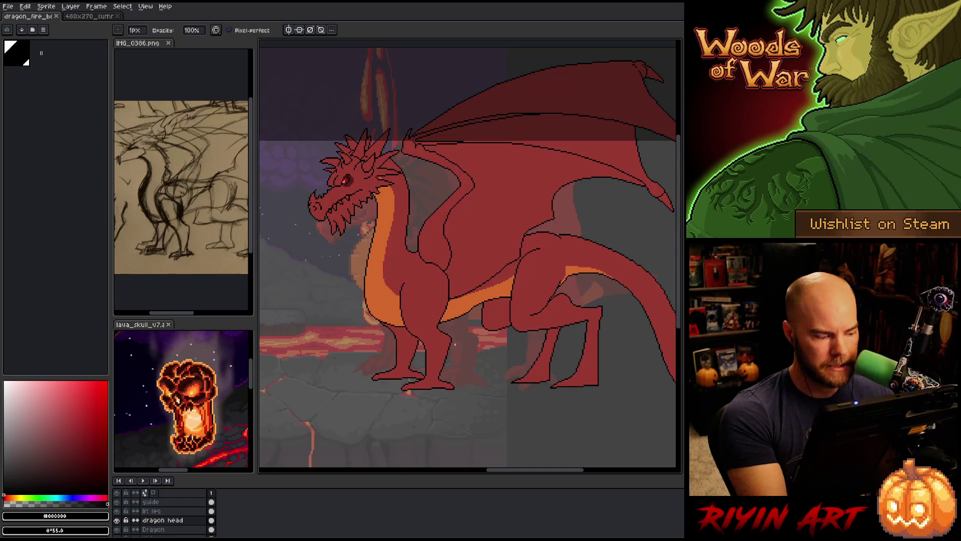
key("alt+Up")
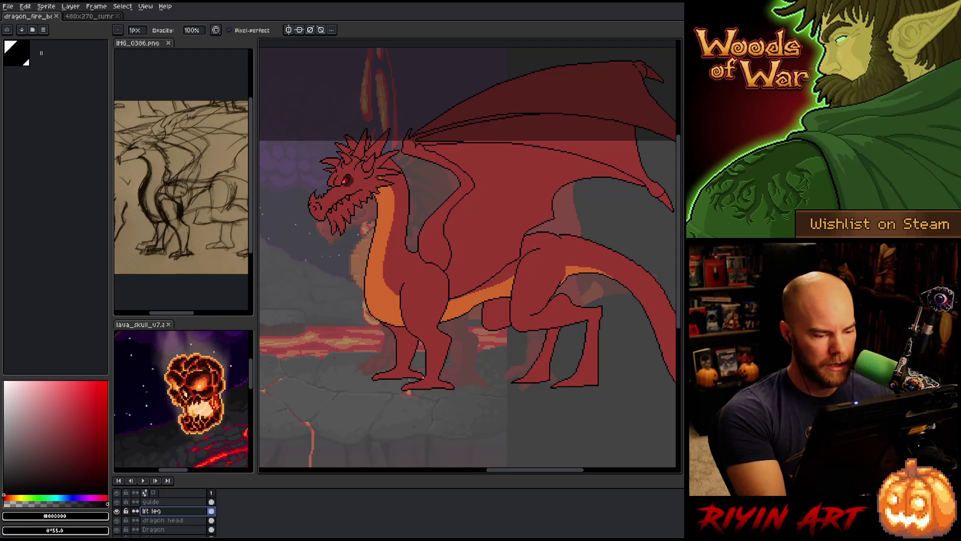
key("v")
key("b")
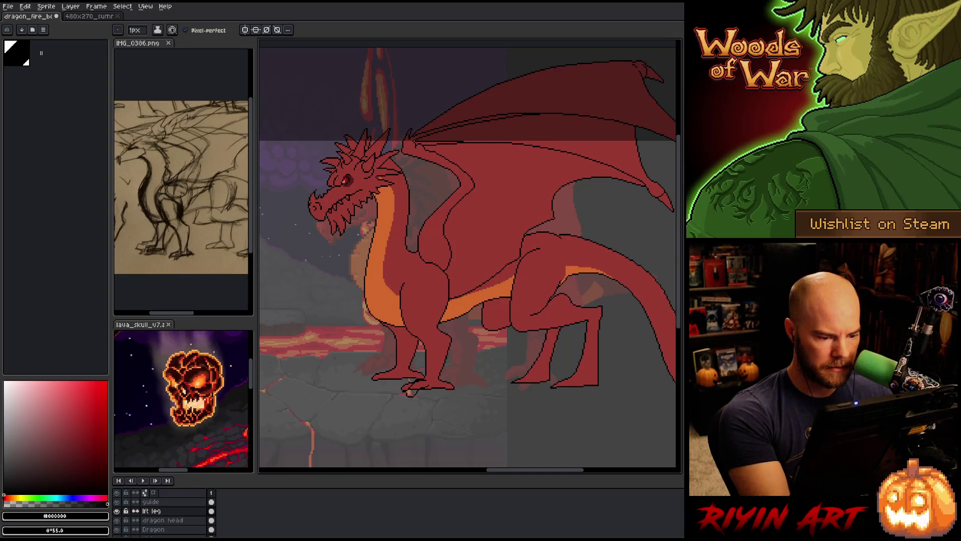
Step: Draw a short dark claw line at the front foot, redrawing it shorter after an undo
left_click_drag(410, 378, 390, 393)
key("ctrl+z")
left_click_drag(402, 379, 392, 388)
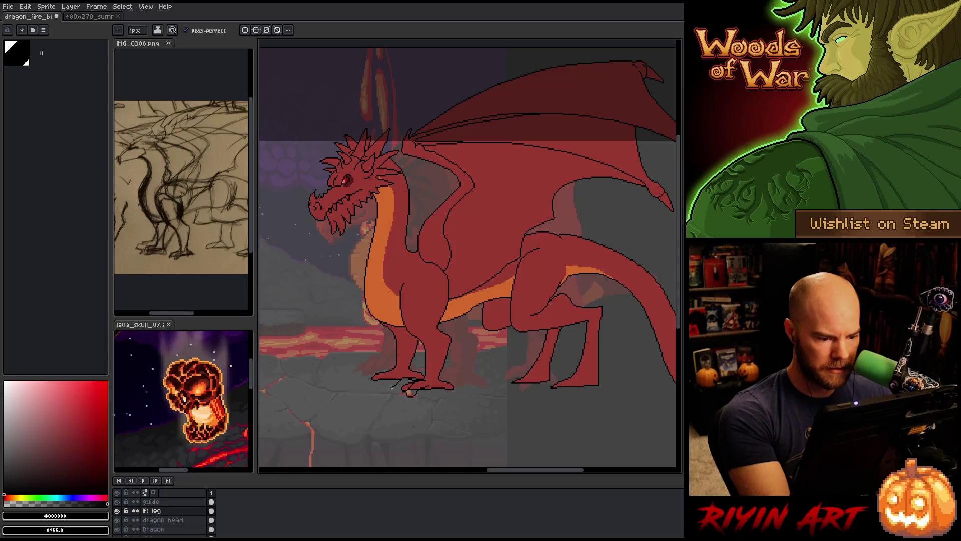
key("b")
key("e")
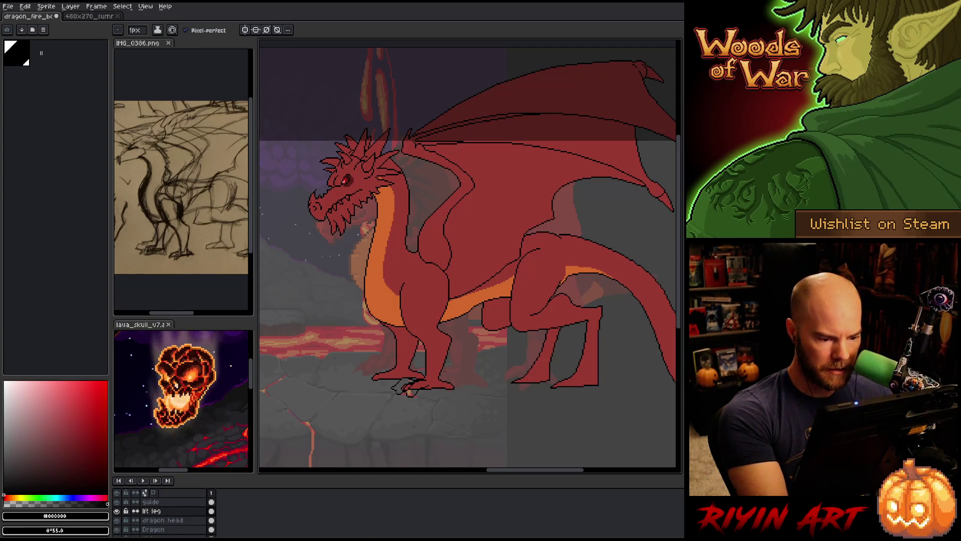
Step: Lengthen the front foot's black claw line with a pencil stroke toward the lower left
key("m")
mouse_move(427, 393)
left_mouse_down()
mouse_move(420, 383)
mouse_move(410, 399)
left_mouse_up()
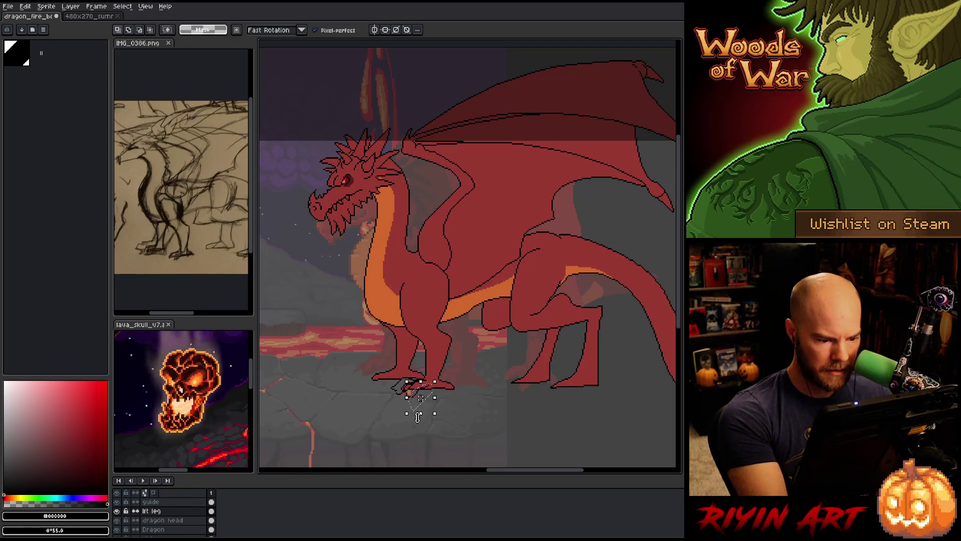
key("ctrl+d")
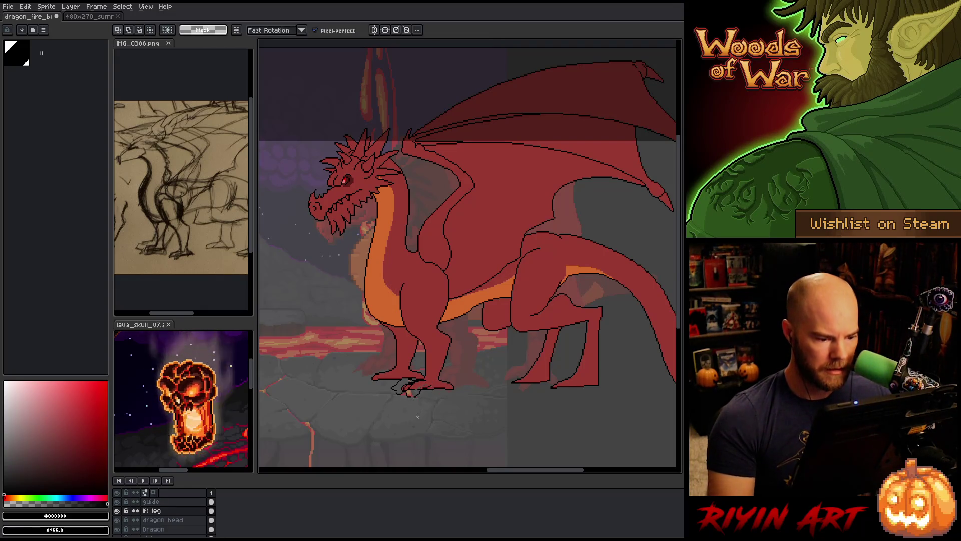
key("b")
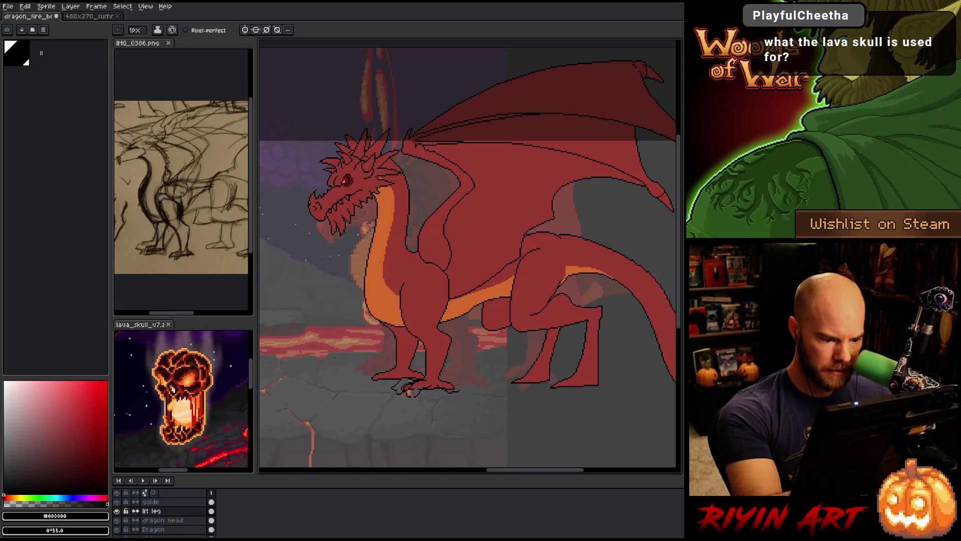
key("e")
key("b")
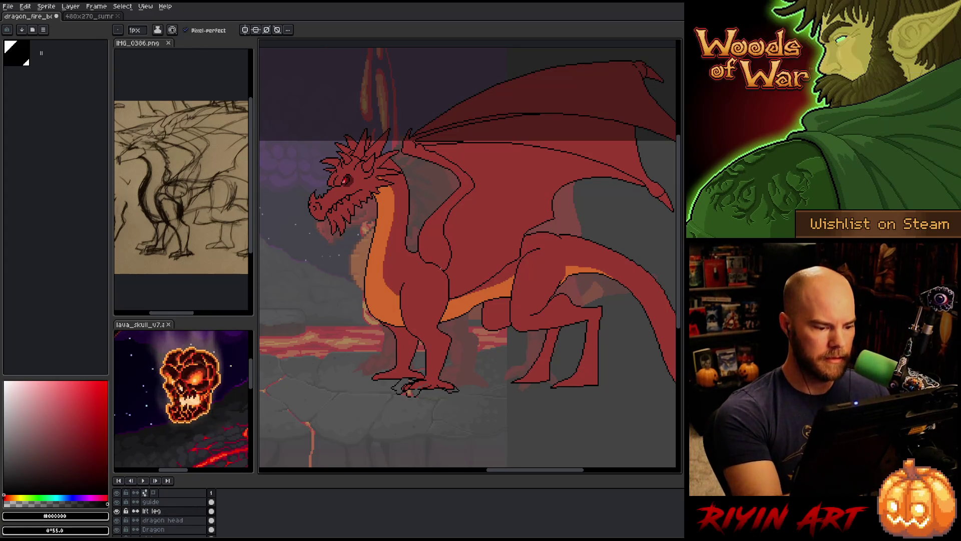
left_click_drag(392, 388, 383, 395)
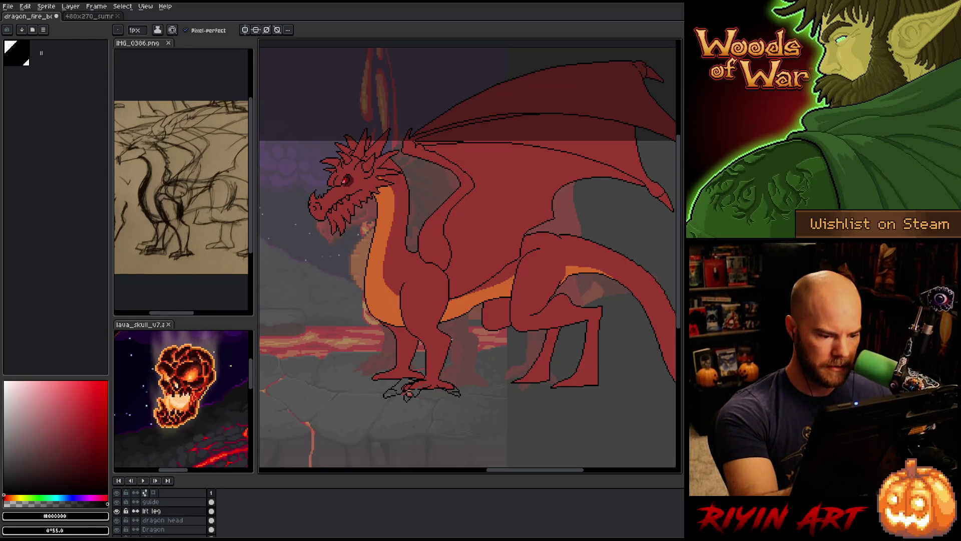
scroll(453, 387, "up", 2)
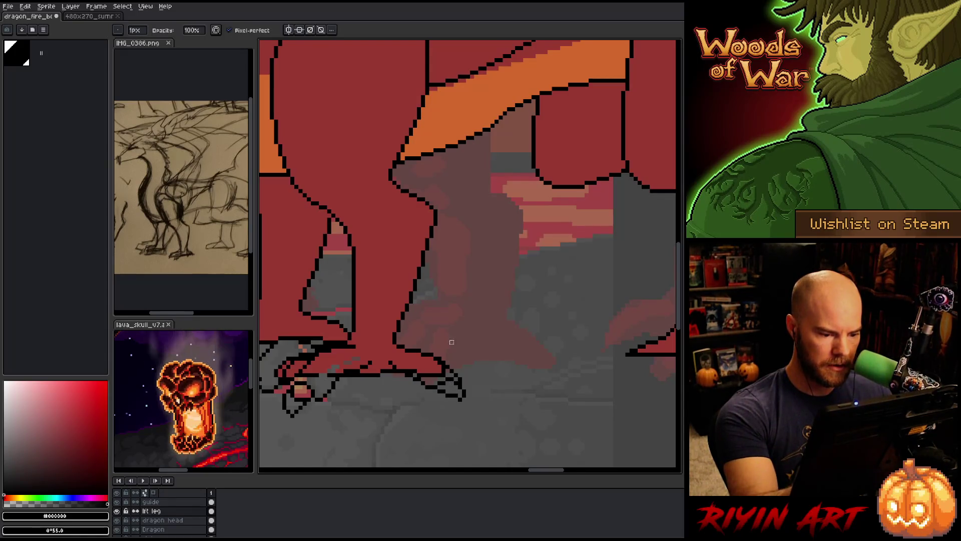
scroll(502, 338, "down", 1)
scroll(435, 329, "up", 1)
left_click(485, 376, "alt")
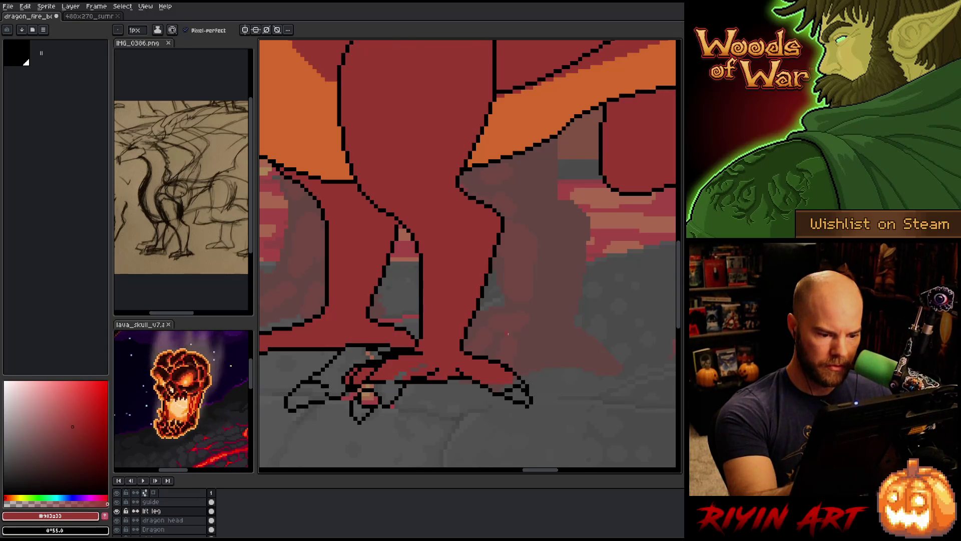
key("g")
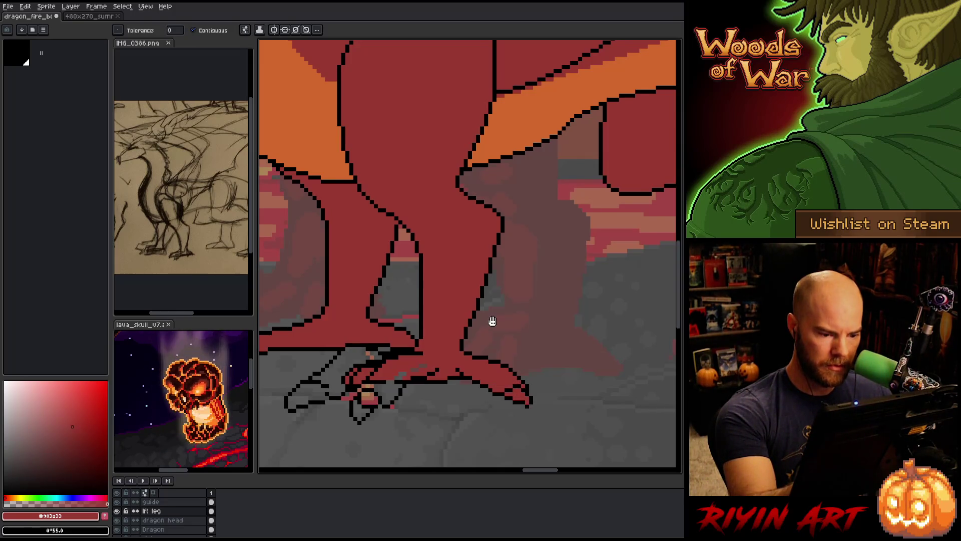
left_click_drag(450, 312, 502, 303)
key("b")
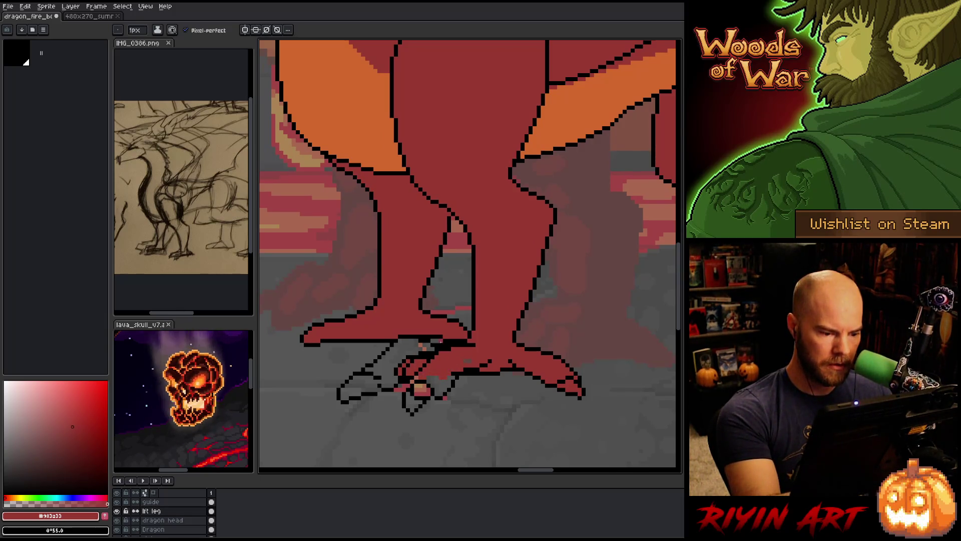
key("e")
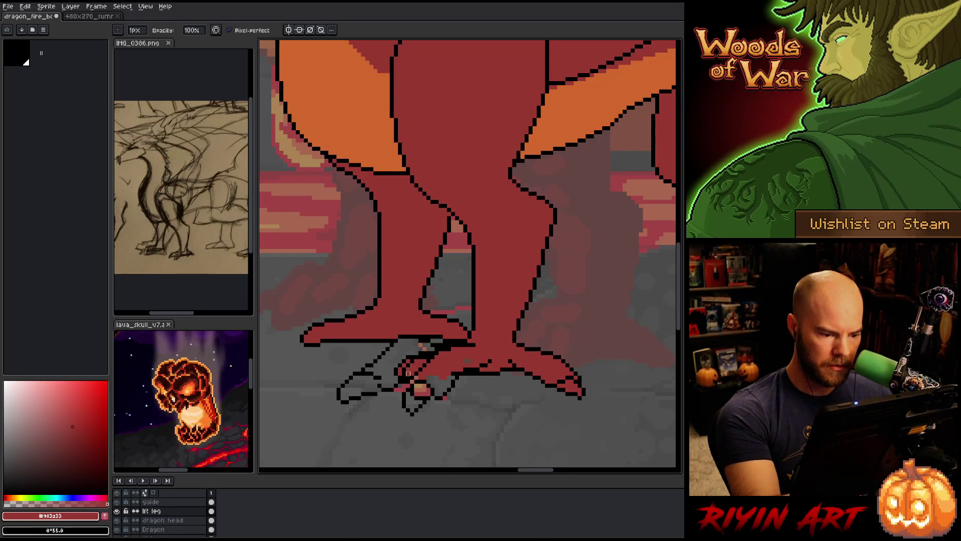
left_click(408, 378, "alt")
key("b")
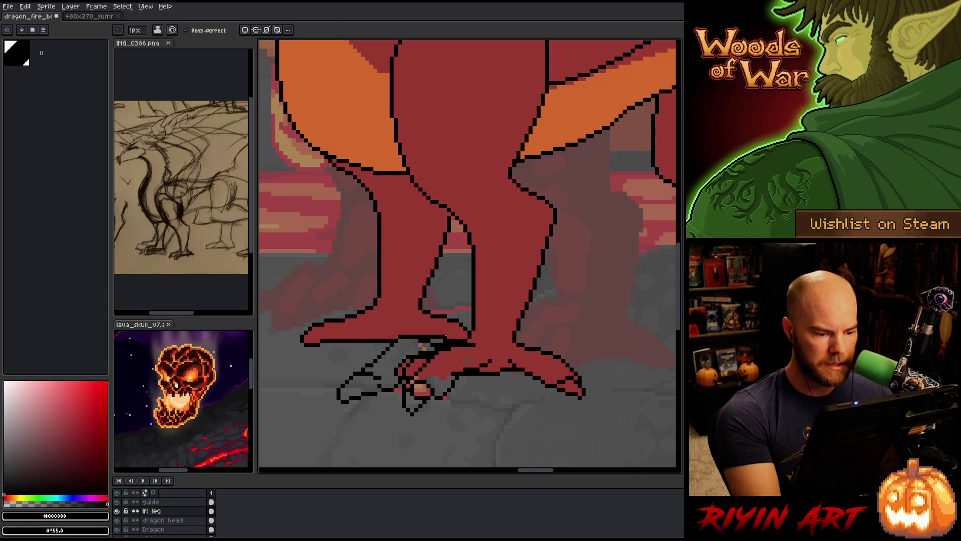
key("e")
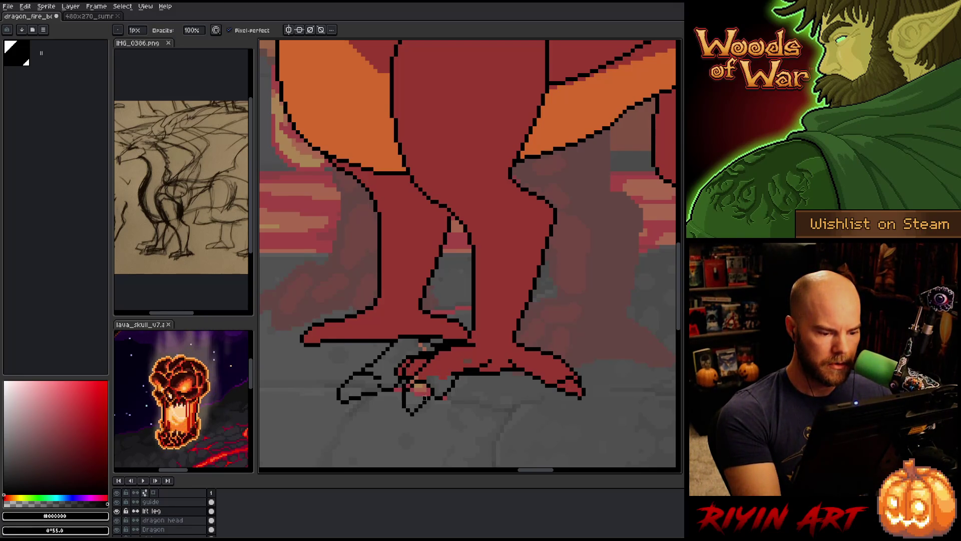
left_click(479, 353, "alt")
key("g")
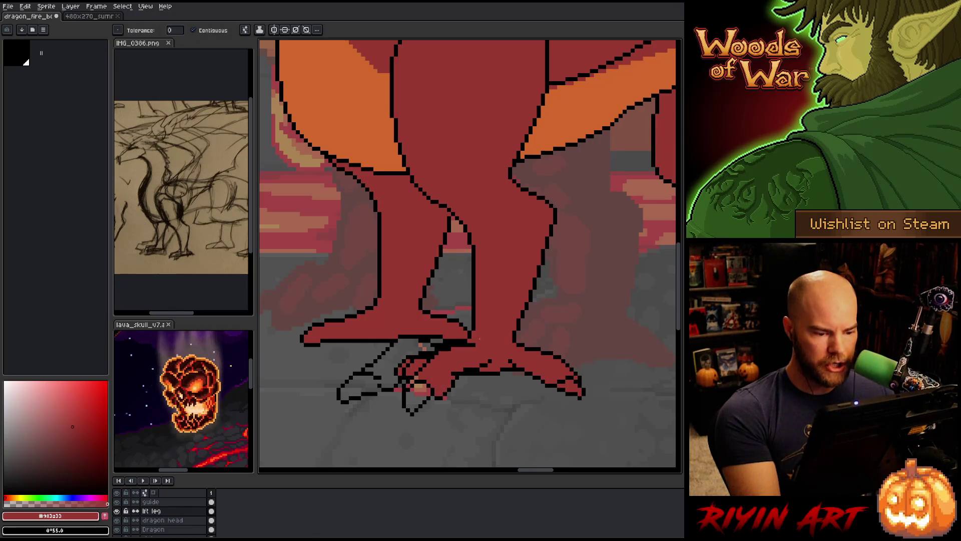
left_click(463, 359, "alt")
key("b")
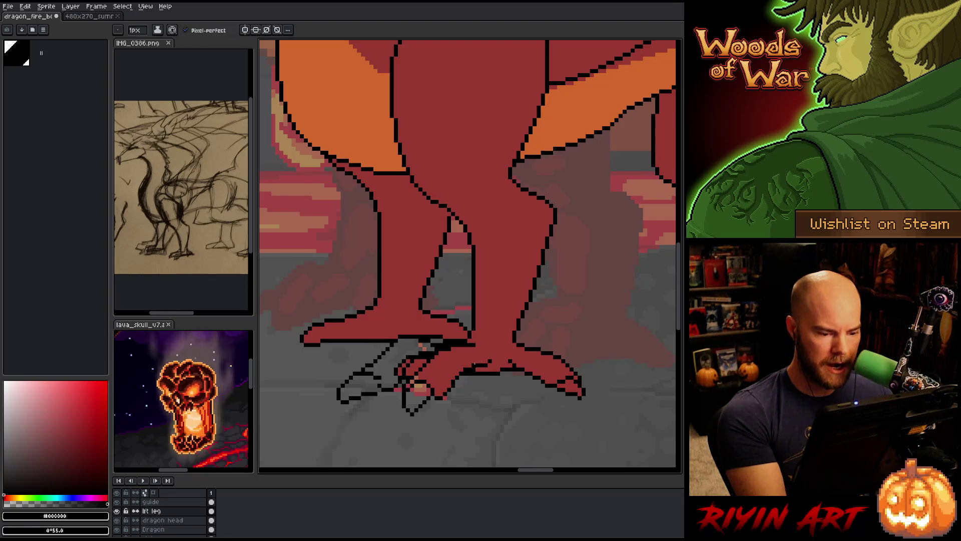
left_click(480, 354, "alt")
key("alt")
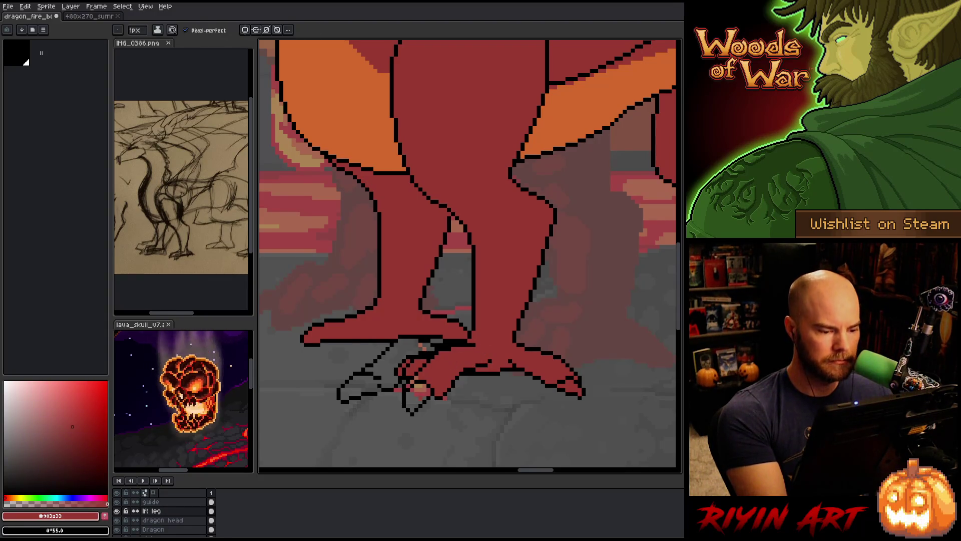
left_click(423, 361, "alt")
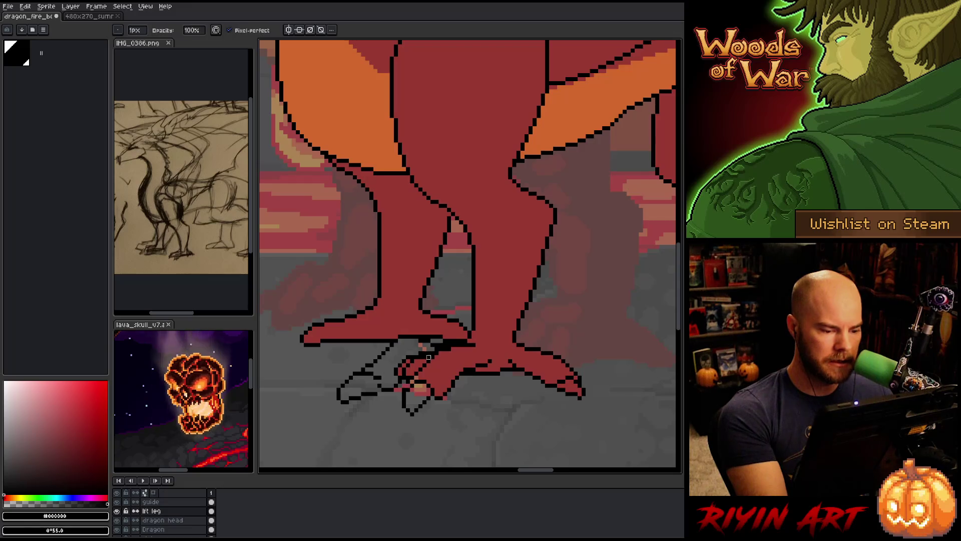
key("e")
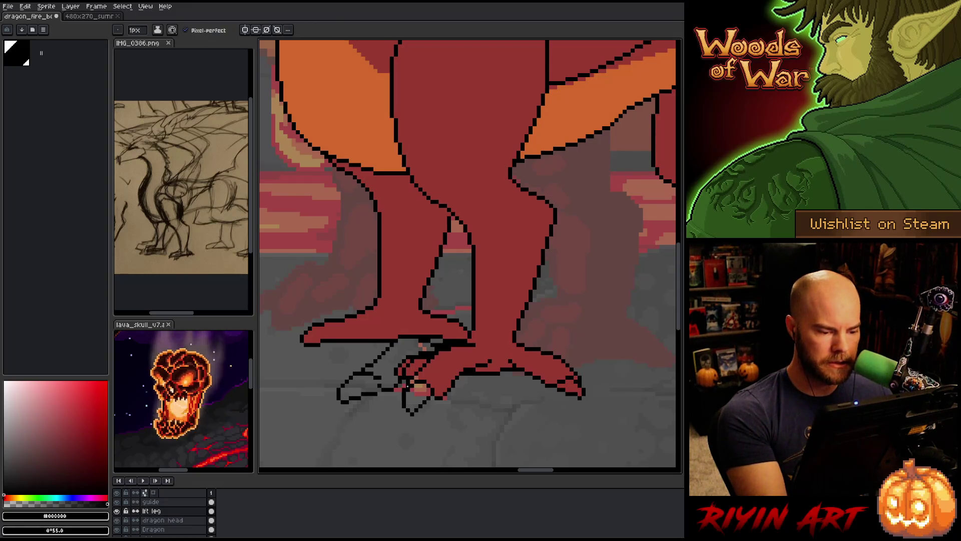
key("g")
left_click(511, 276, "alt")
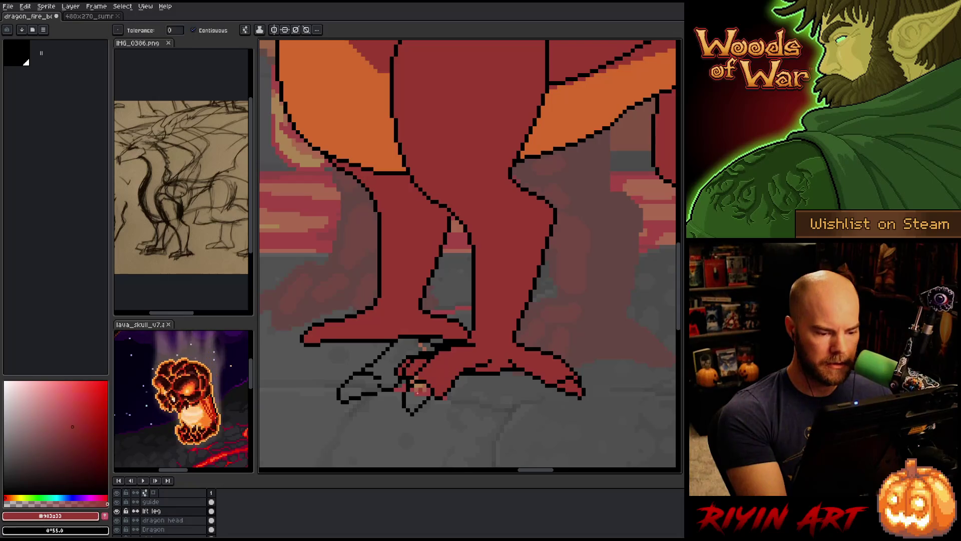
Step: Bucket-fill the empty left toe with the foot's red after undoing a leaking fill
left_click(428, 352)
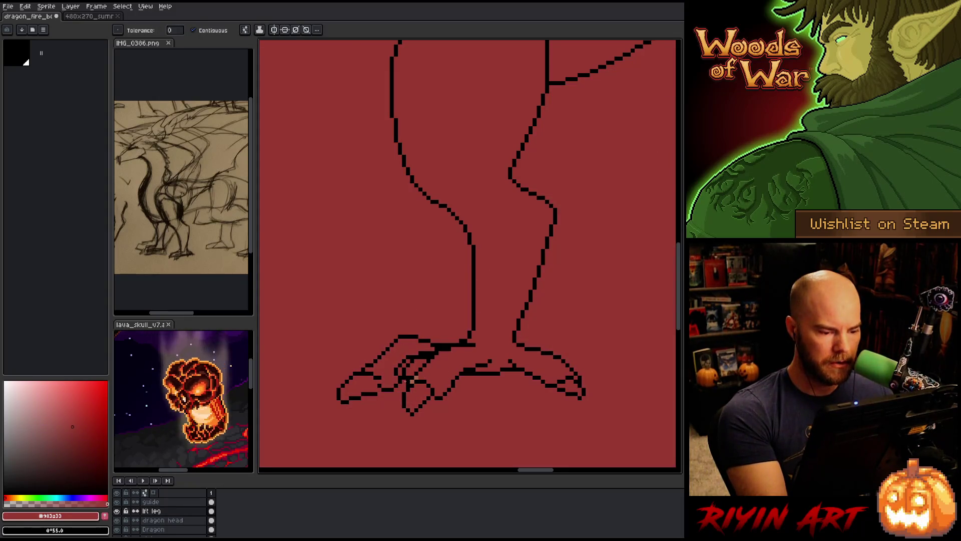
key("ctrl+z")
key("b")
left_click(385, 380, "alt")
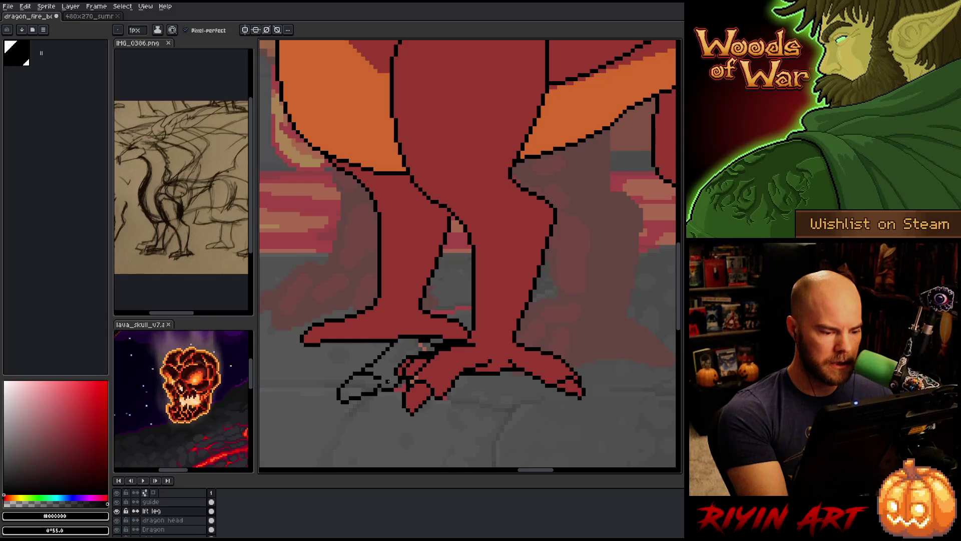
left_click(396, 357, "alt")
key("g")
left_click(390, 363)
Step: Paint over the toe-joint outline pixels in red with the 1px pencil
key("b")
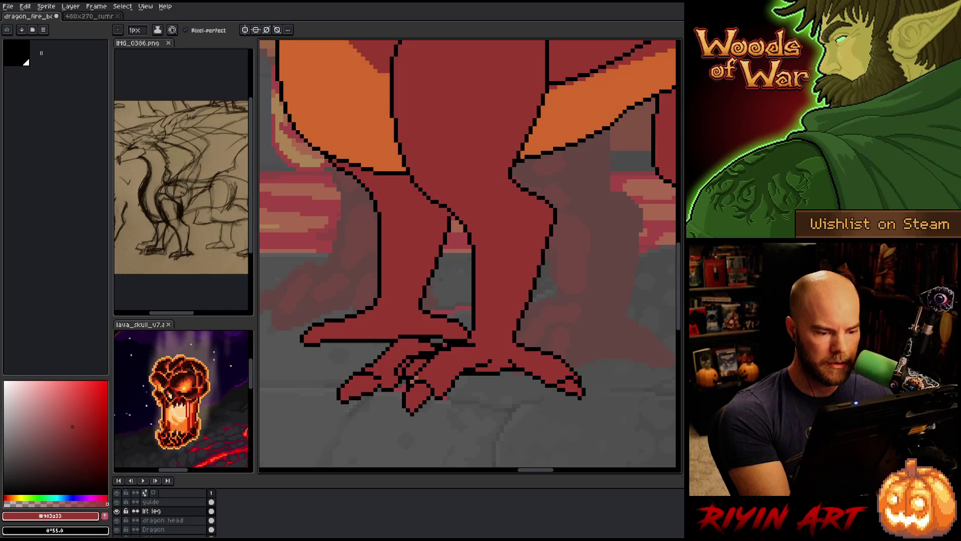
left_click(434, 344)
left_click(421, 338)
left_click(437, 337)
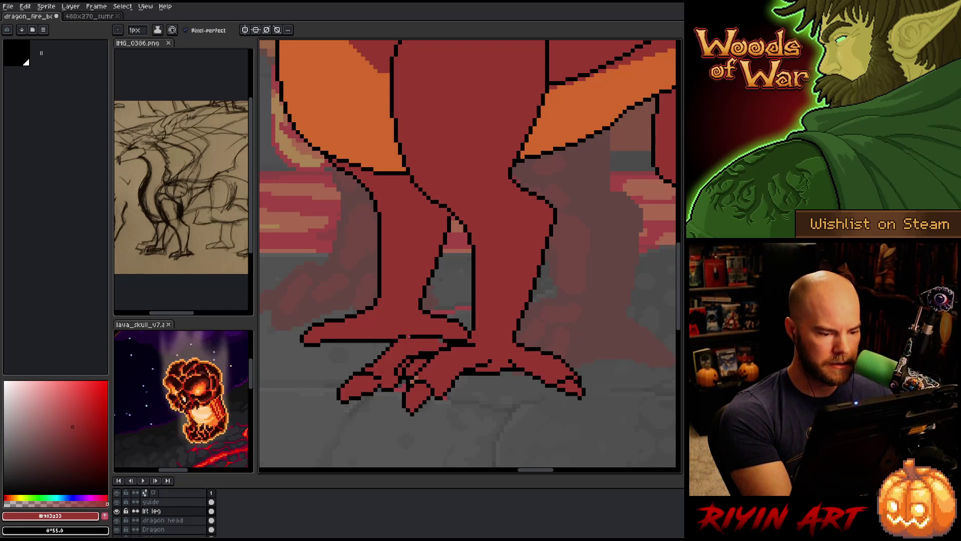
left_click(412, 334, "alt")
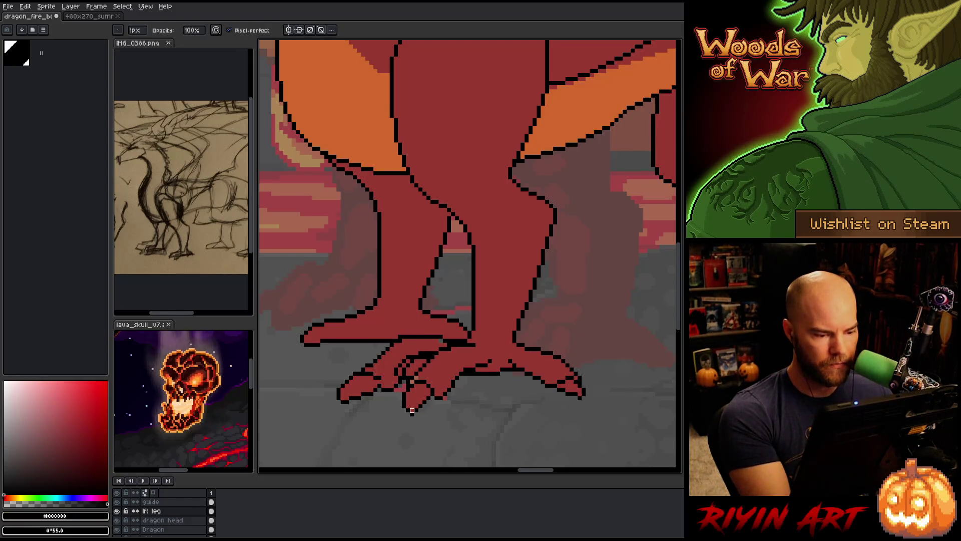
left_click(433, 340, "alt")
left_click(433, 344, "alt")
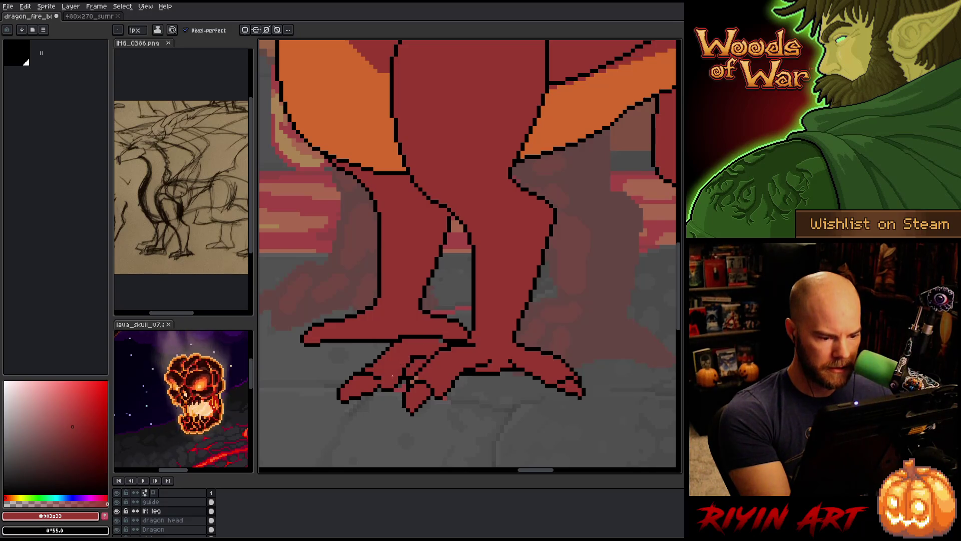
key("e")
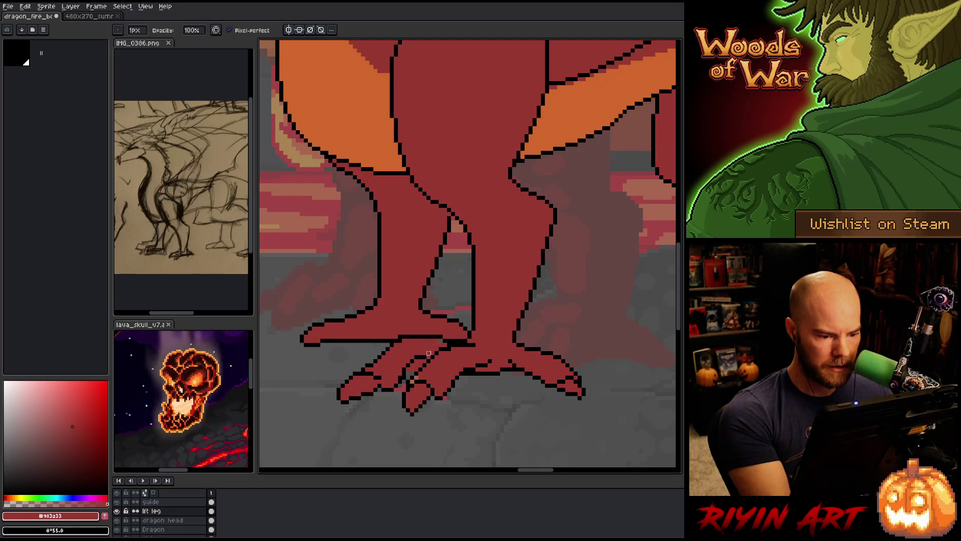
Step: Select the claw by colour, deselect it, and save the drawing
key("w")
left_click(417, 361)
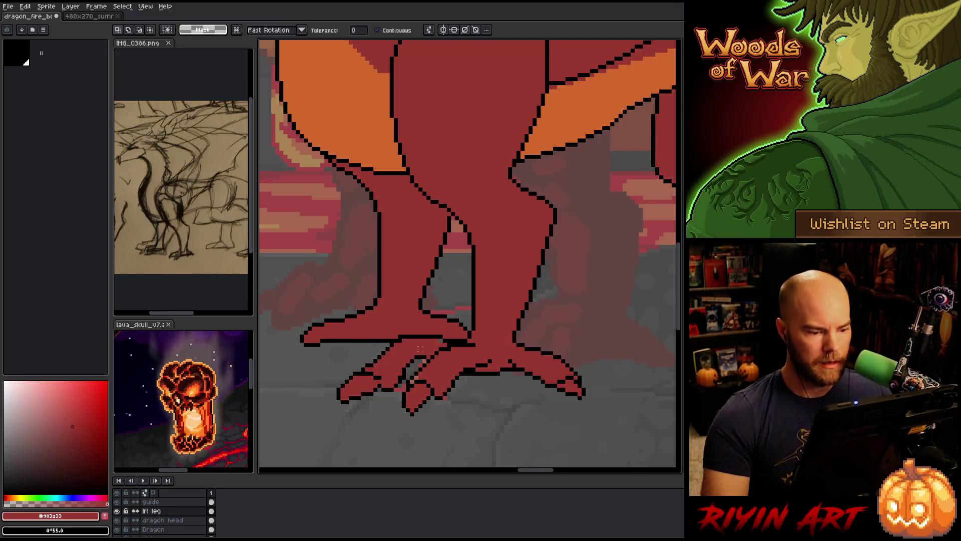
key("ctrl+d")
key("b")
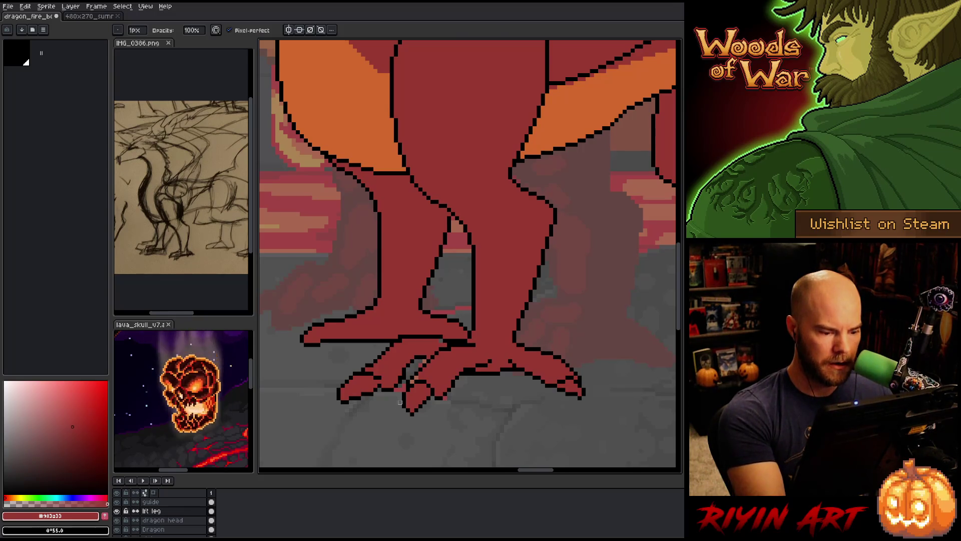
key("i")
key("b")
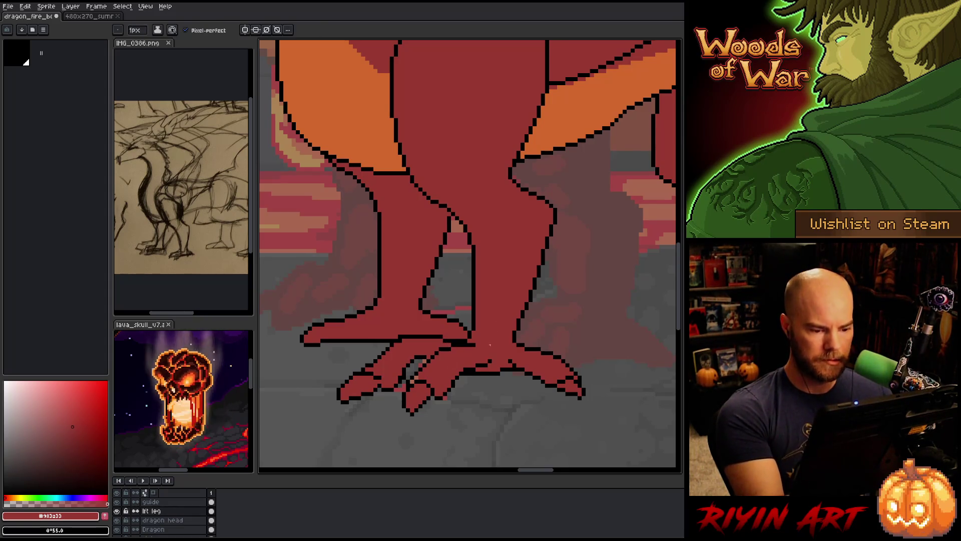
key("ctrl+s")
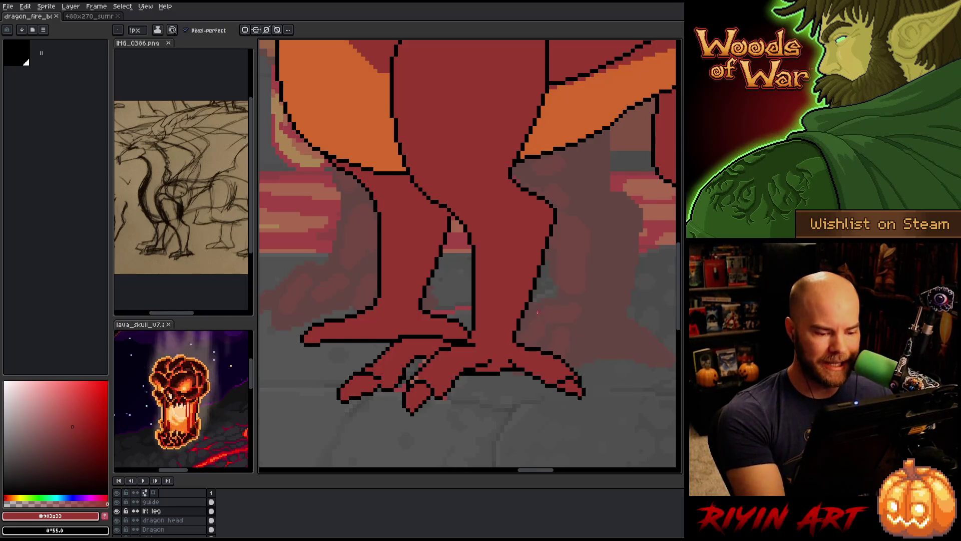
Step: Add black outline pixels along the top of the claw
left_click(513, 359, "alt")
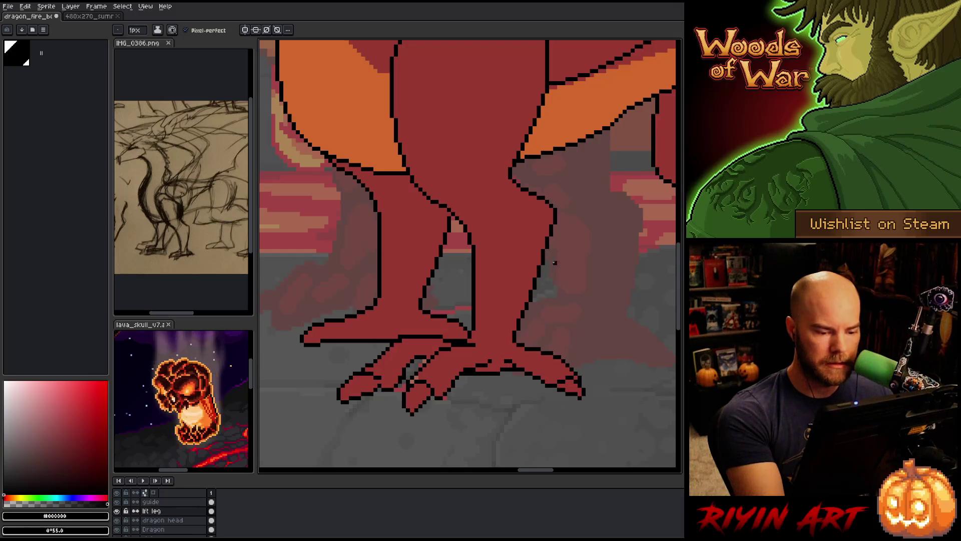
left_click(494, 361)
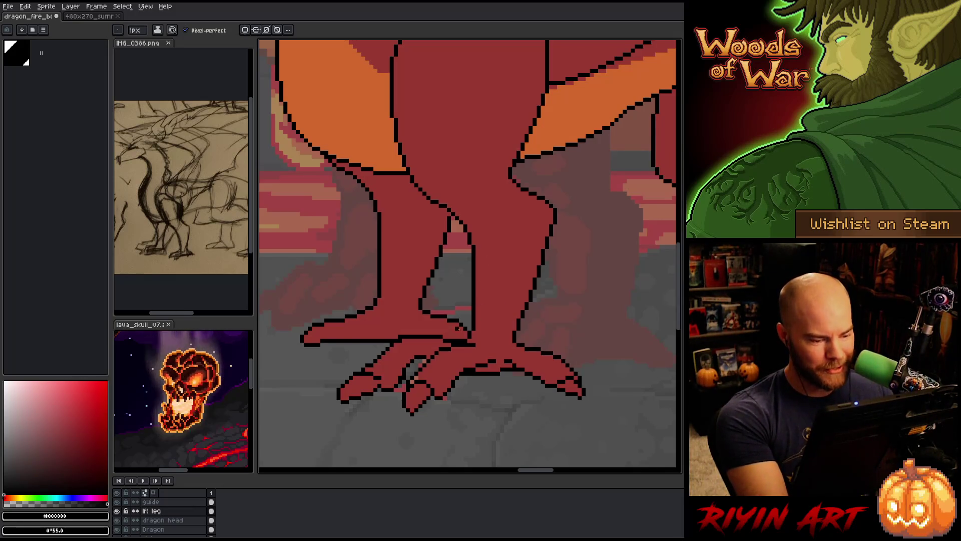
key("e")
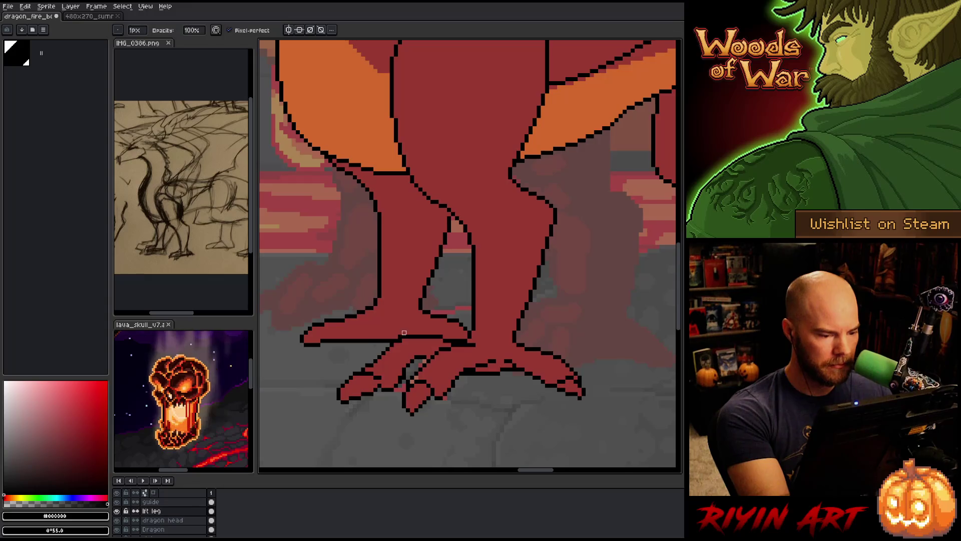
key("b")
key("i")
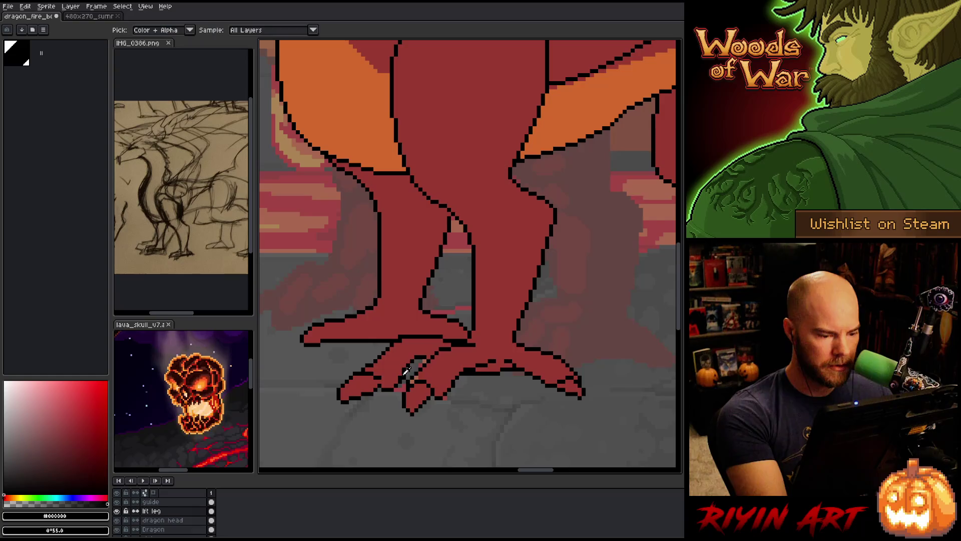
key("b")
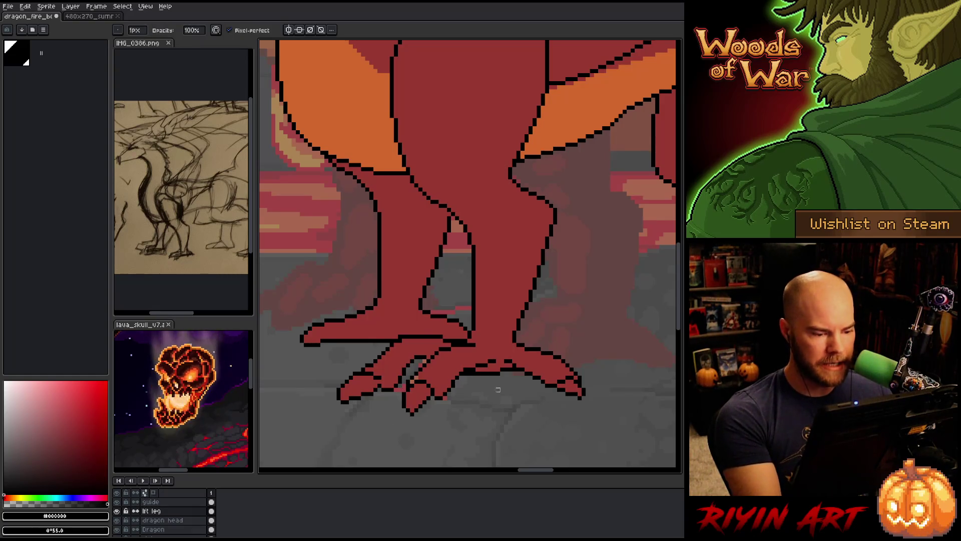
key("i")
key("b")
Step: Continue alternating red and black pixel fixes around the claw and foot
left_click(424, 360, "alt")
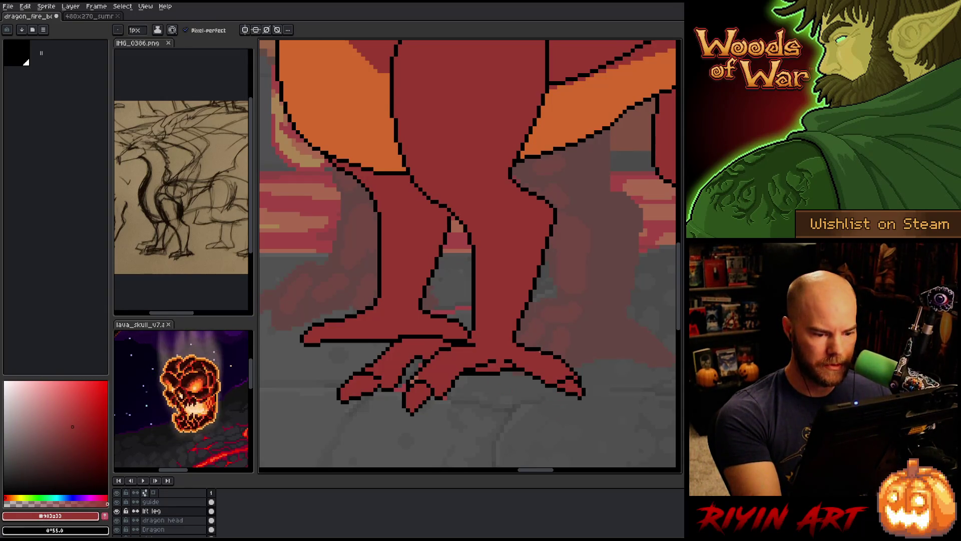
left_click(505, 370, "alt")
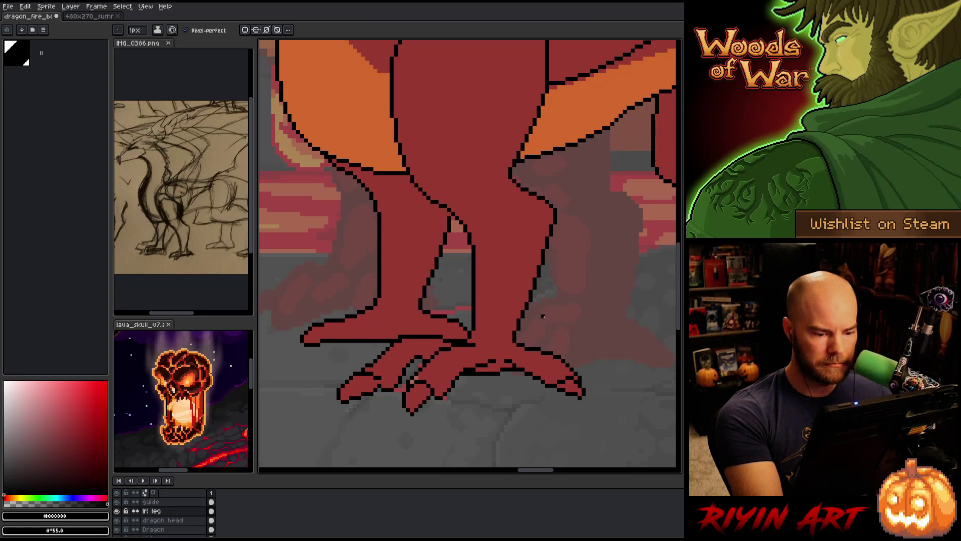
left_click(516, 356, "alt")
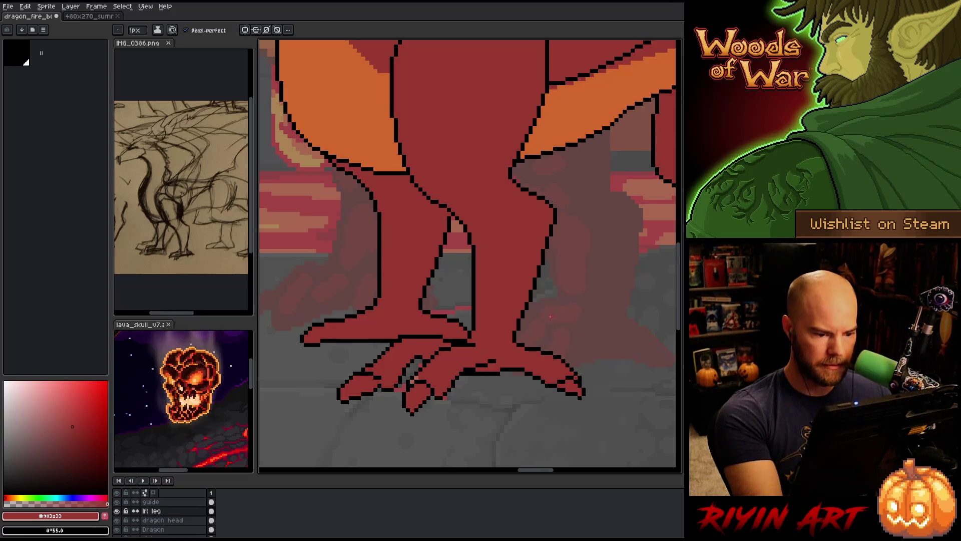
left_click(473, 319, "alt")
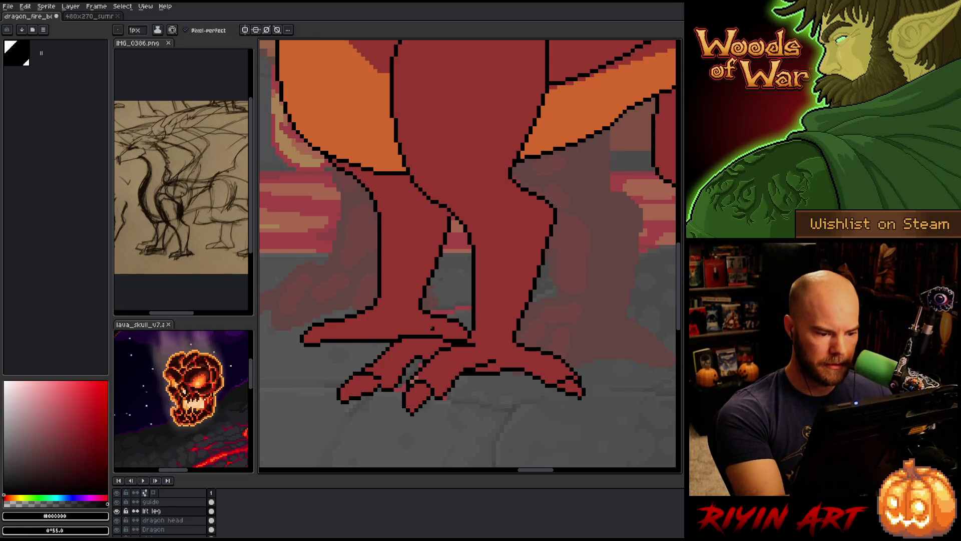
Step: Outline the lower-left toe in black, bucket-fill it with the dragon red #983a33, and save
mouse_move(407, 331)
left_mouse_down()
mouse_move(341, 357)
mouse_move(357, 370)
mouse_move(321, 388)
mouse_move(336, 395)
left_mouse_up()
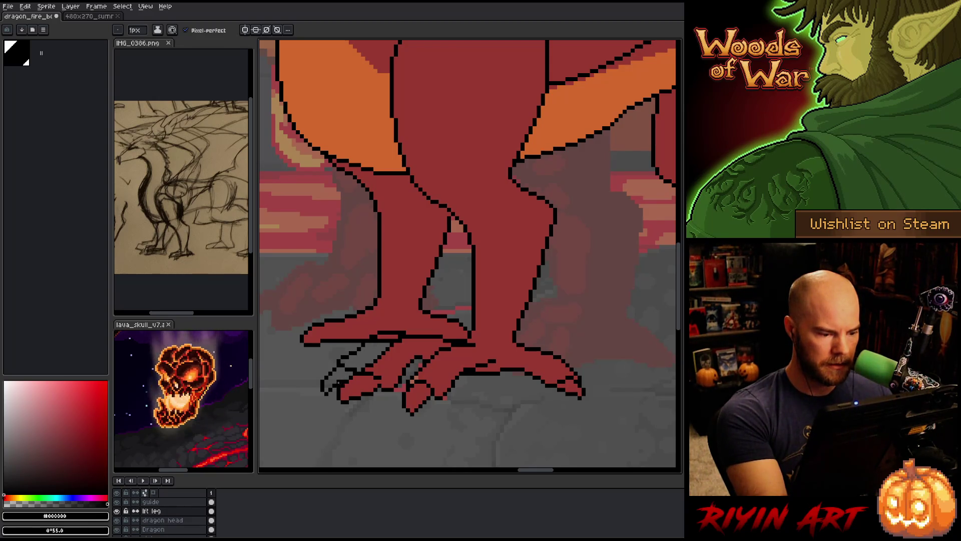
left_click(363, 386, "alt")
key("g")
left_click(368, 355)
key("b")
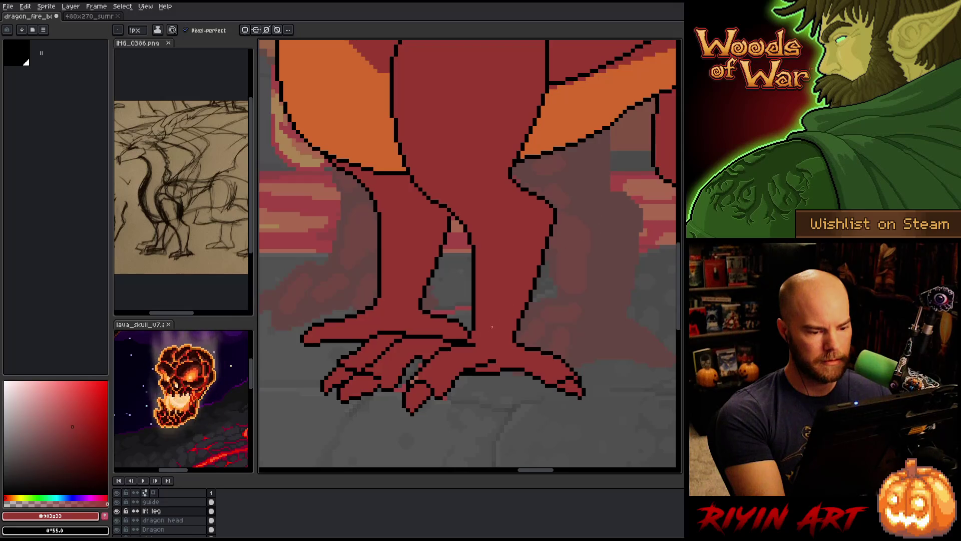
key("x")
key("x")
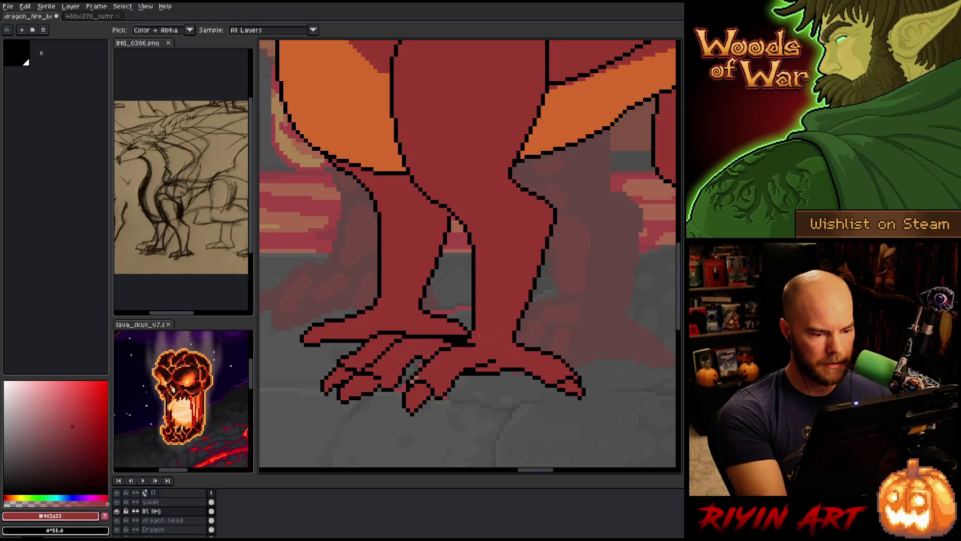
key("x")
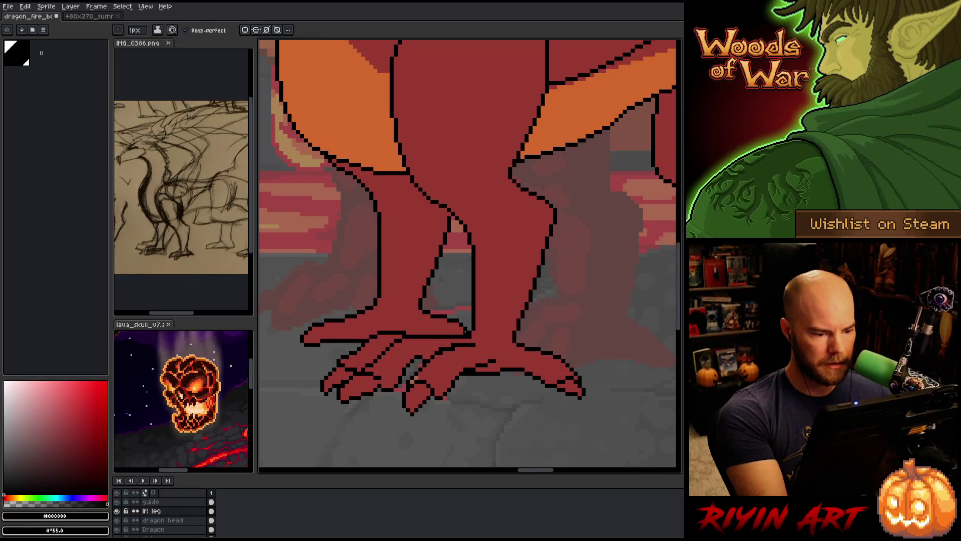
key("x")
key("x")
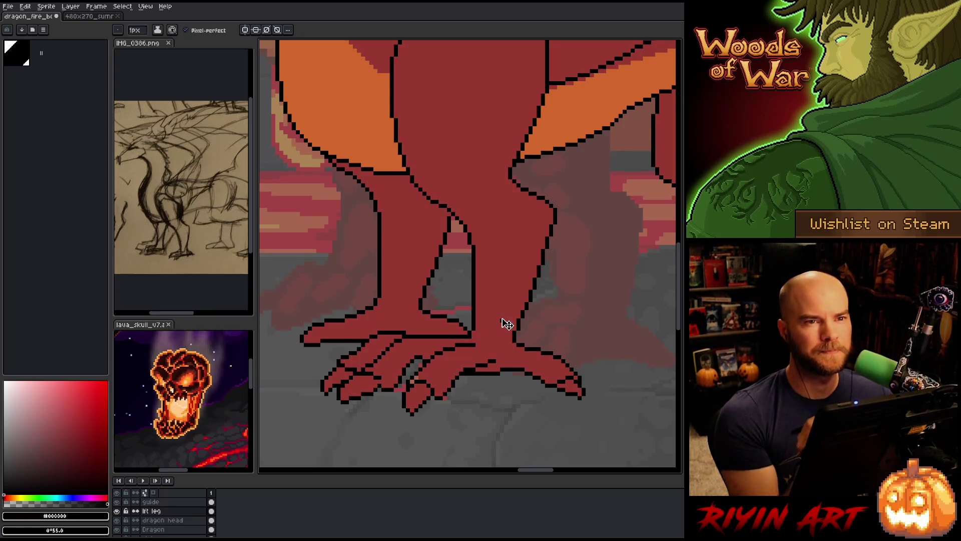
key("ctrl+s")
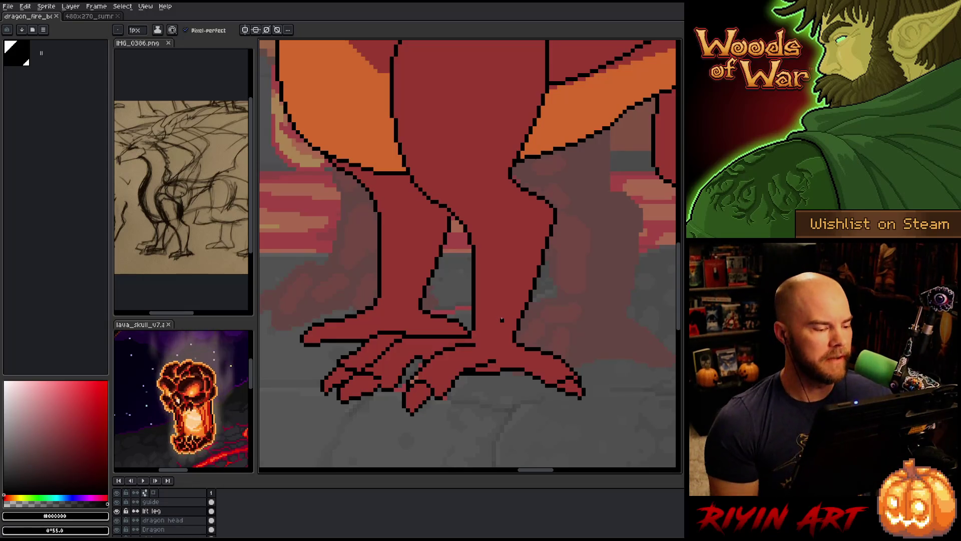
Step: Zoom out and pan so the whole dragon is centred in view
scroll(348, 286, "down", 3)
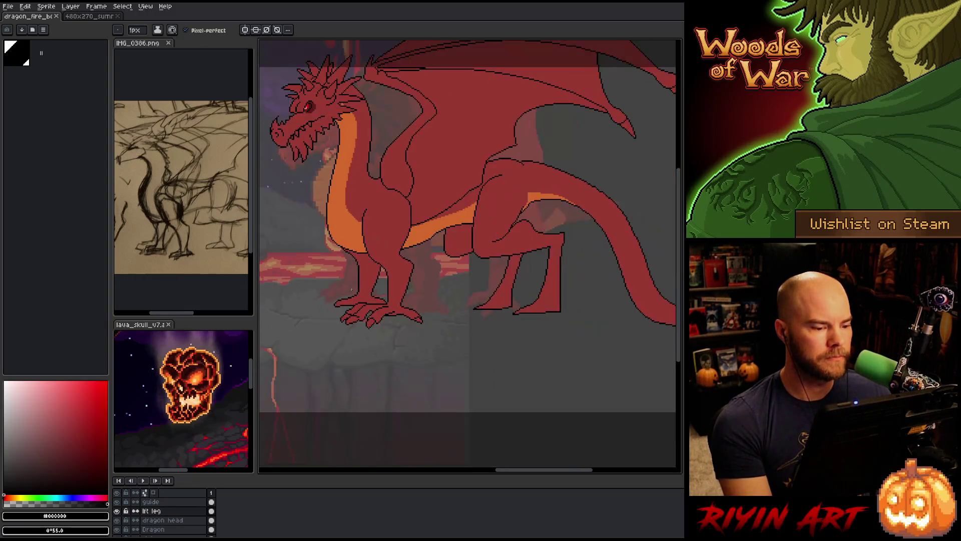
scroll(351, 288, "up", 1)
mouse_move(401, 337)
left_mouse_down()
mouse_move(455, 401)
mouse_move(438, 375)
mouse_move(328, 391)
left_mouse_up()
scroll(386, 350, "up", 1)
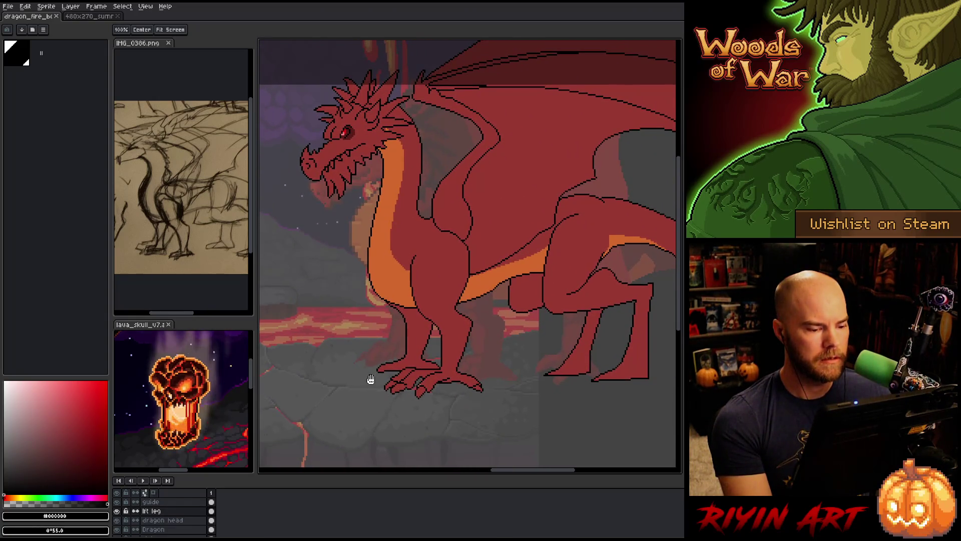
scroll(391, 377, "down", 1)
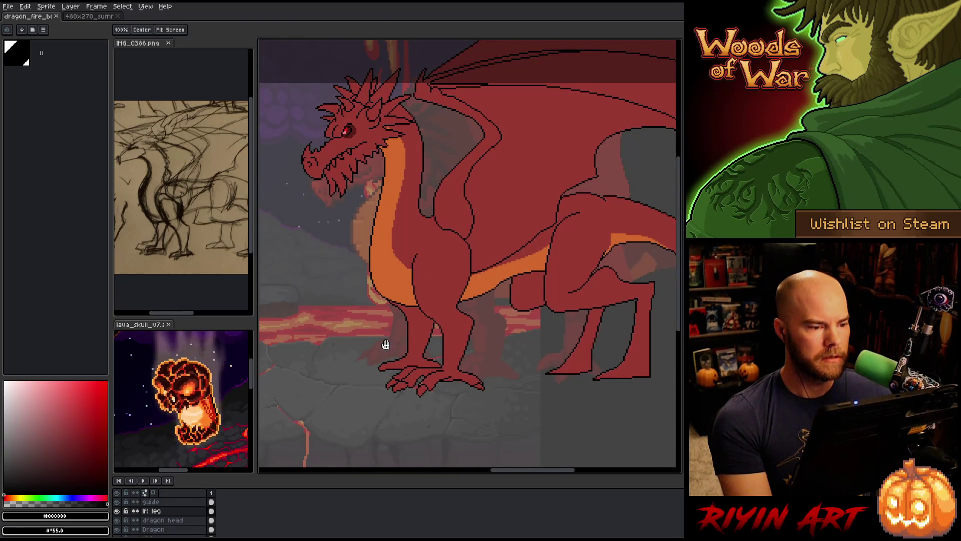
left_click_drag(386, 343, 375, 365)
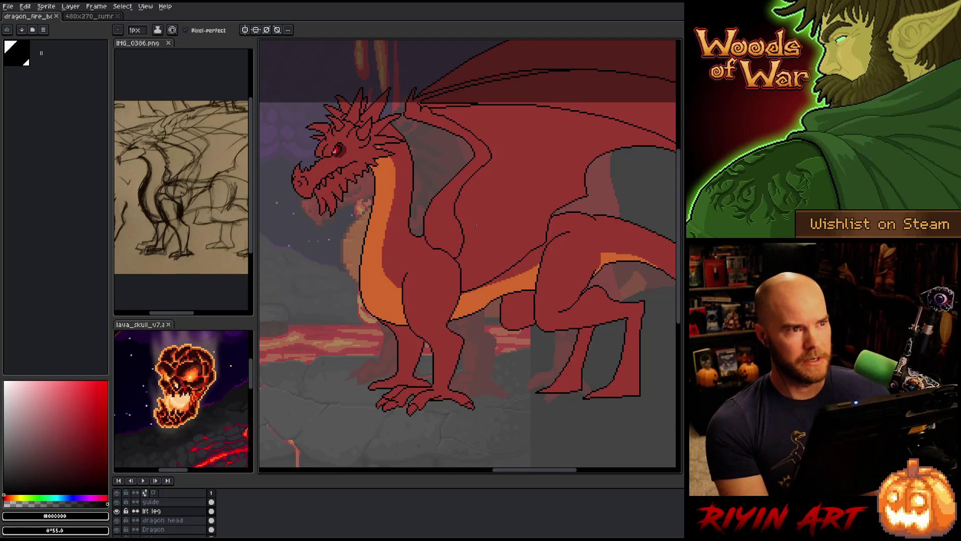
key("m")
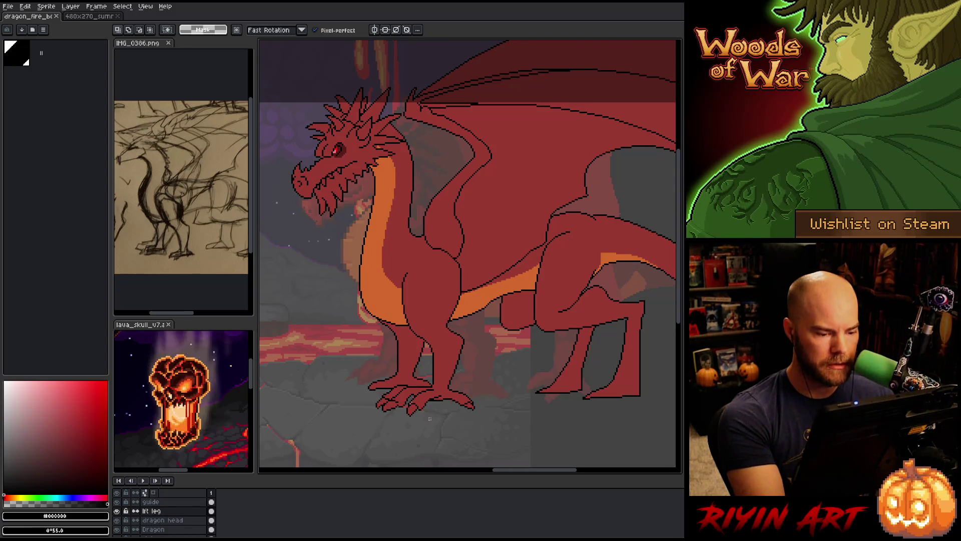
mouse_move(429, 413)
left_mouse_down()
mouse_move(364, 416)
mouse_move(428, 435)
mouse_move(423, 409)
left_mouse_up()
left_click(419, 409)
key("Down")
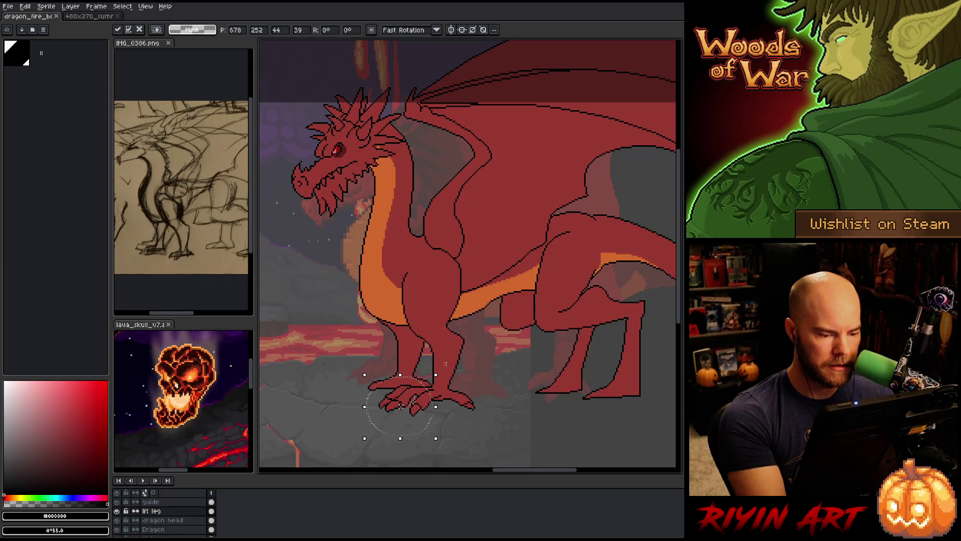
key("Up")
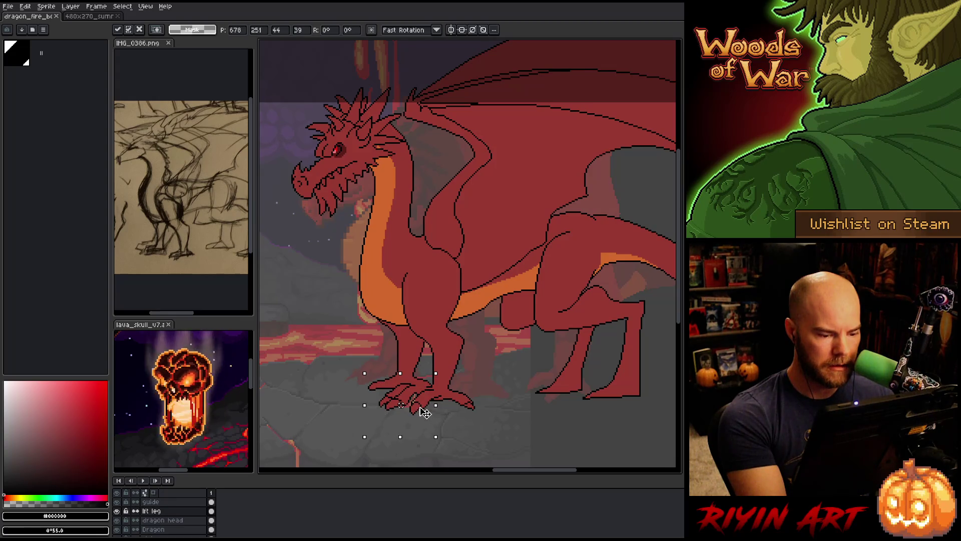
key("Return")
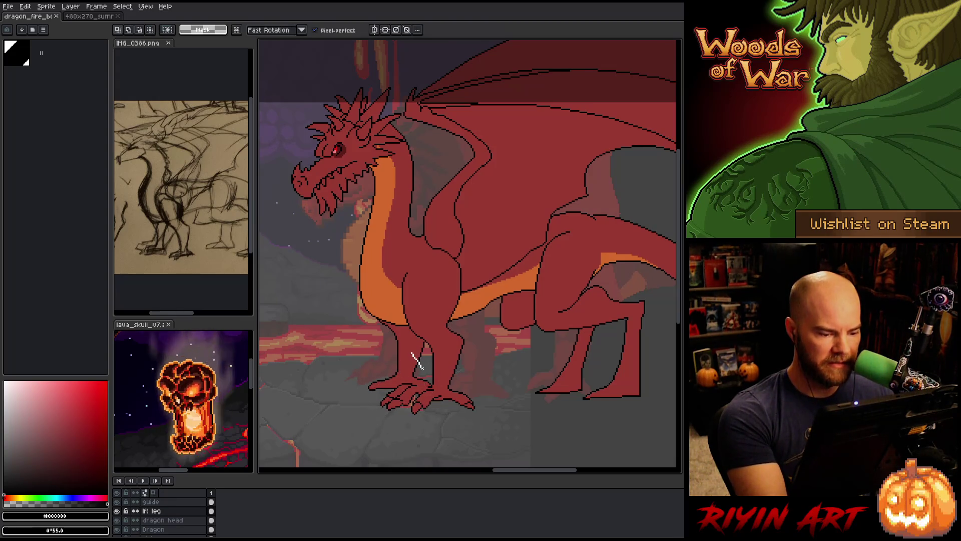
mouse_move(400, 415)
left_mouse_down()
mouse_move(373, 370)
mouse_move(400, 354)
left_mouse_up()
key("Right")
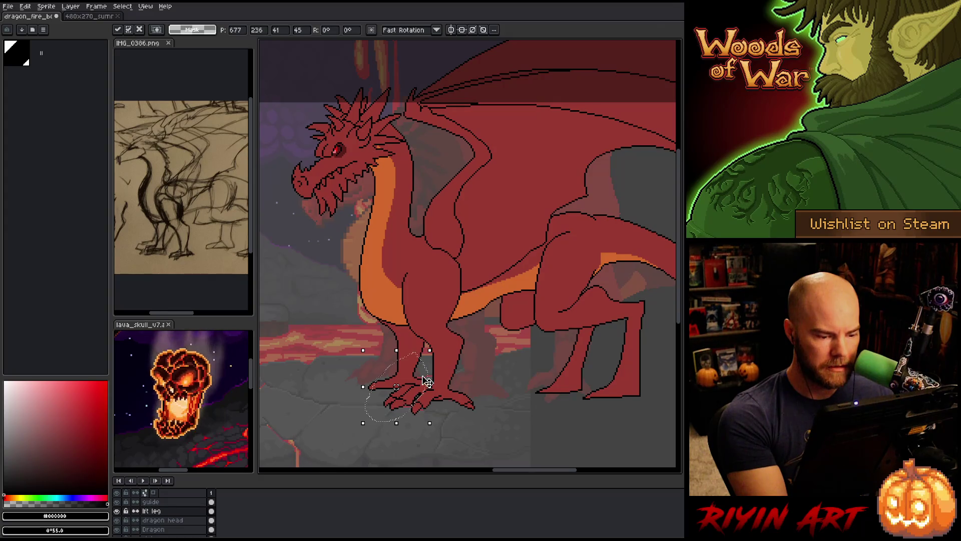
key("ctrl+z")
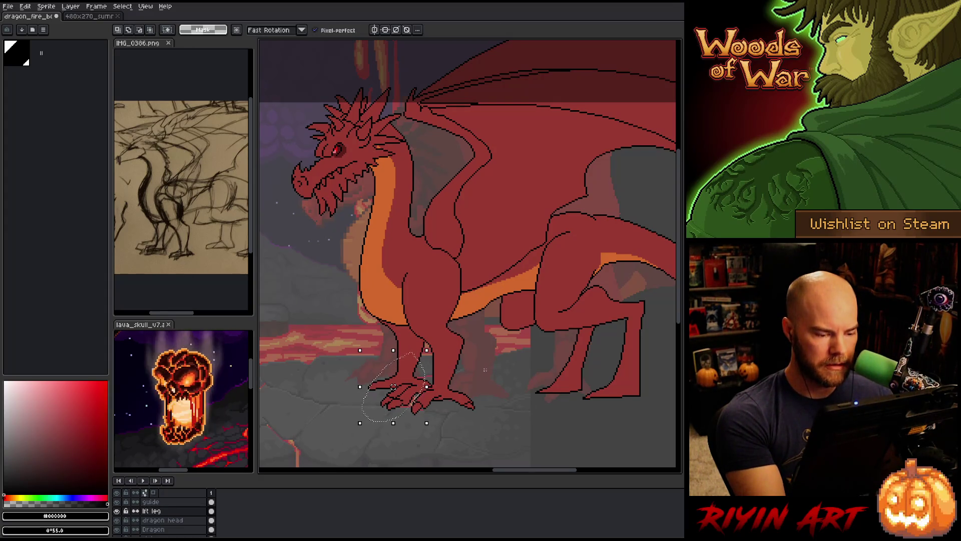
left_click(419, 389)
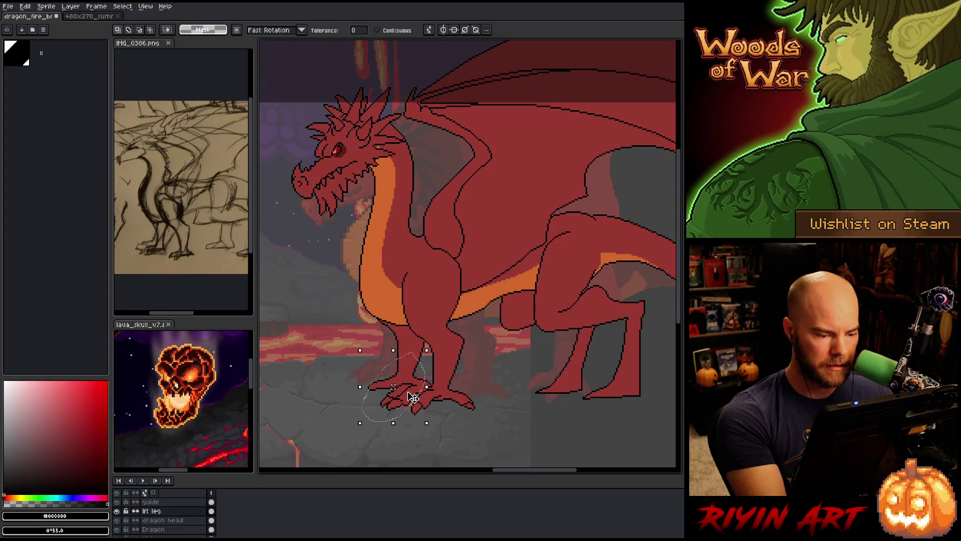
key("w")
left_click(438, 371)
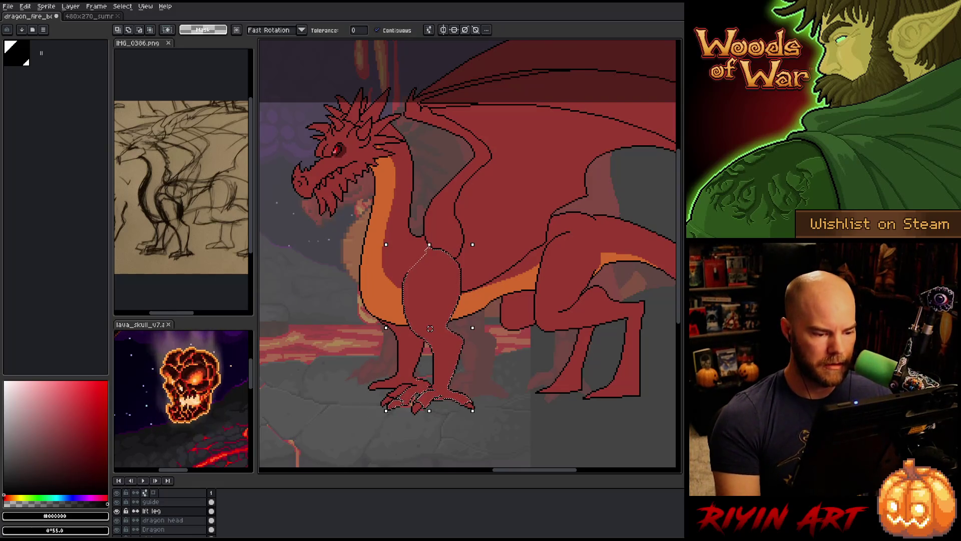
key("ctrl+d")
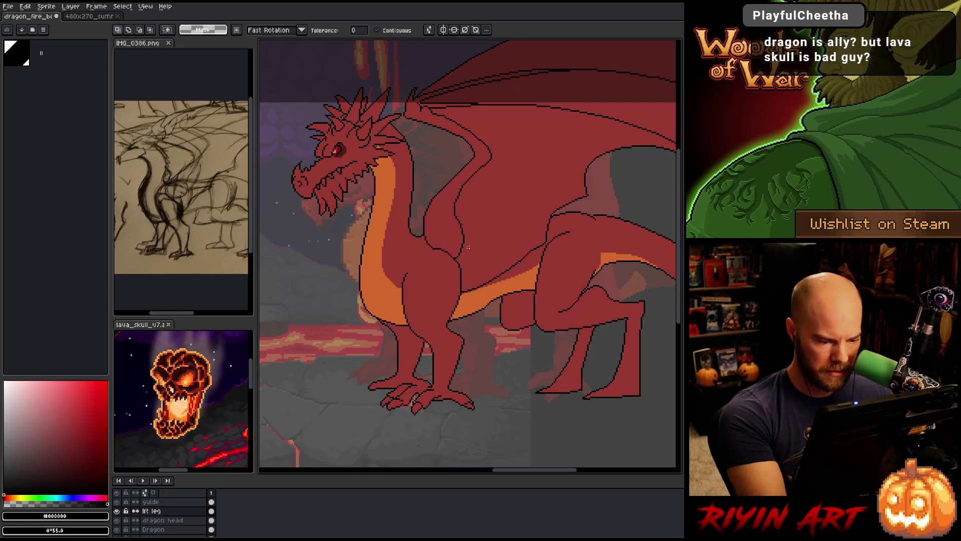
key("b")
Step: Show only the lft leg layer, then lasso the front toes and nudge them sideways
left_click(117, 511, "alt")
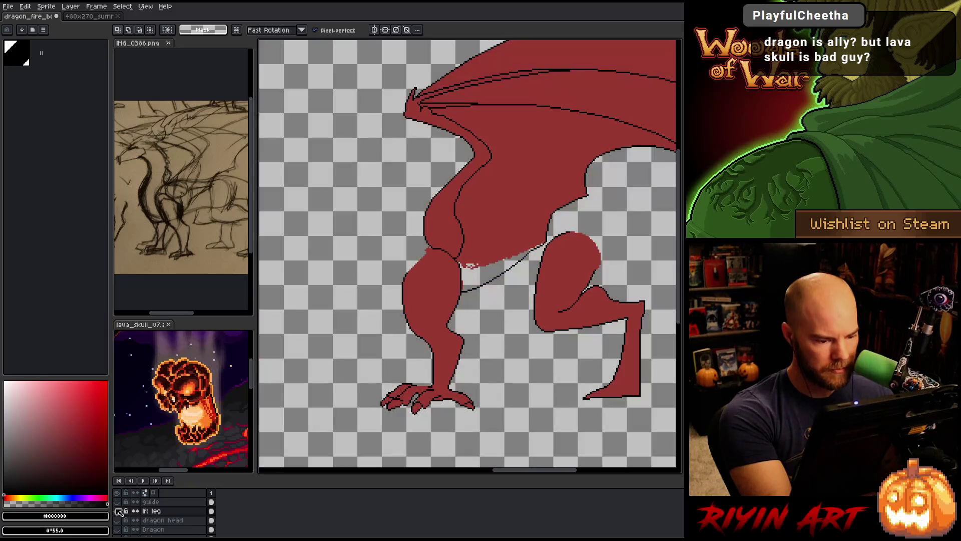
scroll(457, 286, "up", 3)
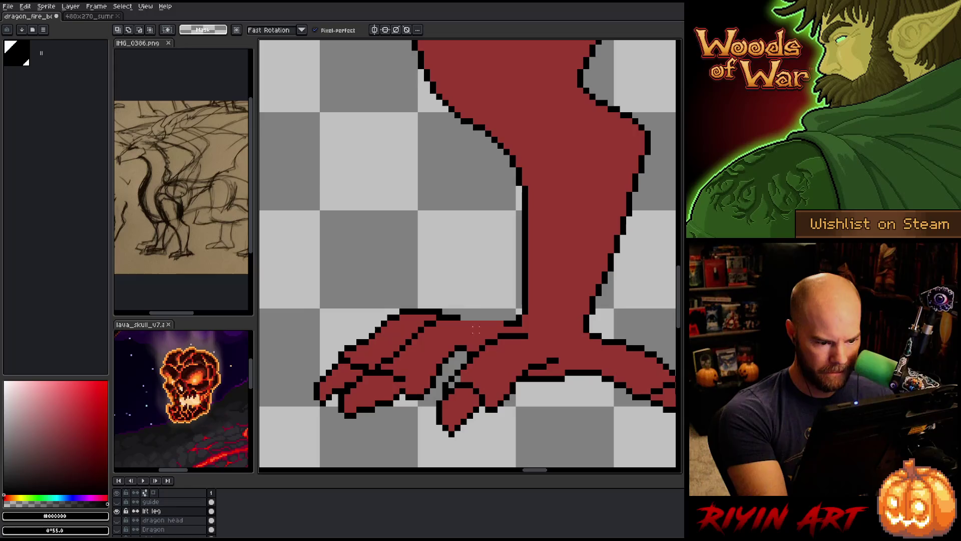
mouse_move(463, 286)
left_mouse_down()
mouse_move(456, 353)
mouse_move(333, 425)
mouse_move(460, 260)
left_mouse_up()
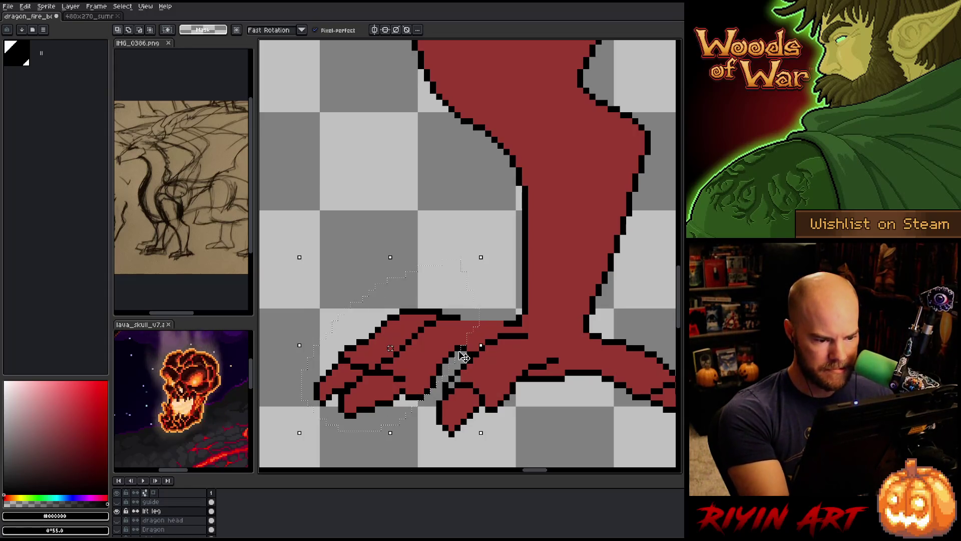
left_click_drag(366, 403, 387, 407)
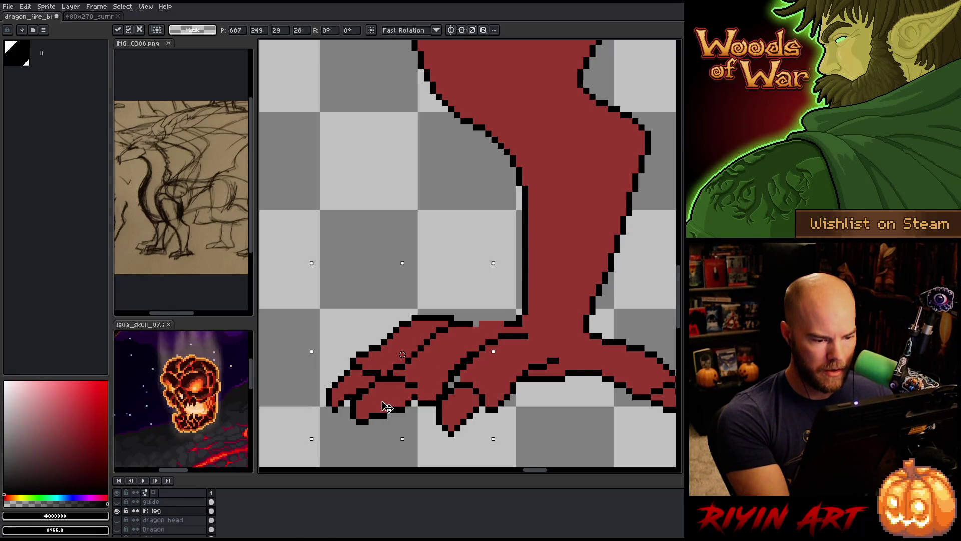
left_click_drag(387, 406, 381, 406)
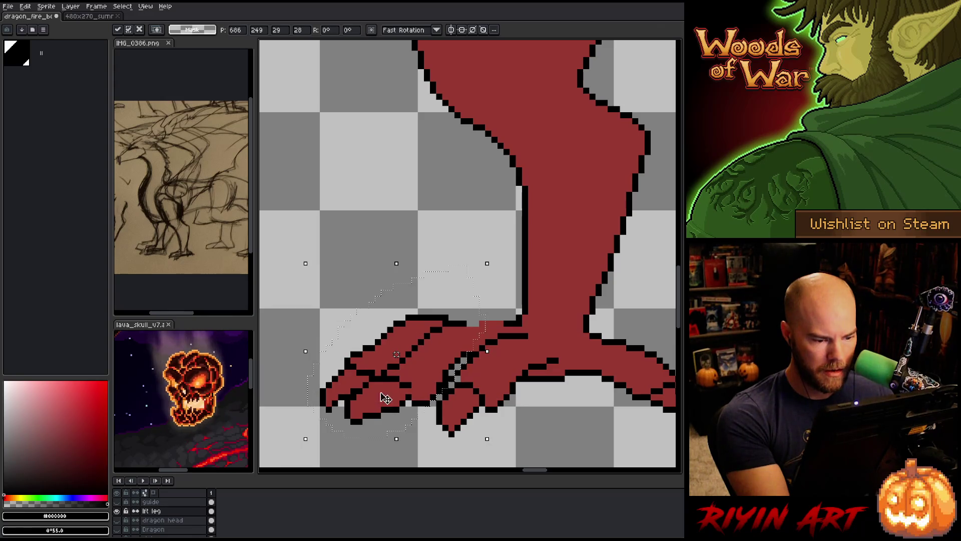
key("b")
left_click_drag(463, 254, 457, 308)
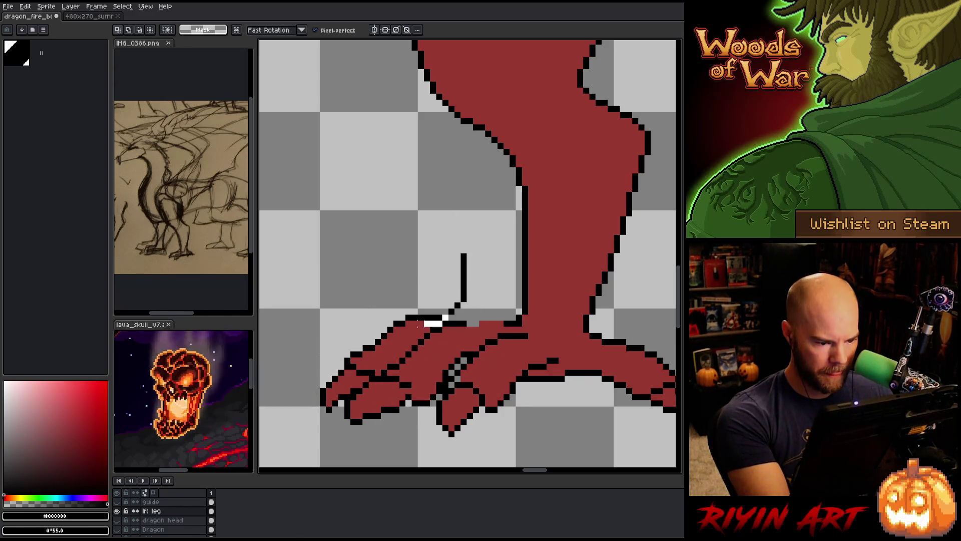
key("ctrl+z")
key("ctrl+z")
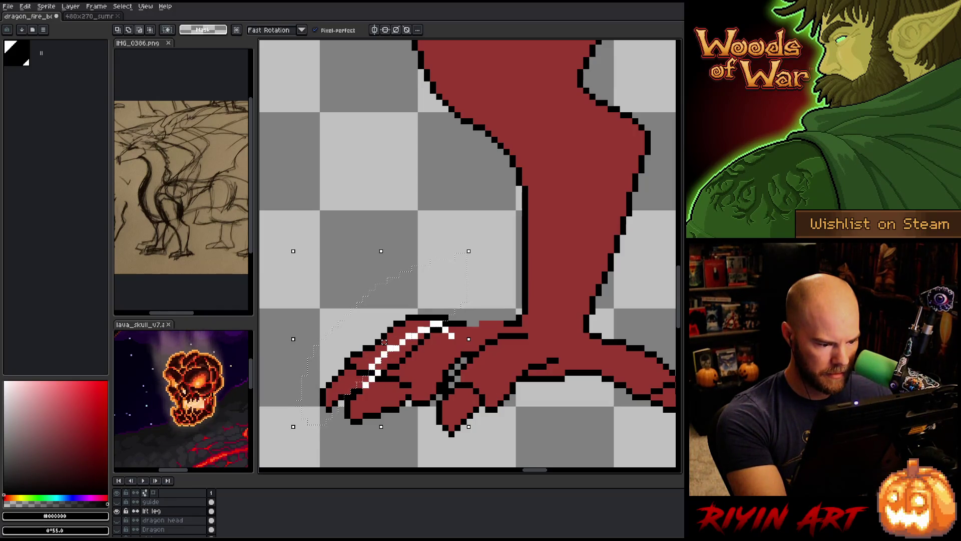
Step: Commit the toes slightly to the right and close the gap in the foot's black outline
left_click_drag(384, 341, 395, 342)
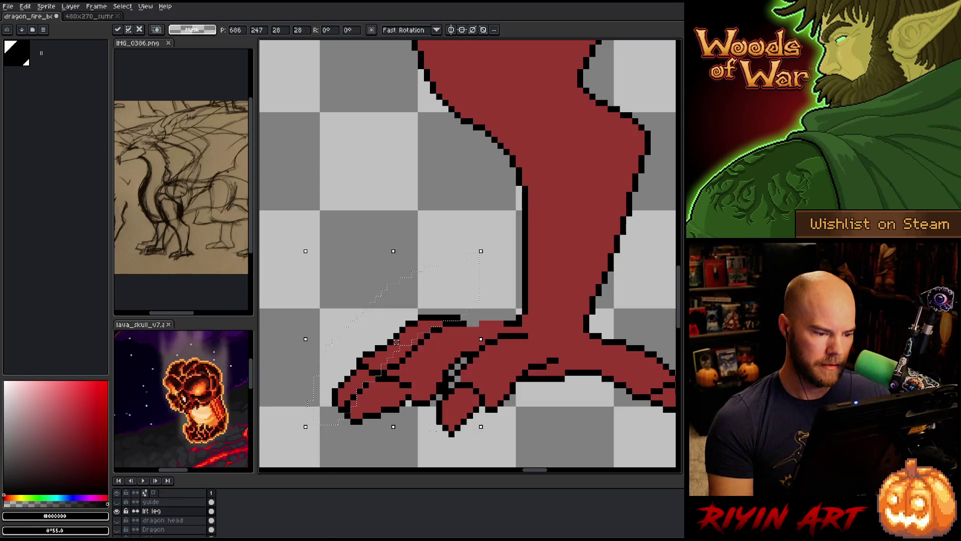
left_click_drag(396, 342, 390, 342)
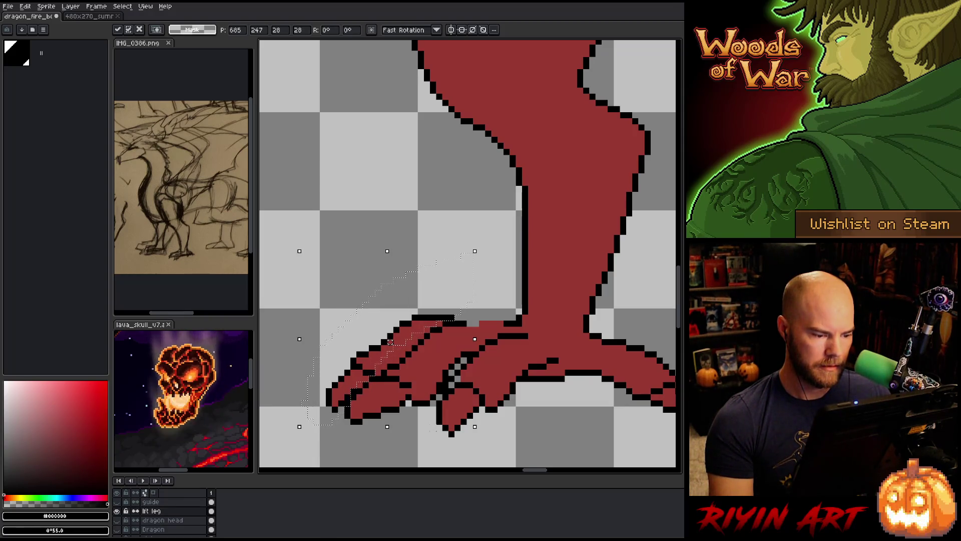
key("Tab")
key("Tab")
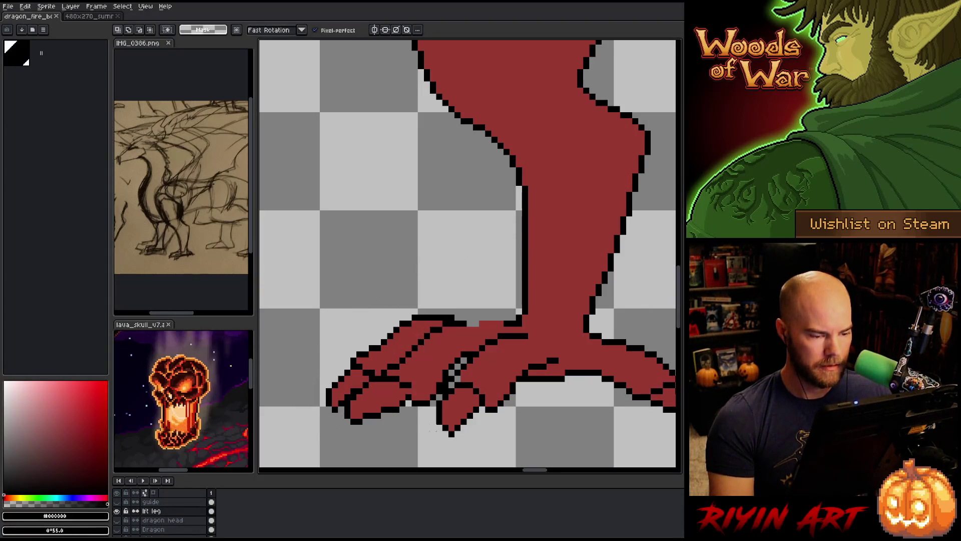
key("v")
key("b")
left_click_drag(506, 323, 478, 323)
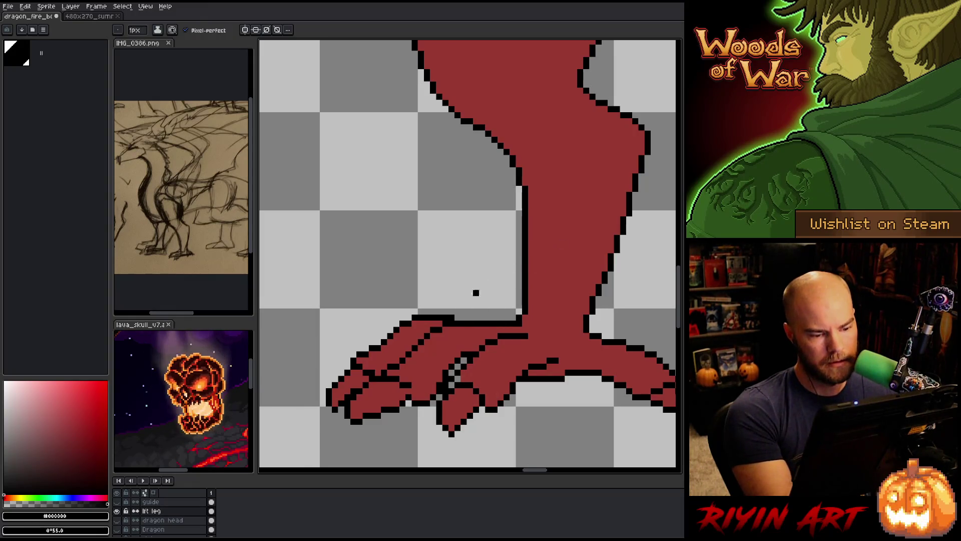
Step: Place a black pixel to close the gap in the front foot's top outline edge
left_click(458, 331, "alt")
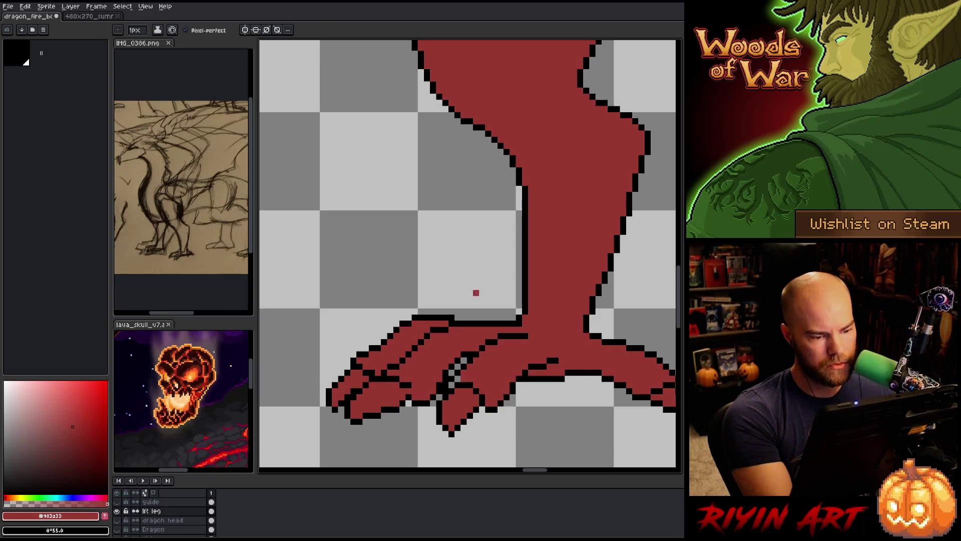
left_click(463, 318, "alt")
left_click(457, 318)
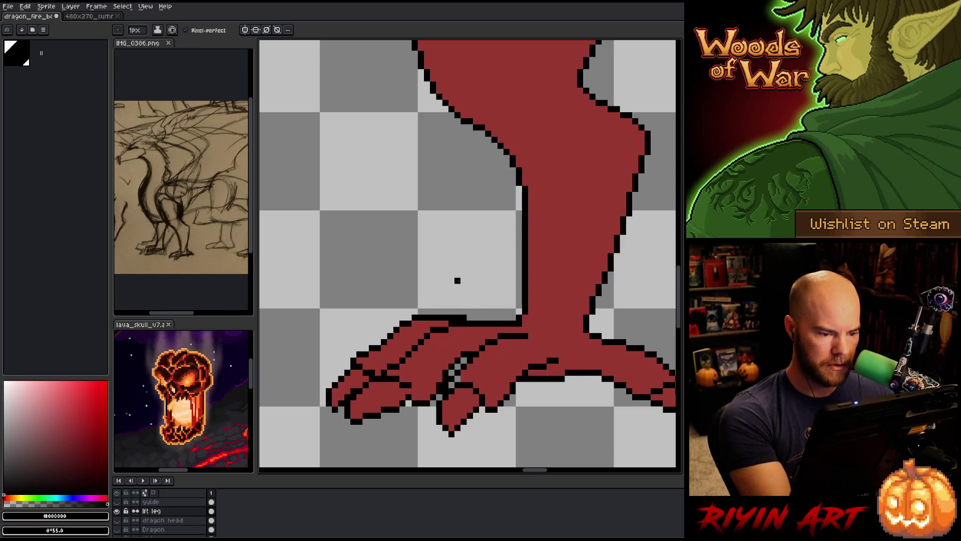
key("e")
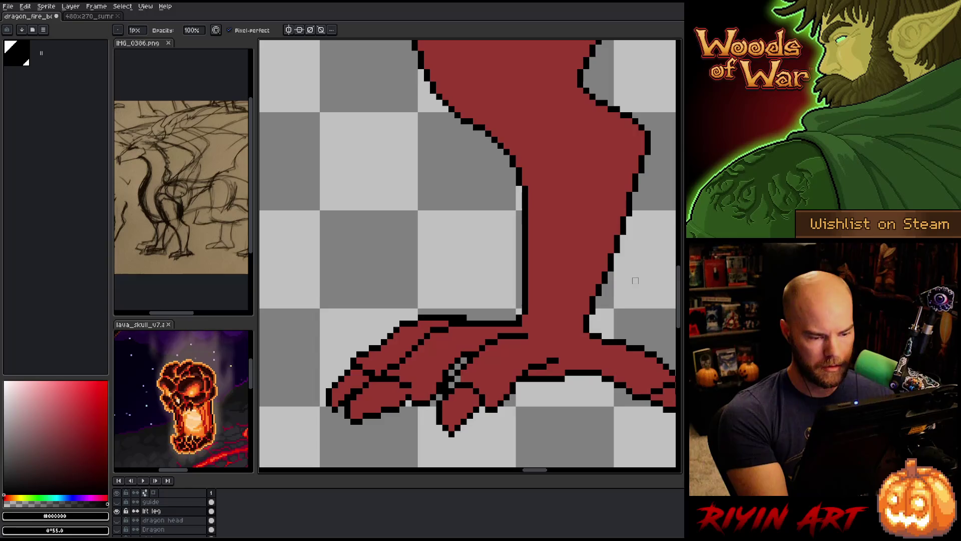
Step: Resample red and black from the claws and bring the lft leg layer into view
left_click(573, 318, "alt")
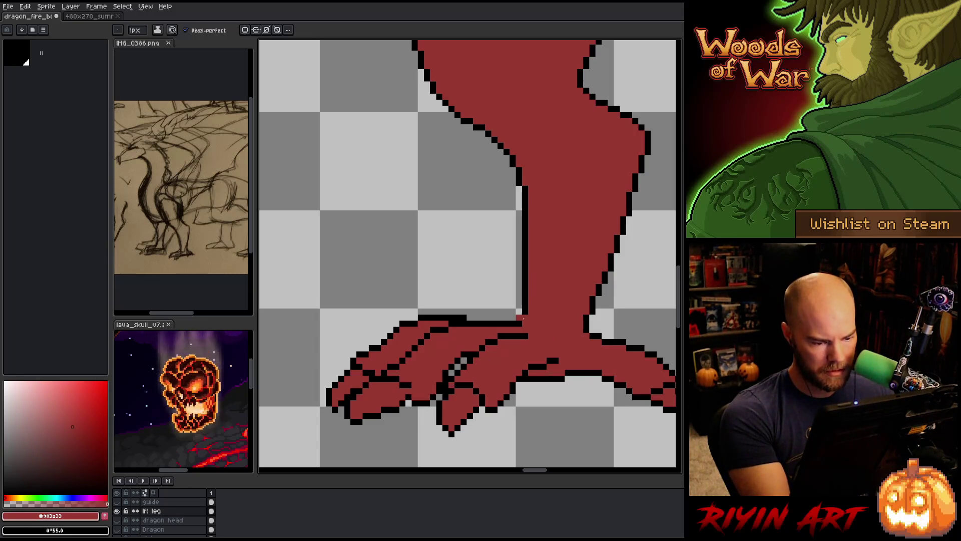
left_click(409, 378, "alt")
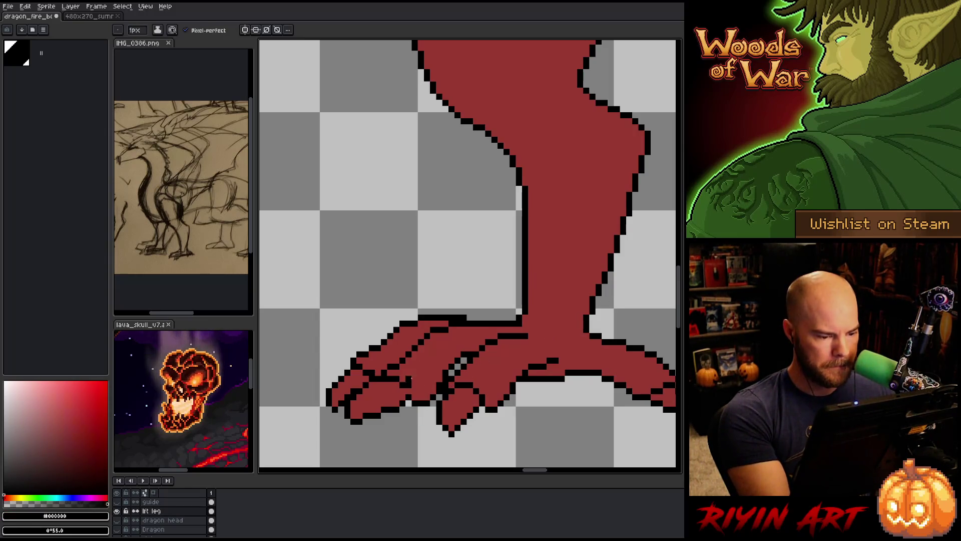
left_click(357, 377, "alt")
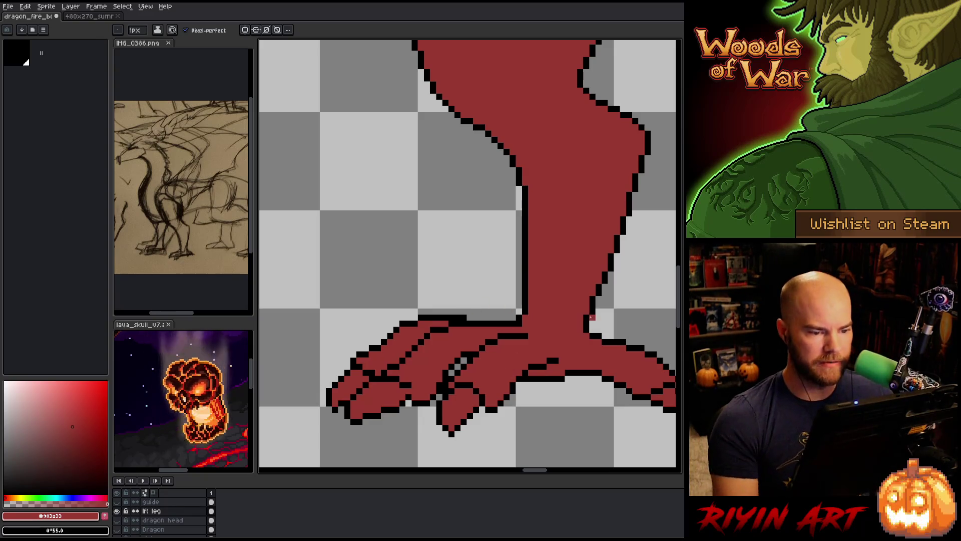
scroll(512, 330, "down", 5)
left_click(125, 514)
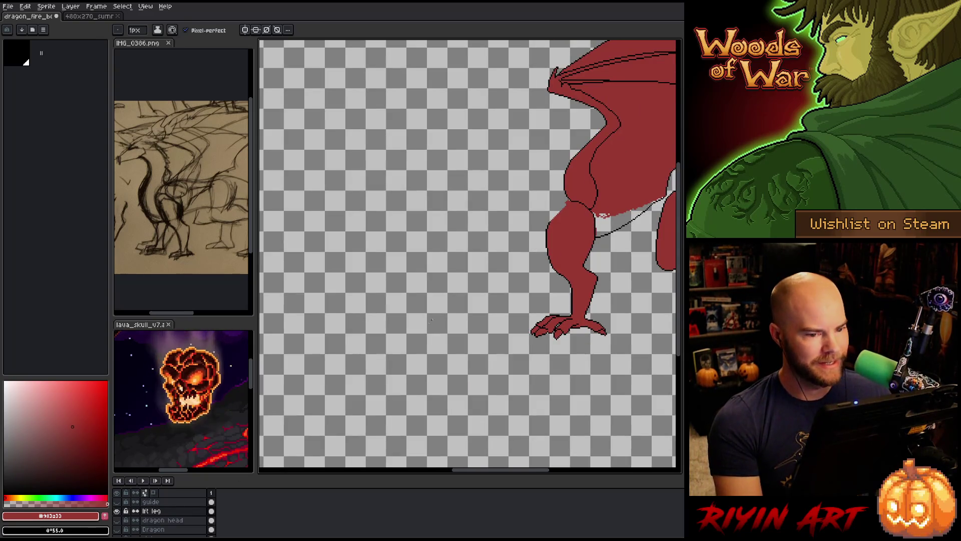
Step: Paint Bucket-fill the transparent gap between the dragon's belly and back leg with red
left_click_drag(474, 309, 294, 337)
key("g")
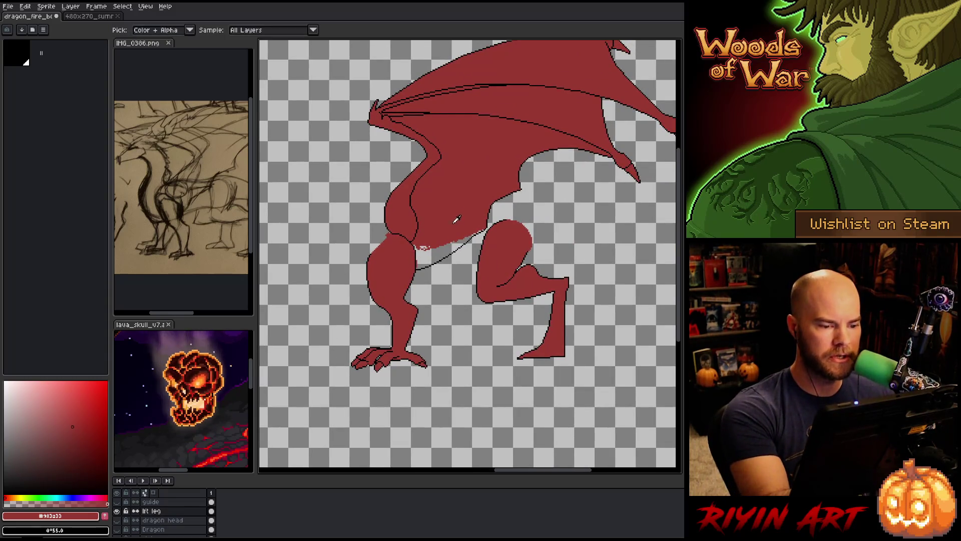
left_click(434, 252)
key("b")
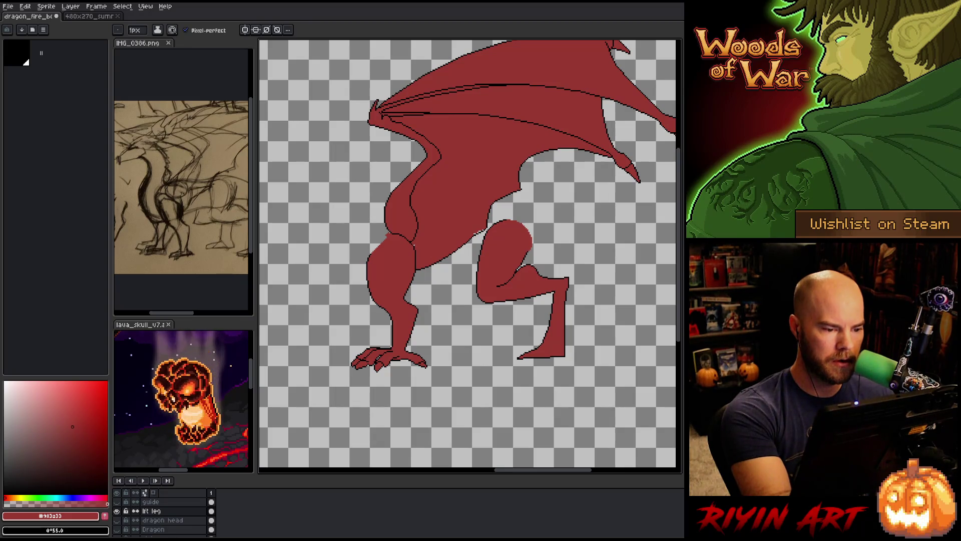
Step: Turn the body, head and lava background layers back on and save the file
scroll(488, 219, "up", 3)
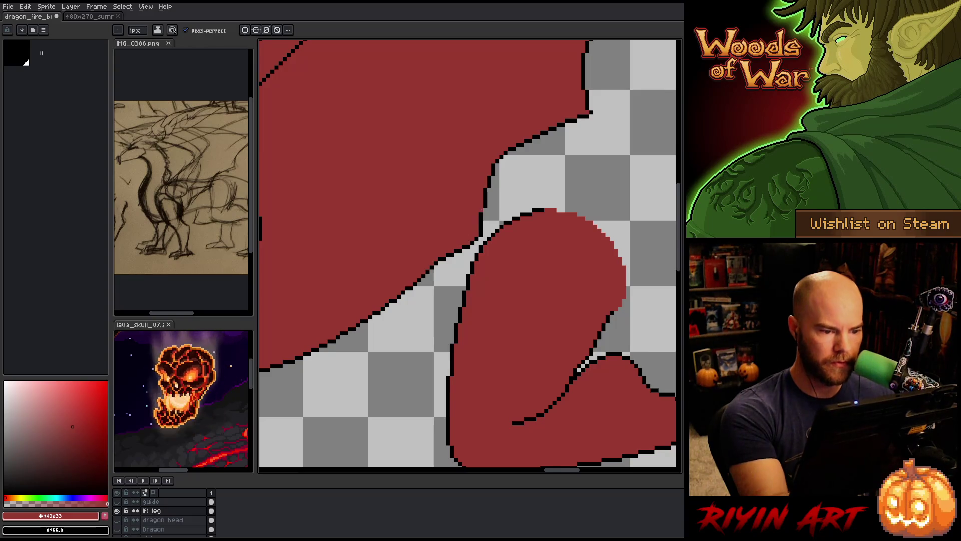
scroll(512, 272, "down", 3)
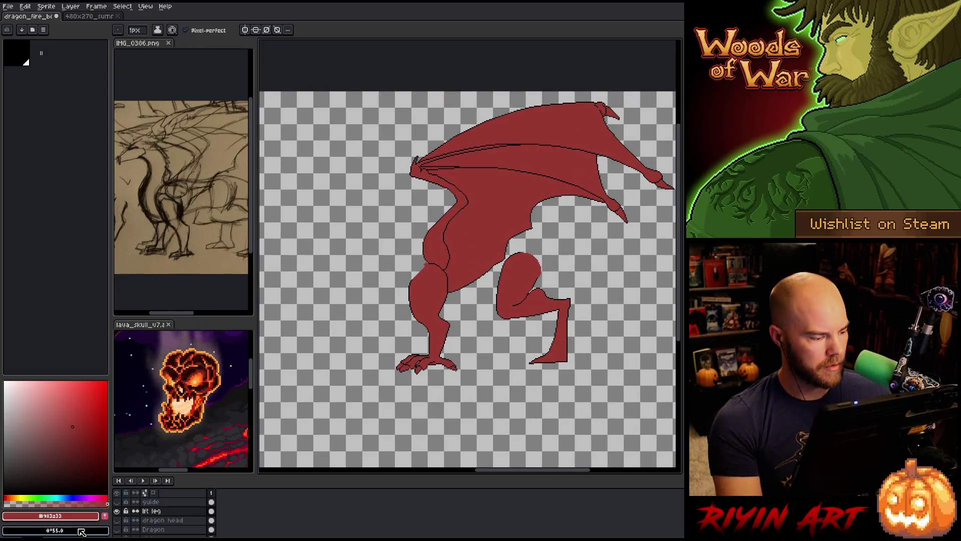
left_click(116, 510, "alt")
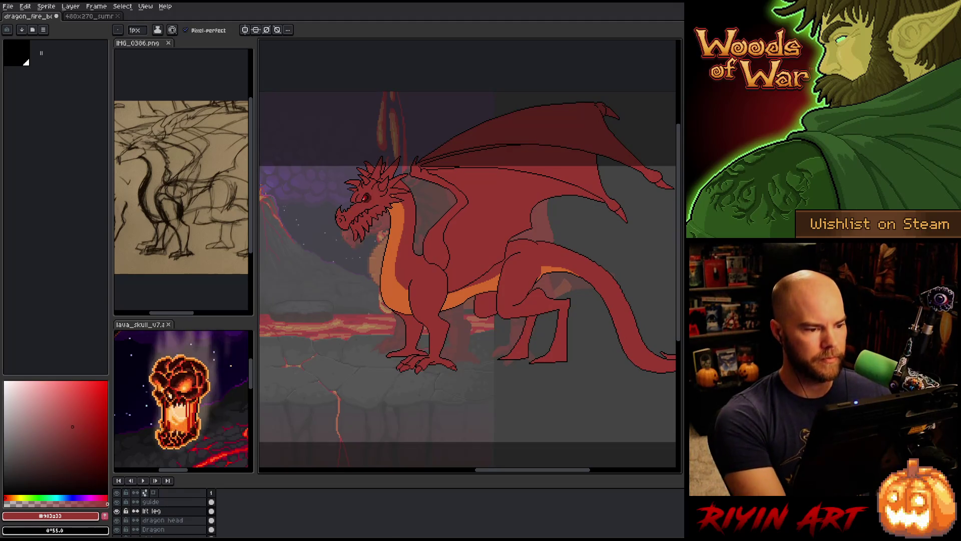
key("ctrl+s")
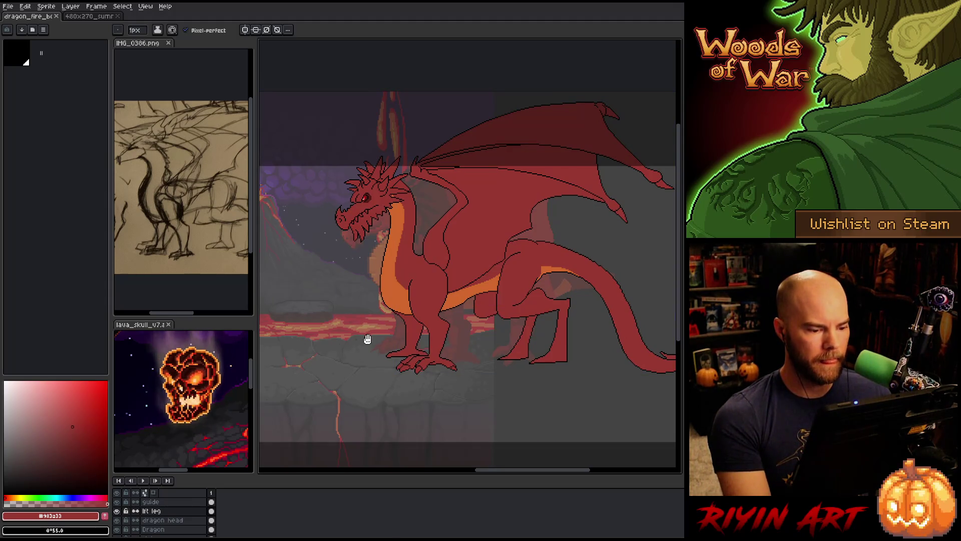
left_click_drag(367, 339, 408, 365)
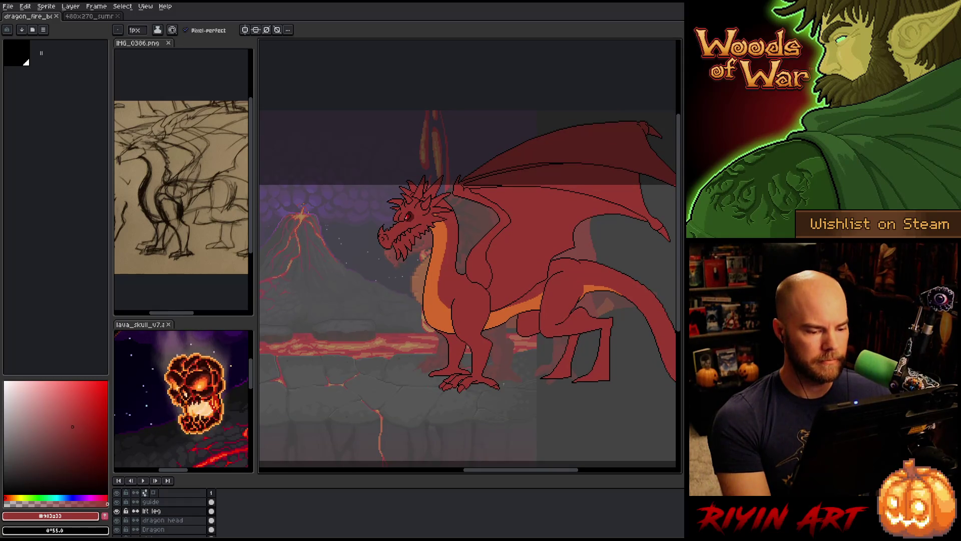
scroll(504, 381, "up", 1)
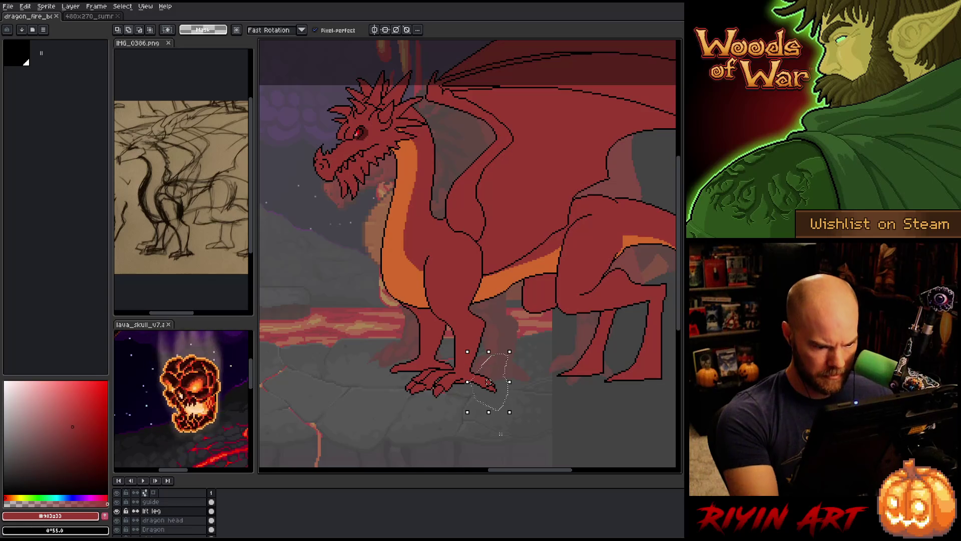
Step: Nudge the selected foot pixels by a pixel into place and commit the move
left_click_drag(488, 382, 487, 381)
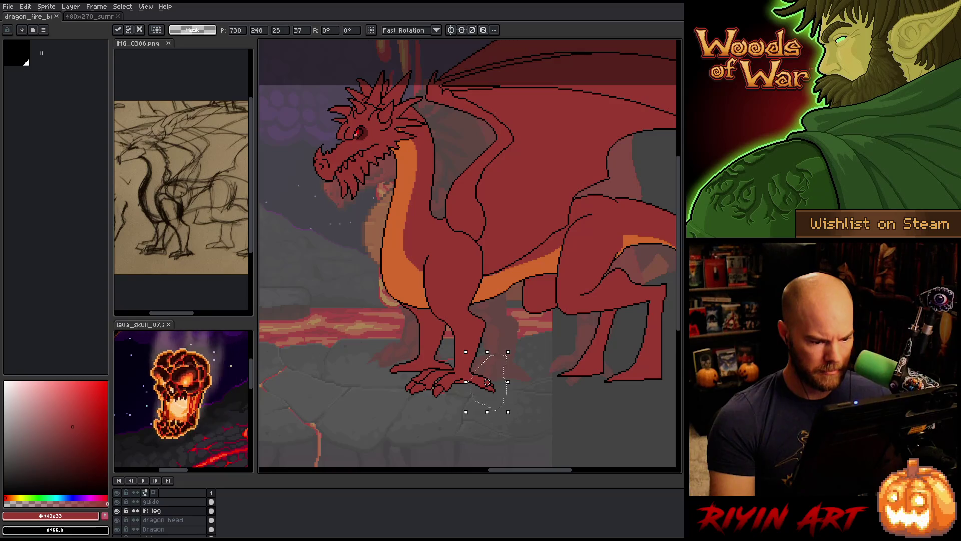
left_click_drag(487, 380, 486, 382)
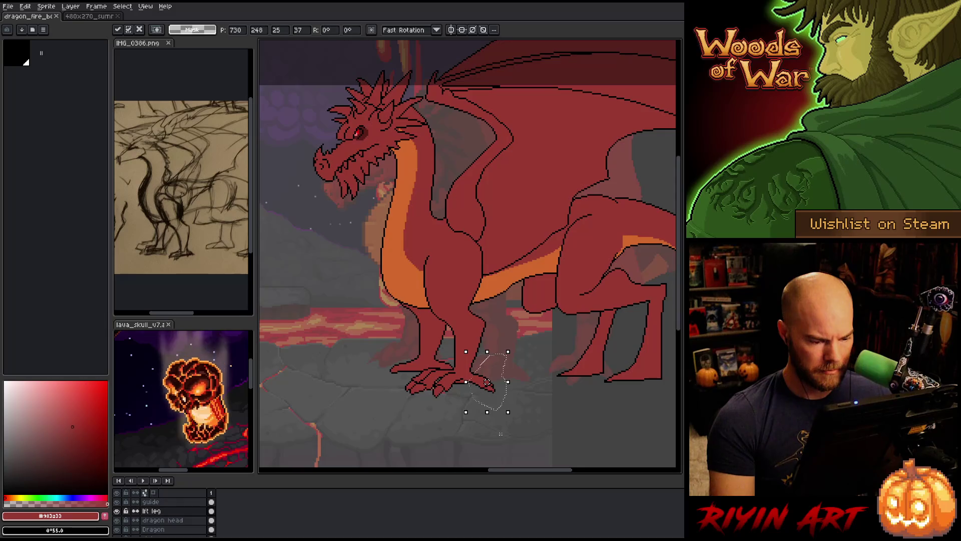
key("Return")
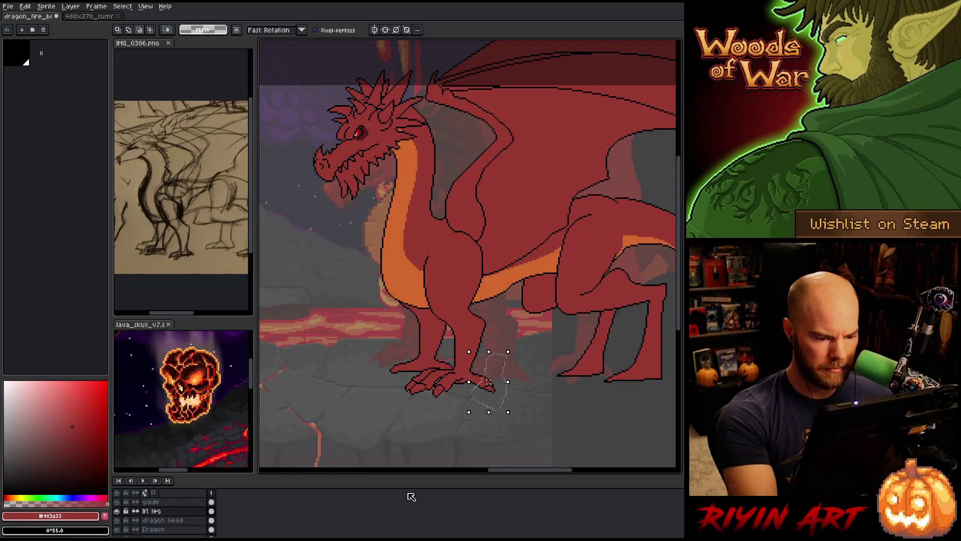
key("Left")
key("Up")
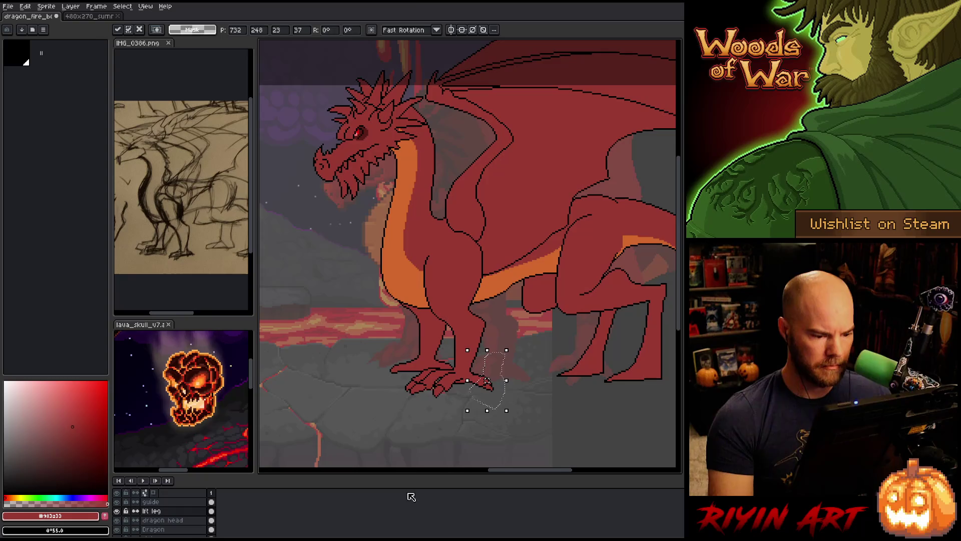
key("b")
Step: Zoom in on the foot and eyedrop the dragon red and outline black
scroll(471, 364, "up", 3)
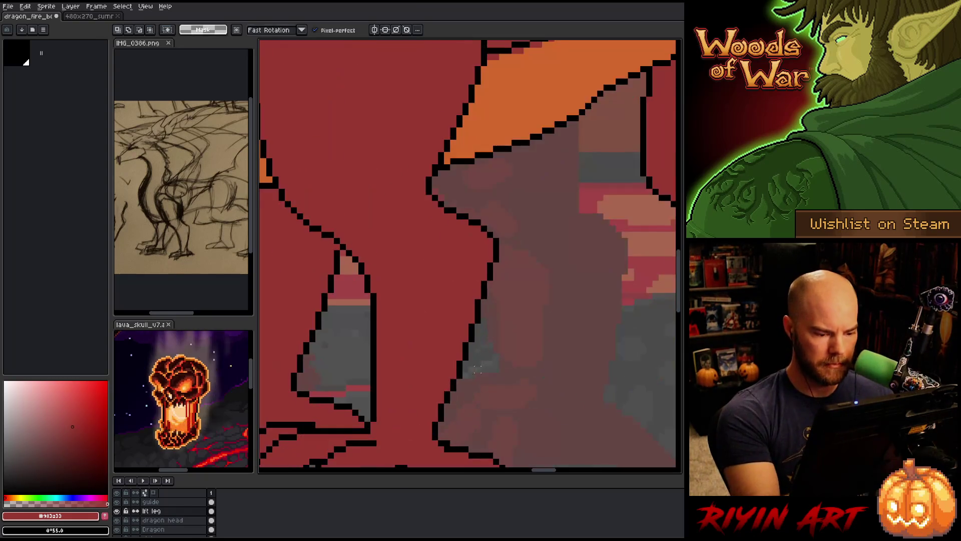
left_click_drag(470, 364, 536, 217)
key("b")
left_click(521, 280, "alt")
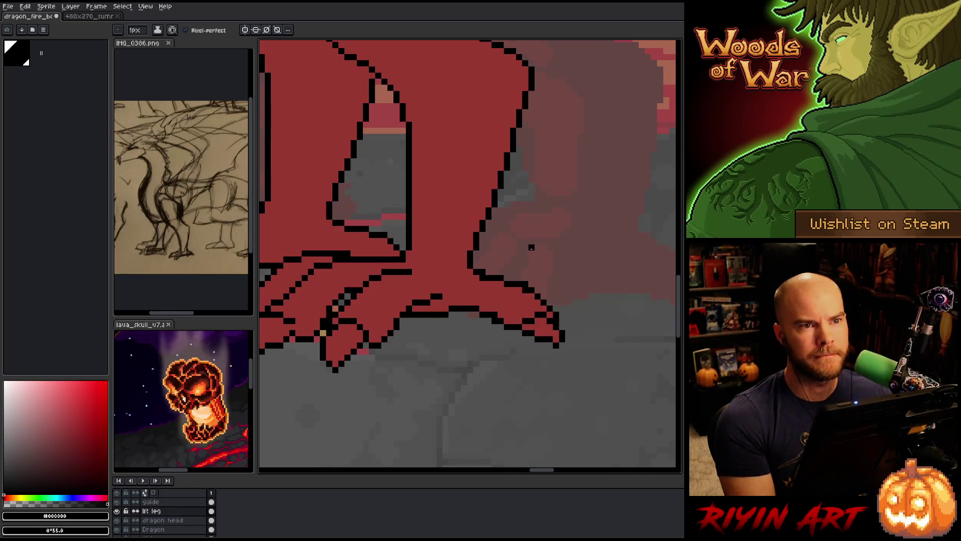
key("e")
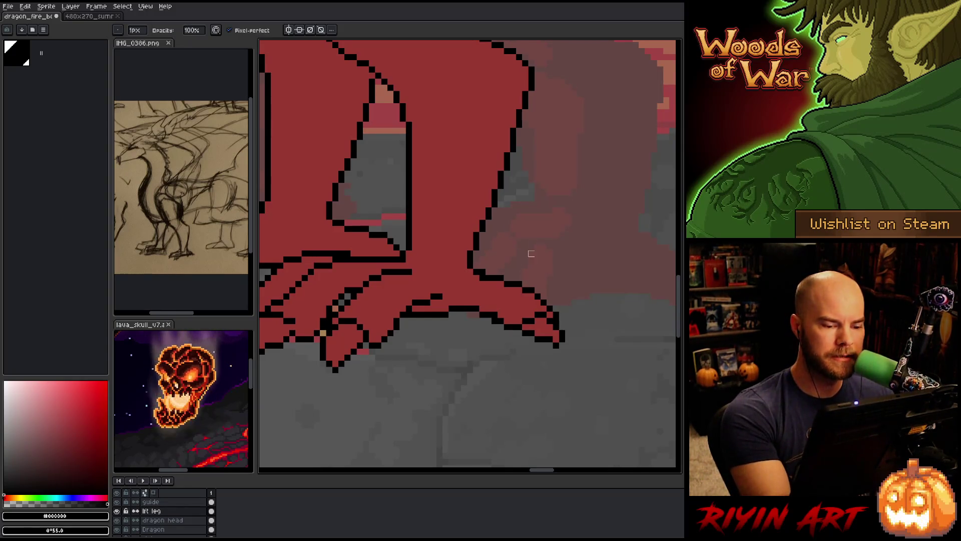
key("b")
left_click(501, 311, "alt")
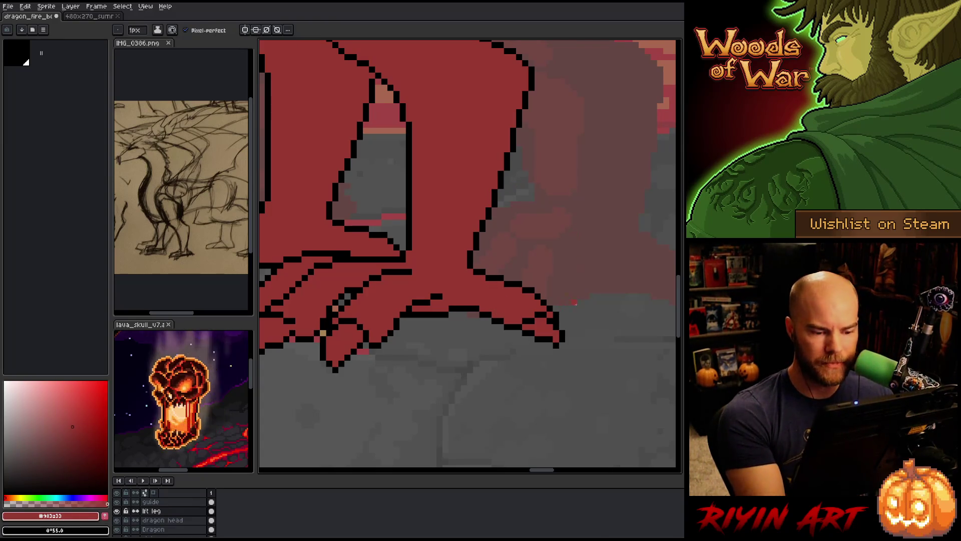
left_click(561, 338, "alt")
key("e")
key("alt")
key("b")
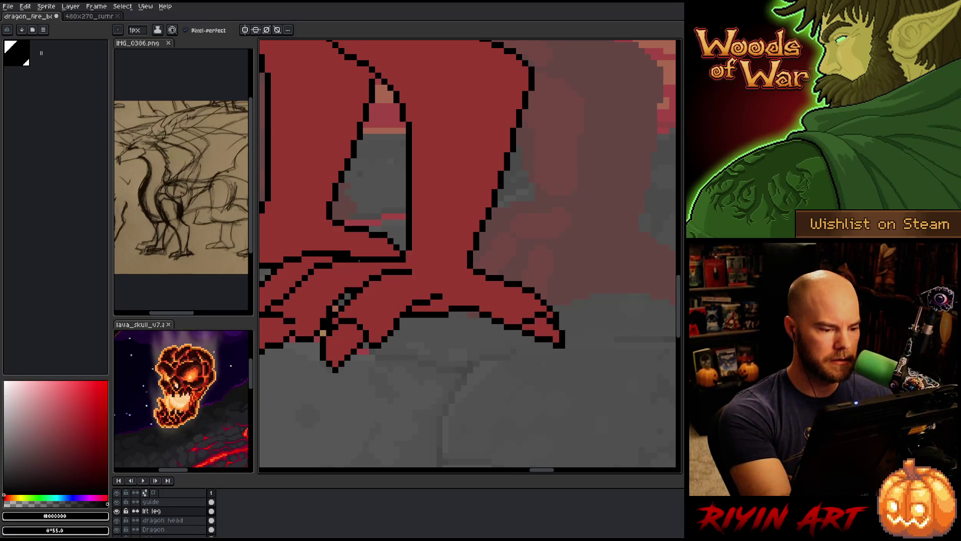
Step: Paint the stray claw-end outline pixel red and redraw a black outline along the claw edge
left_click(359, 260, "alt")
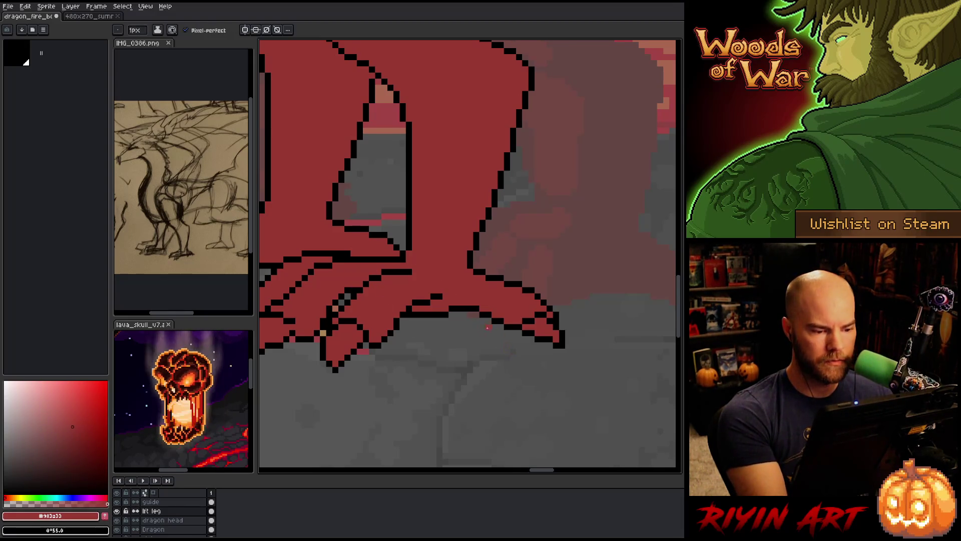
left_click(439, 296)
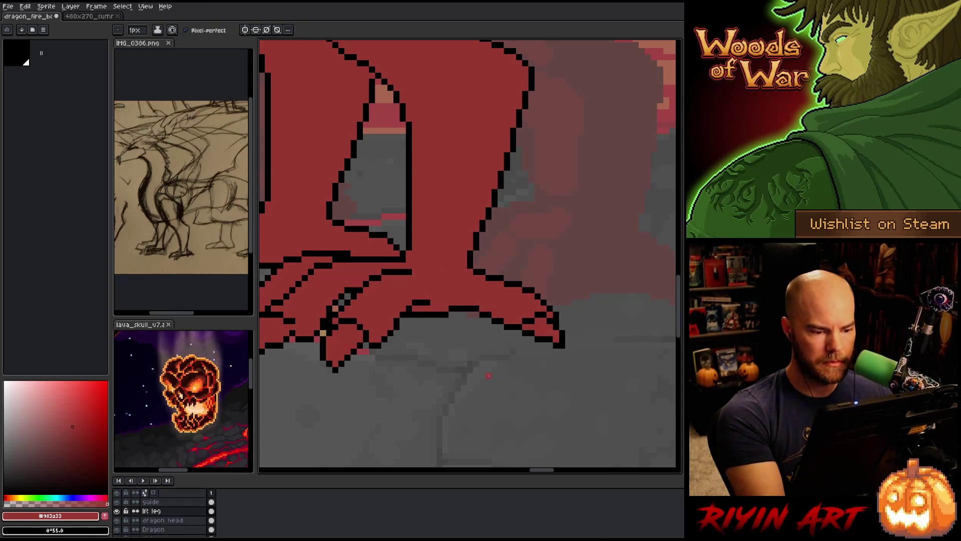
left_click(464, 309, "alt")
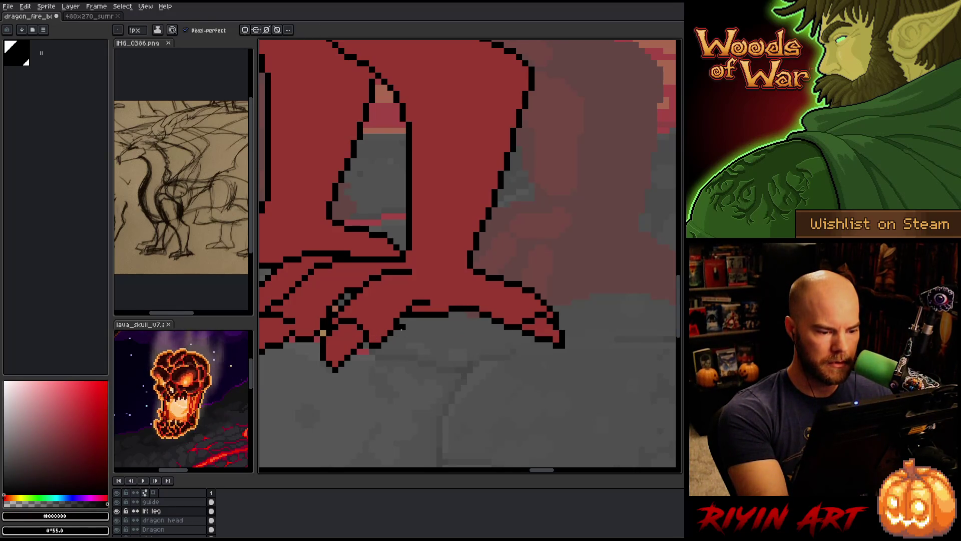
left_click_drag(416, 328, 447, 319)
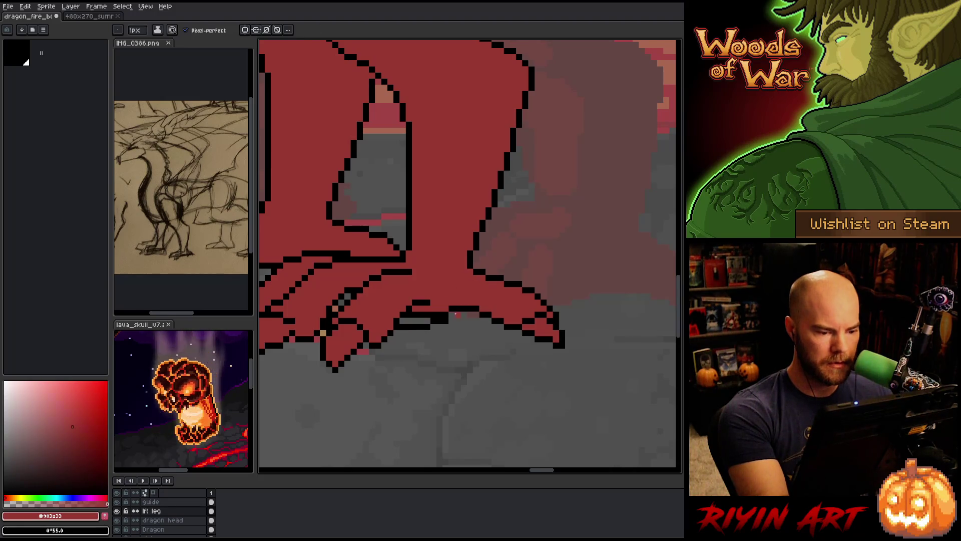
left_click(453, 307, "alt")
left_click_drag(443, 315, 431, 316)
left_click(443, 315, "alt")
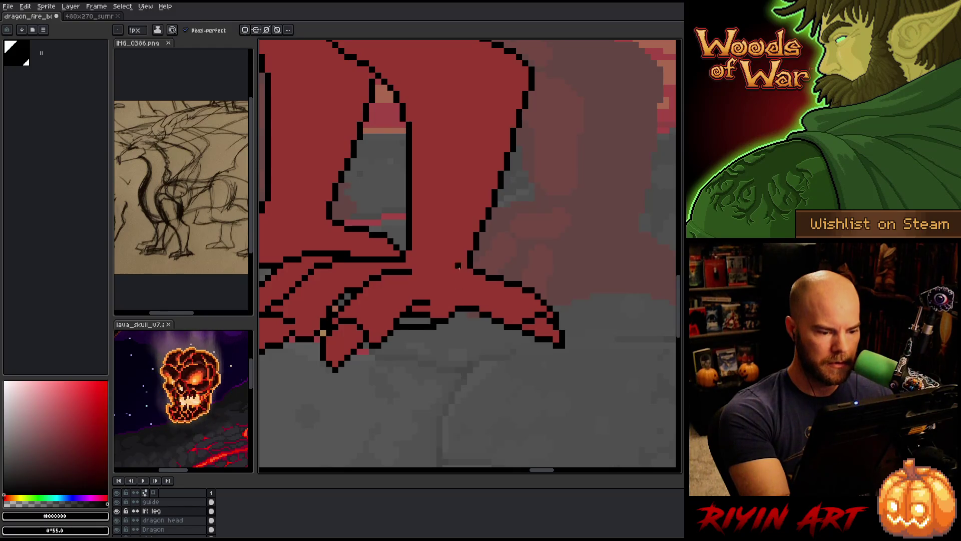
Step: Paint the remaining stray foot outline pixels red, undoing one misplaced black pixel
left_click(447, 288, "alt")
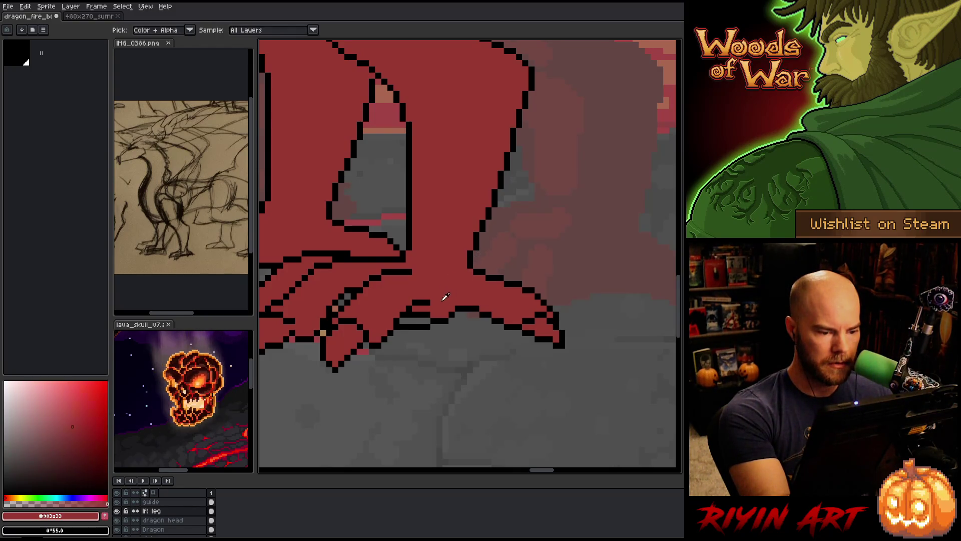
left_click_drag(432, 316, 417, 314)
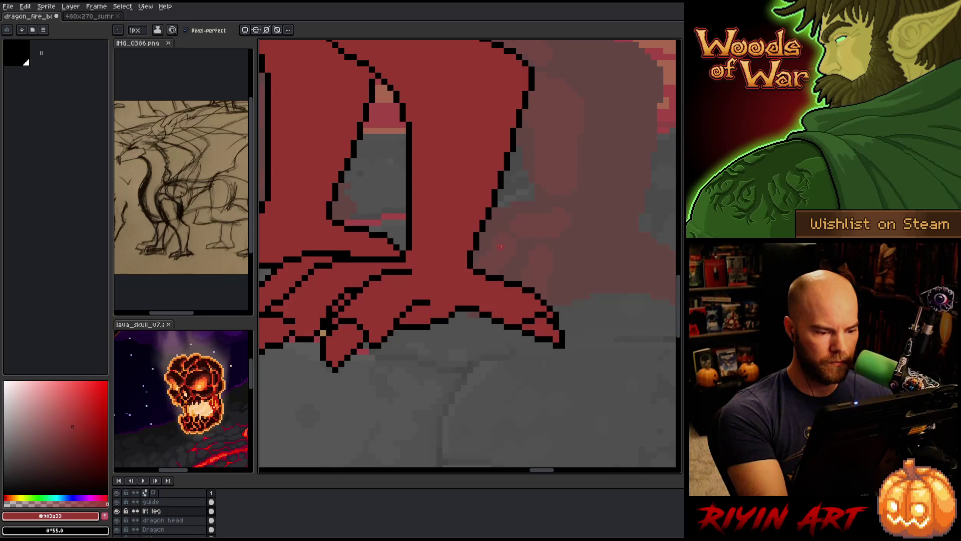
left_click(428, 328, "alt")
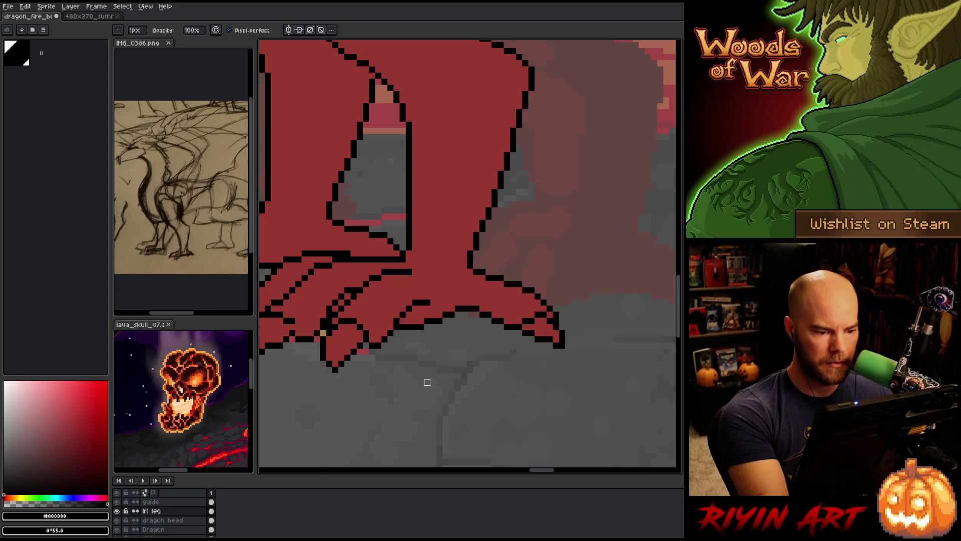
key("b")
left_click(463, 303)
key("ctrl+z")
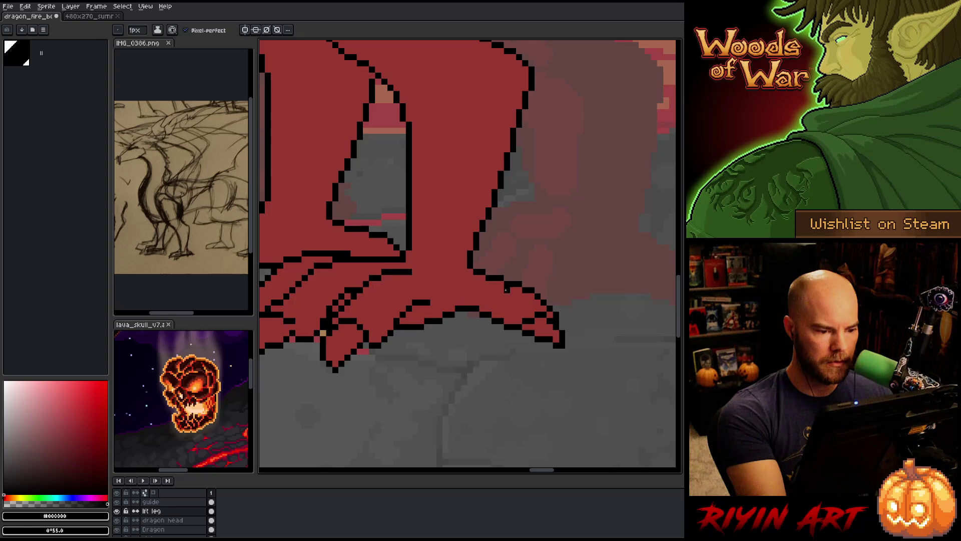
left_click(426, 306, "alt")
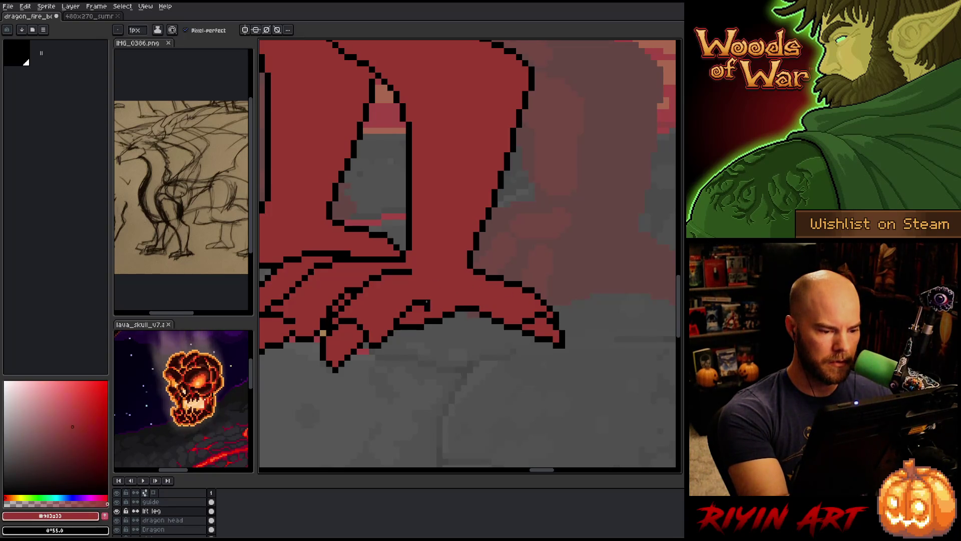
scroll(514, 326, "down", 1)
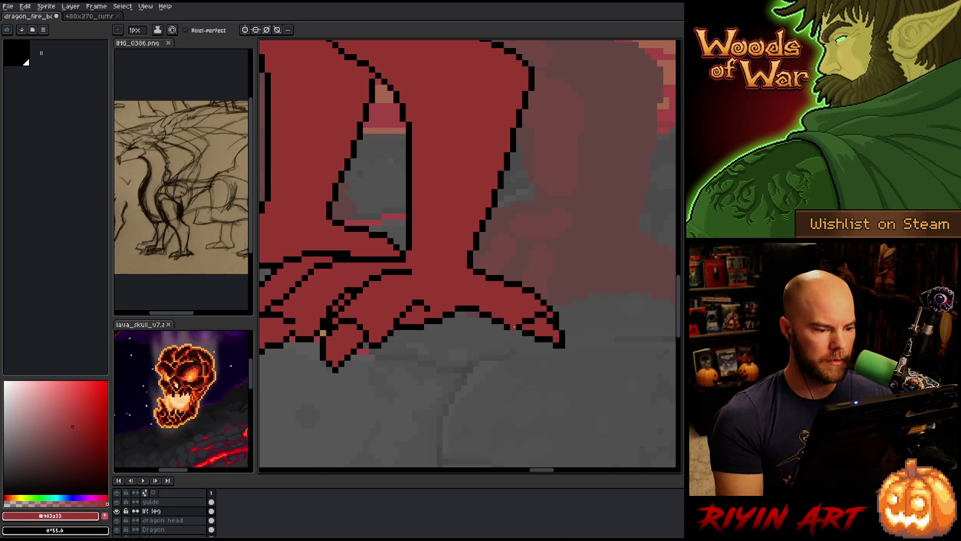
Step: Zoom out and pan to frame the whole dragon in the cave, then select the Dragon layer
scroll(514, 326, "down", 2)
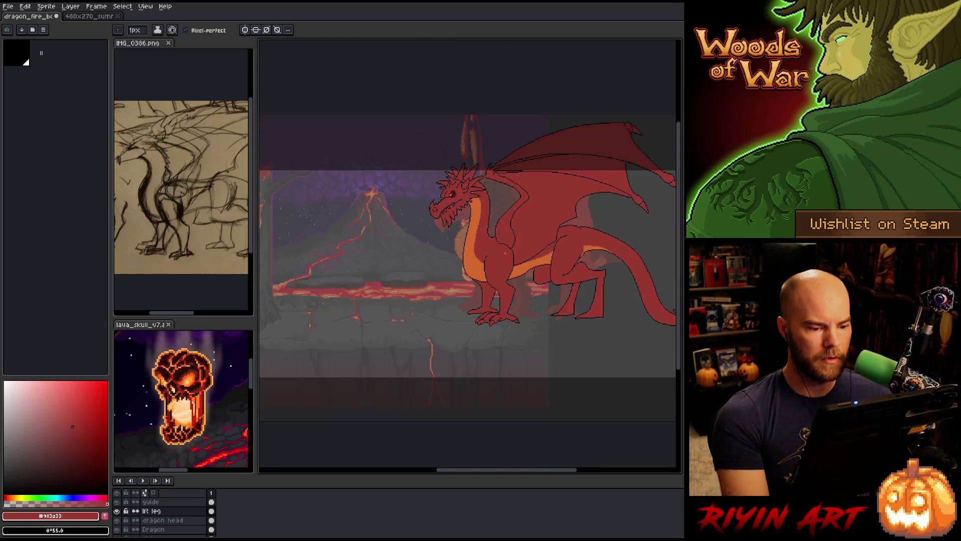
left_click_drag(509, 306, 516, 327)
scroll(517, 326, "up", 2)
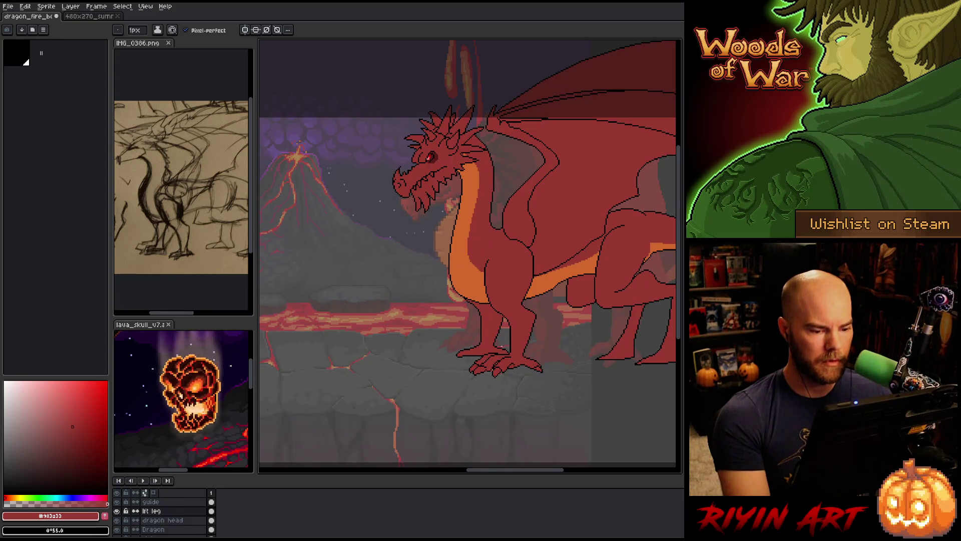
mouse_move(498, 337)
left_mouse_down()
mouse_move(507, 314)
mouse_move(489, 337)
left_mouse_up()
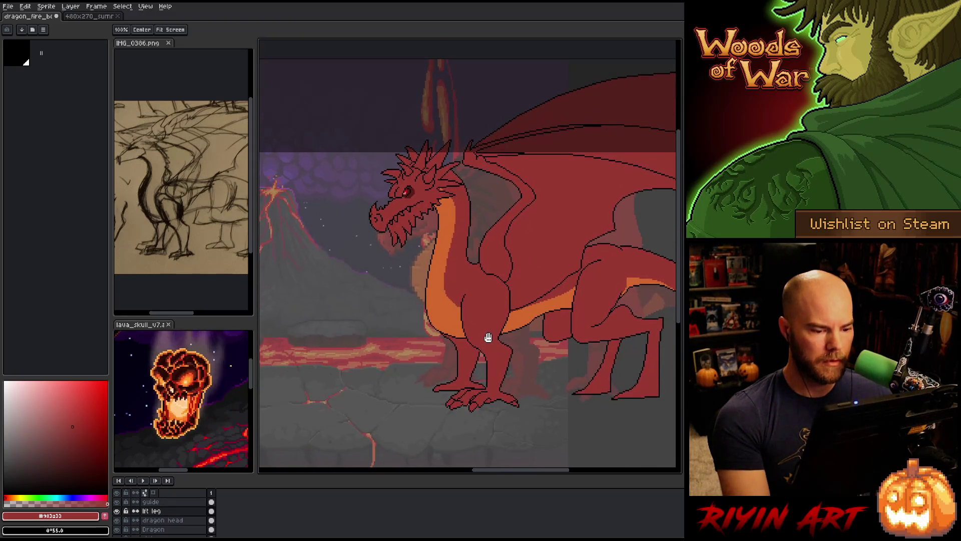
left_click_drag(461, 397, 422, 369)
key("space")
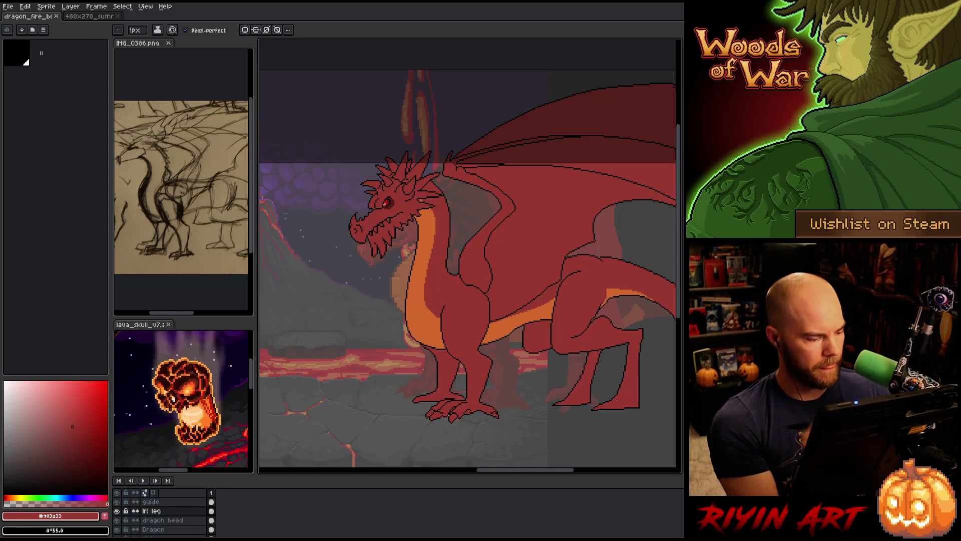
left_click(181, 531)
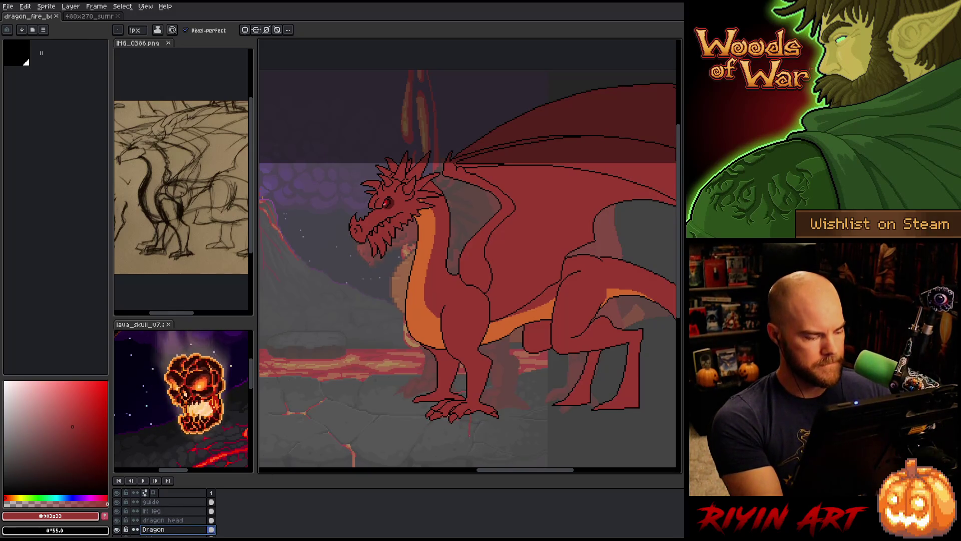
Step: Add a new layer above Dragon and pick black from the dragon's outline
key("shift+b")
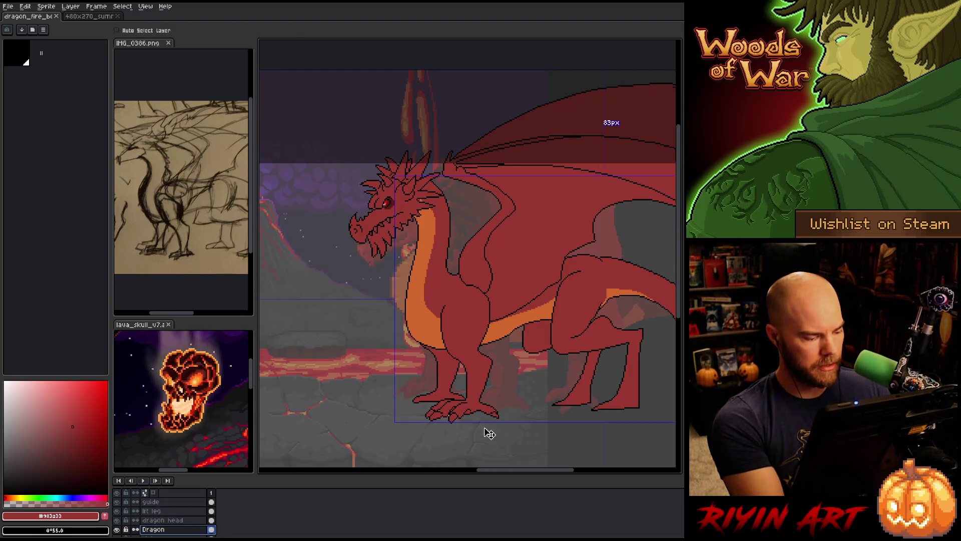
key("shift+n")
key("b")
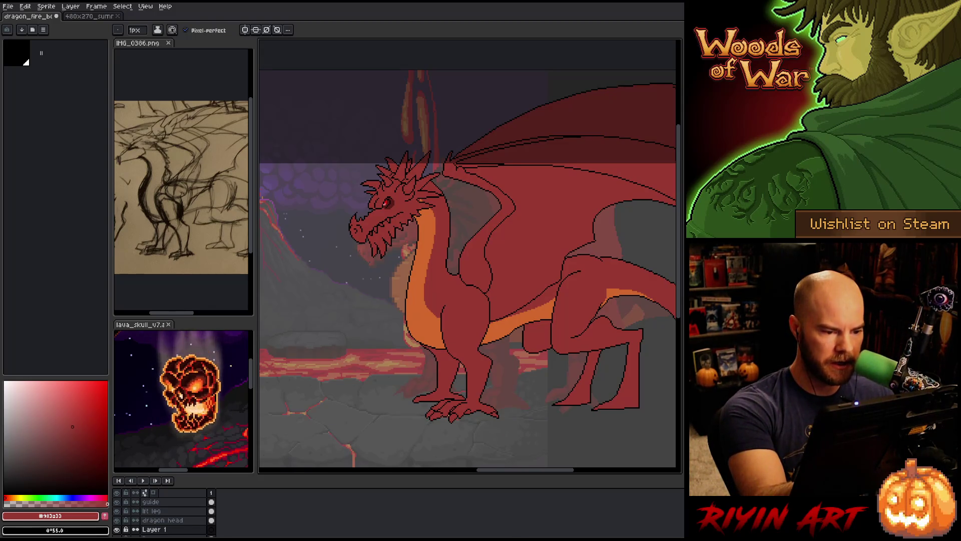
key("i")
left_click(422, 229)
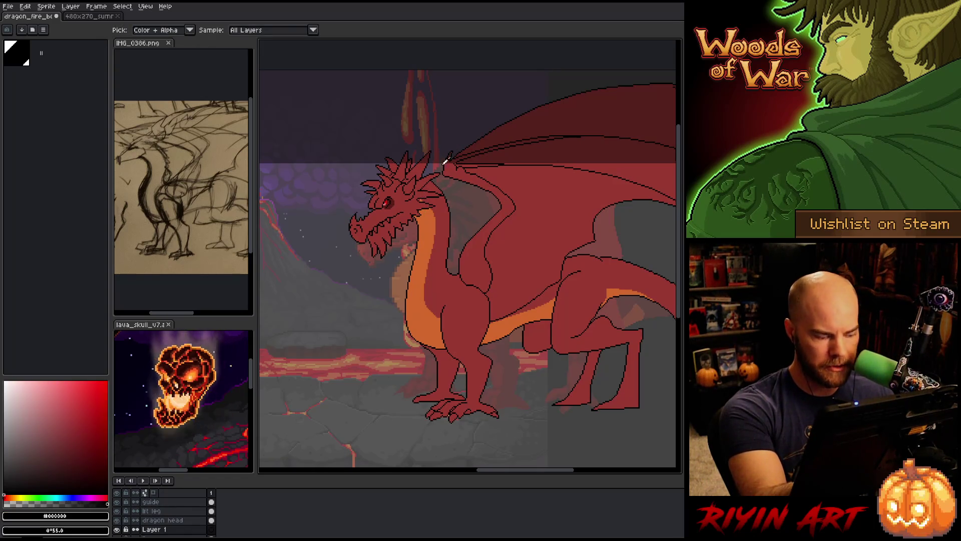
key("b")
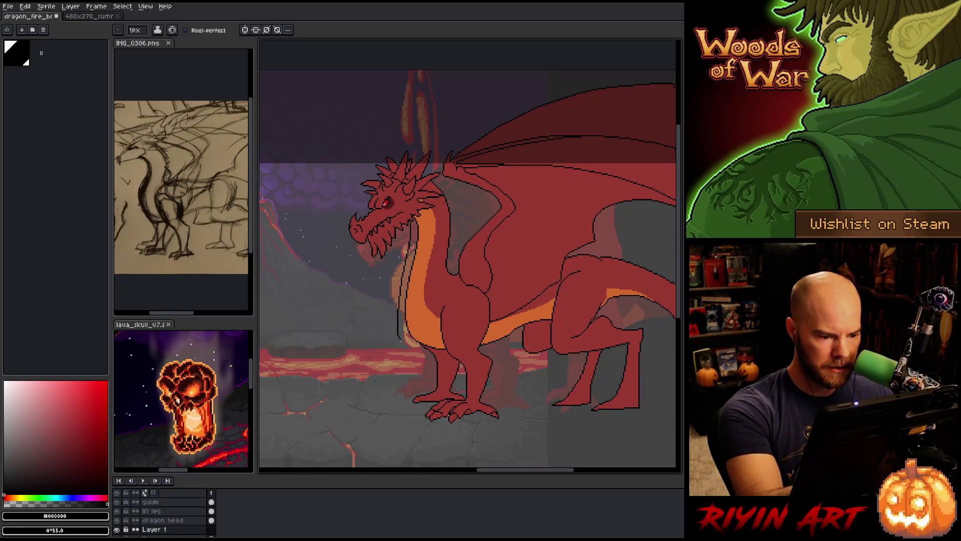
Step: Draw black outline strokes down the neck and chest, plus short strokes on belly and front leg
left_click_drag(413, 220, 402, 287)
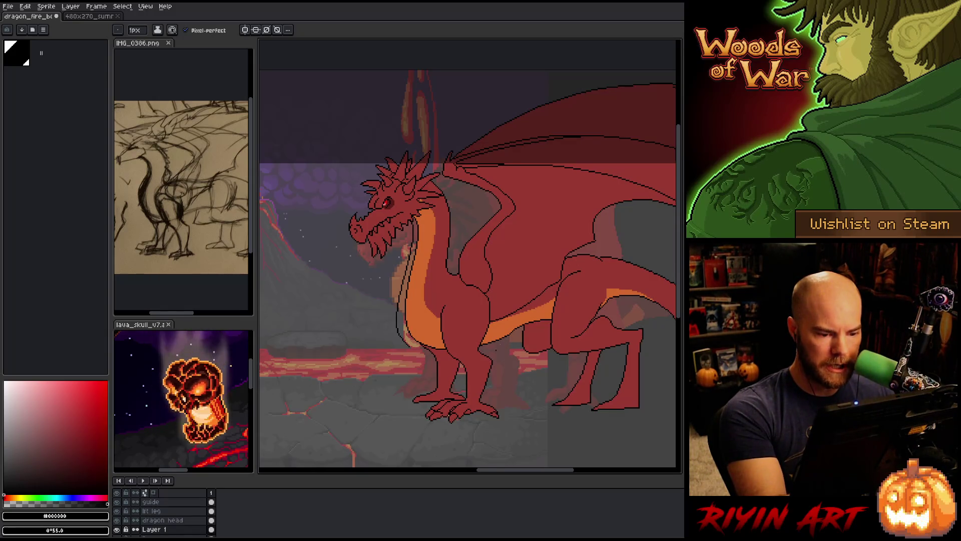
left_click_drag(502, 340, 486, 350)
left_click_drag(423, 358, 449, 358)
left_click_drag(396, 331, 424, 359)
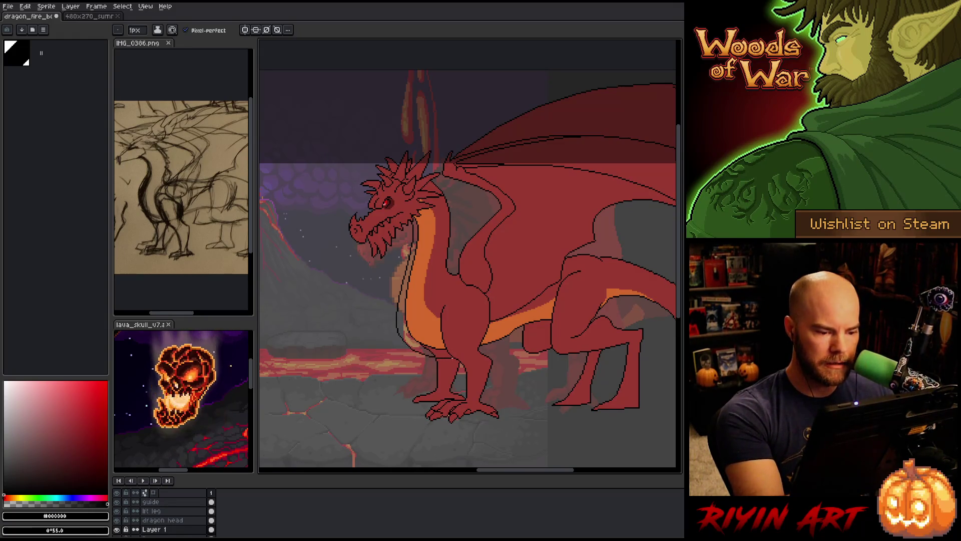
Step: Marquee the neck-and-chest outline and nudge it one pixel to align with the body
key("m")
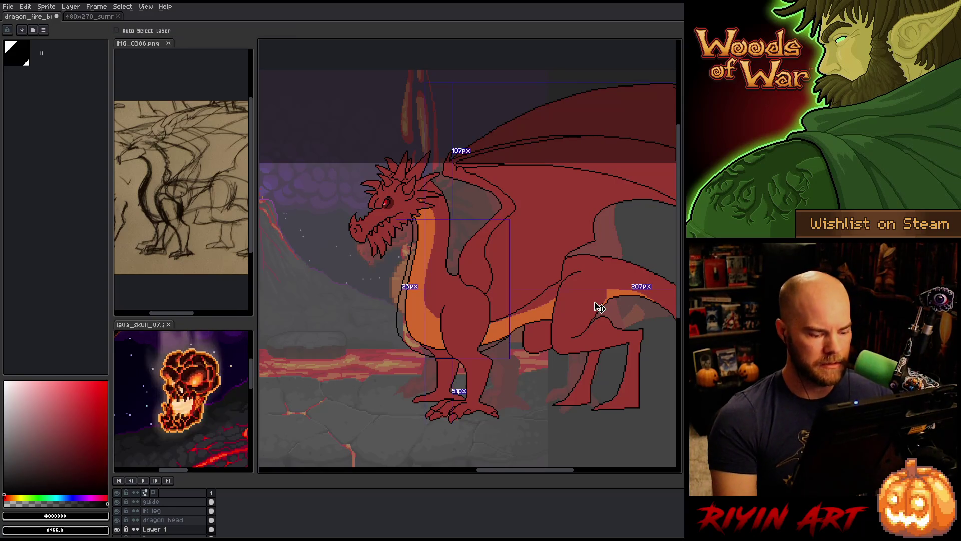
left_click_drag(396, 216, 512, 359)
key("Right")
key("Up")
key("Right")
key("Down")
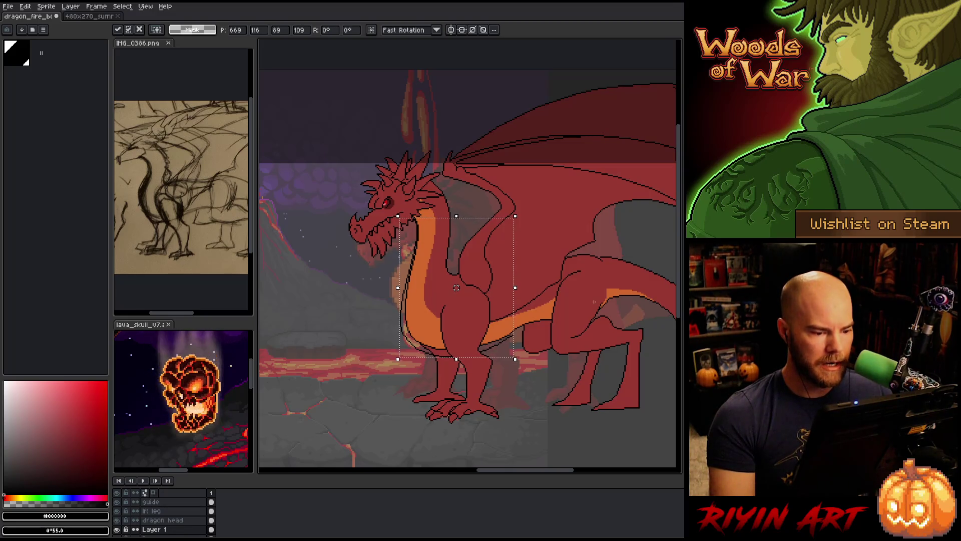
key("Left")
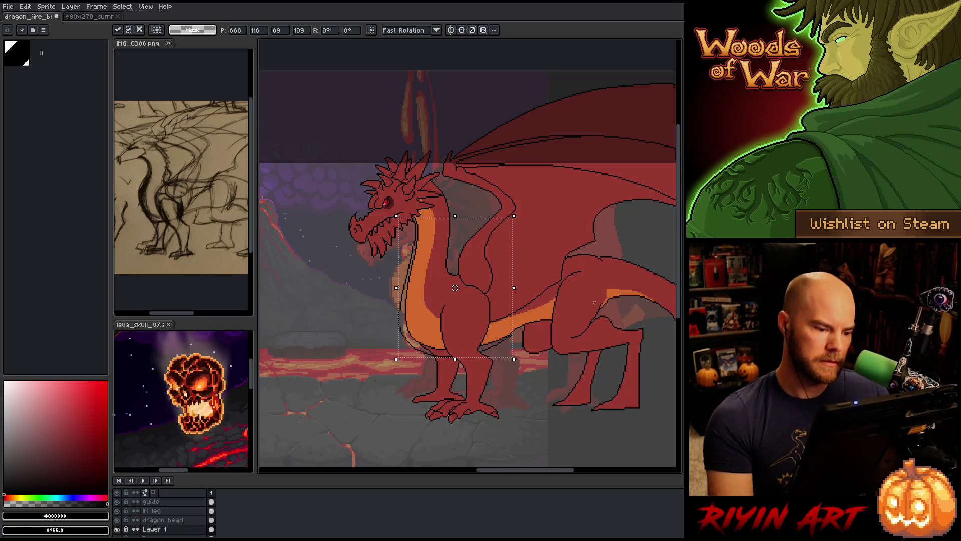
key("Up")
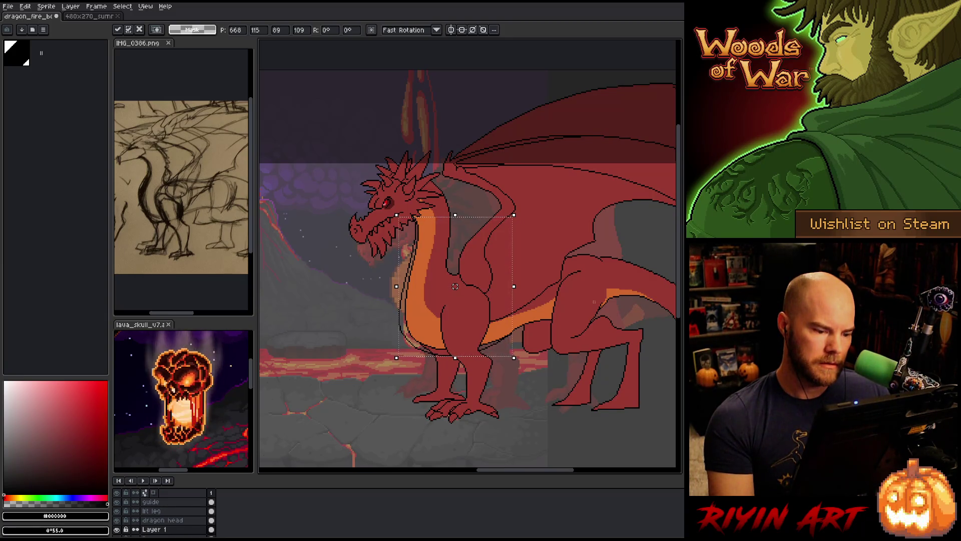
key("Left")
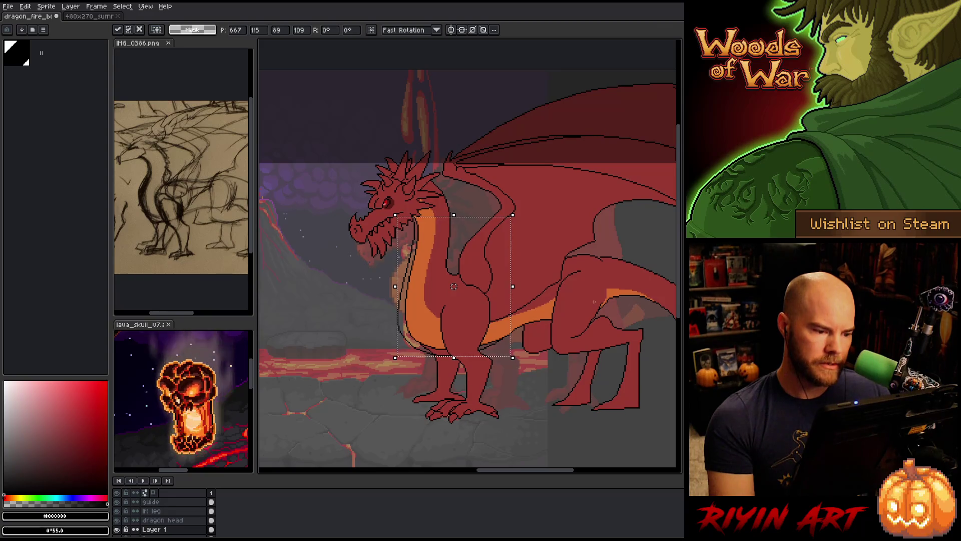
key("Right")
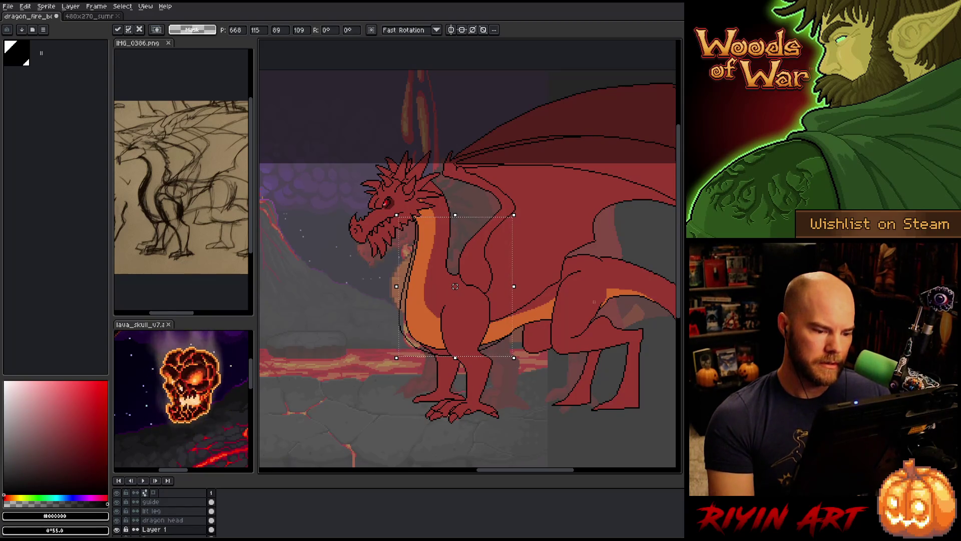
Step: Select the leg outline strokes, test a one-pixel nudge, move them back and drop the selection
mouse_move(591, 321)
left_mouse_down()
mouse_move(414, 388)
mouse_move(443, 380)
left_mouse_up()
key("Right")
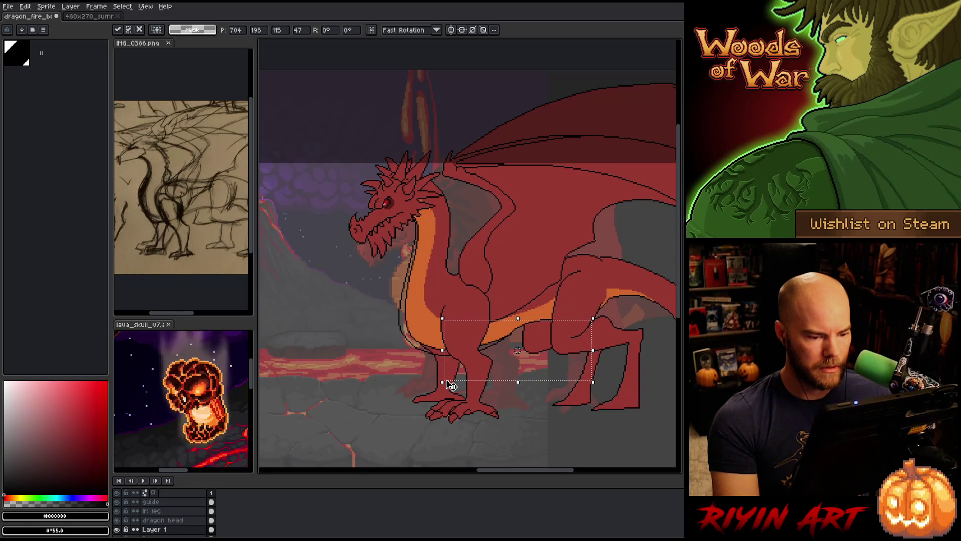
key("Left")
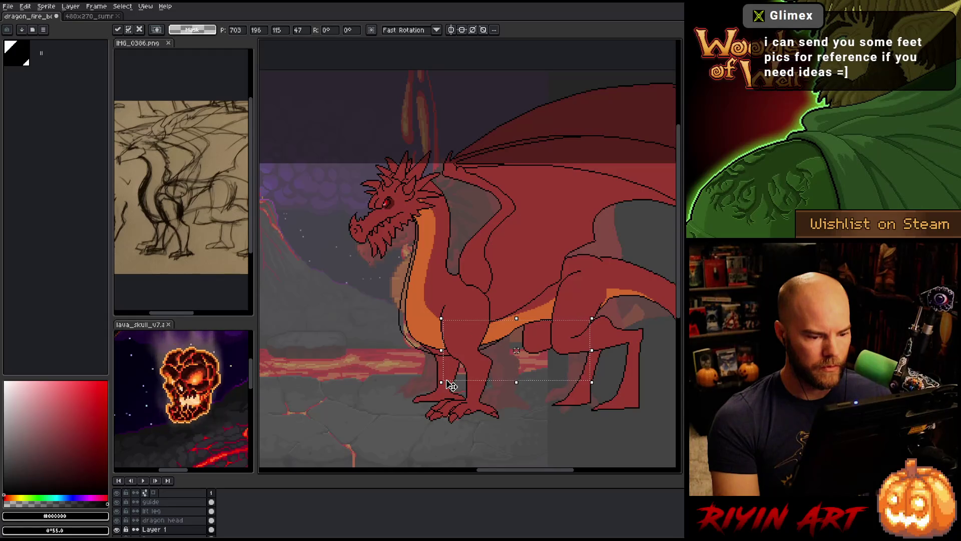
key("ctrl+d")
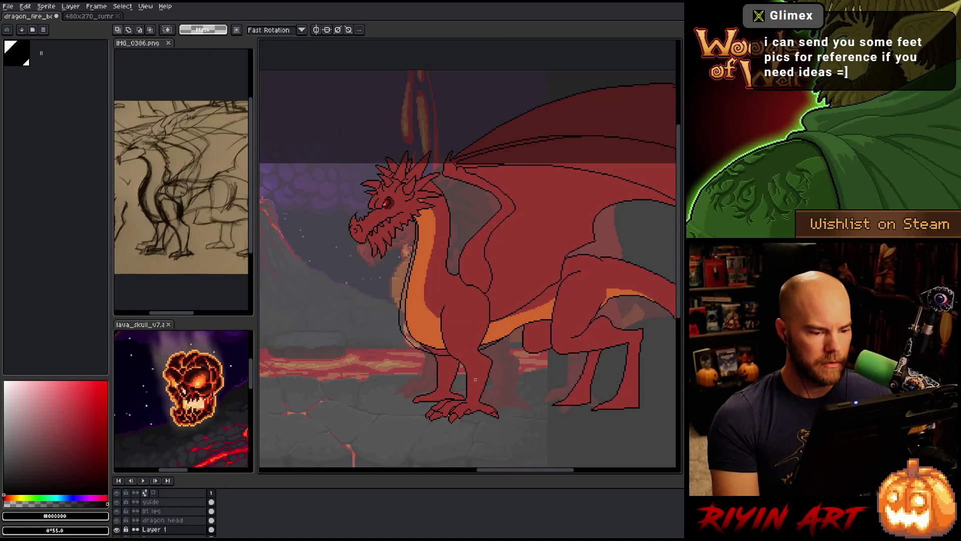
key("b")
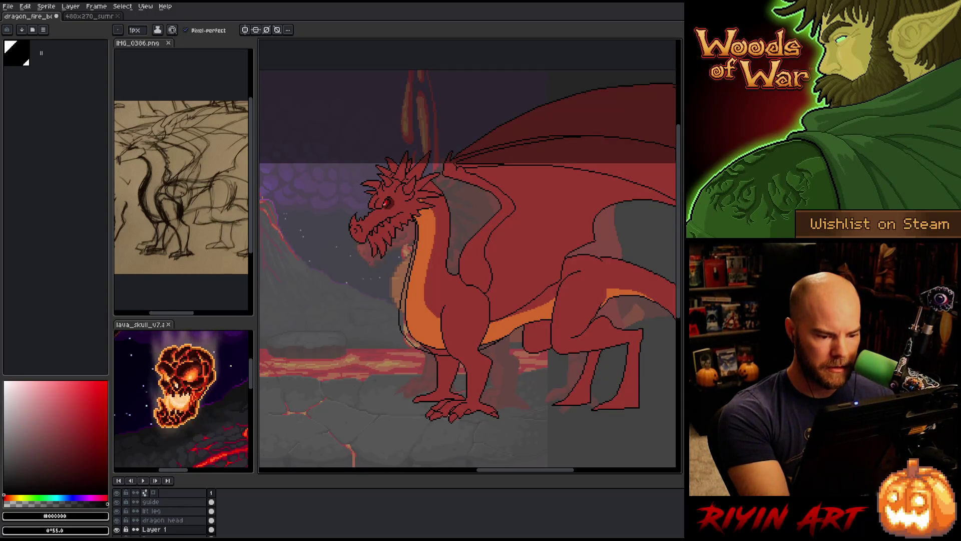
key("e")
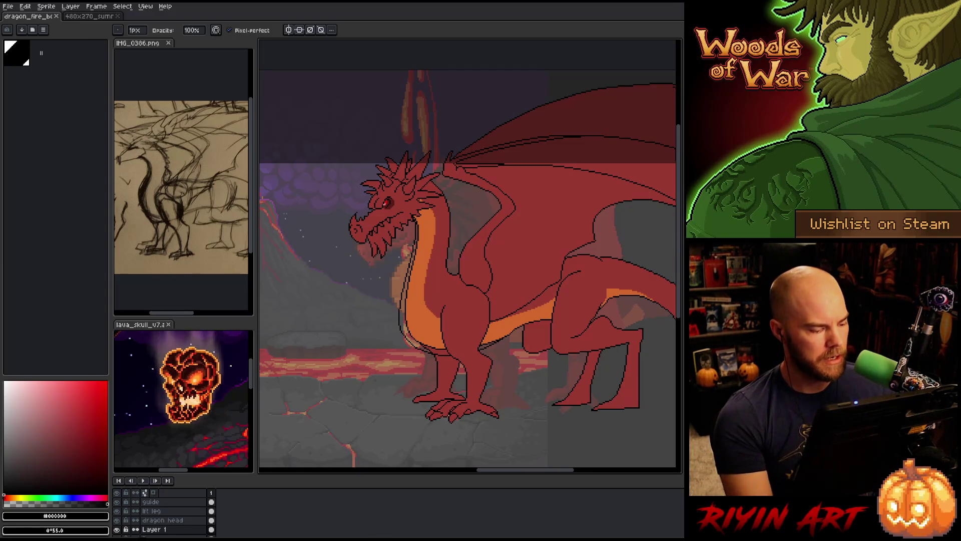
Step: Isolate Layer 1, zoom in on the curve and add pixels at its right end
left_click(117, 529, "alt")
scroll(541, 366, "up", 3)
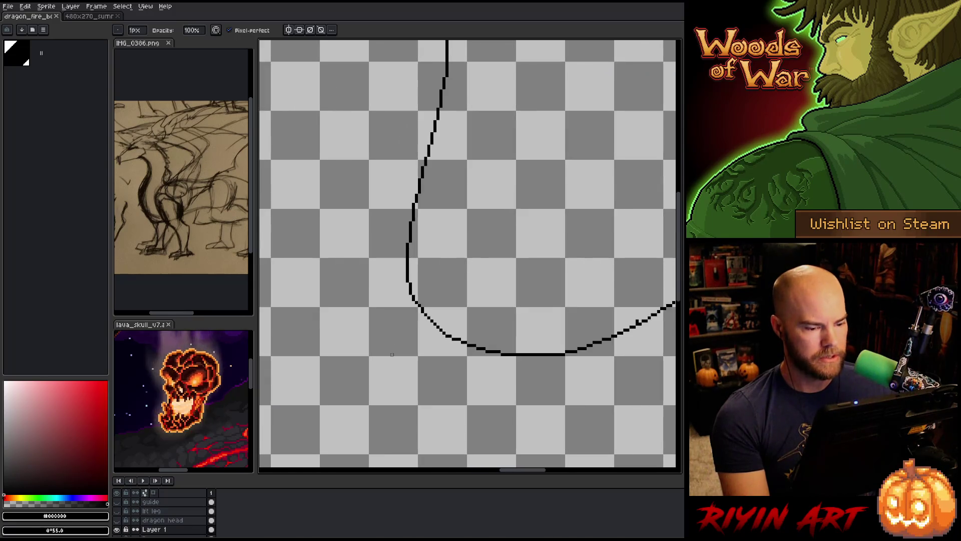
left_click_drag(541, 366, 422, 394)
key("b")
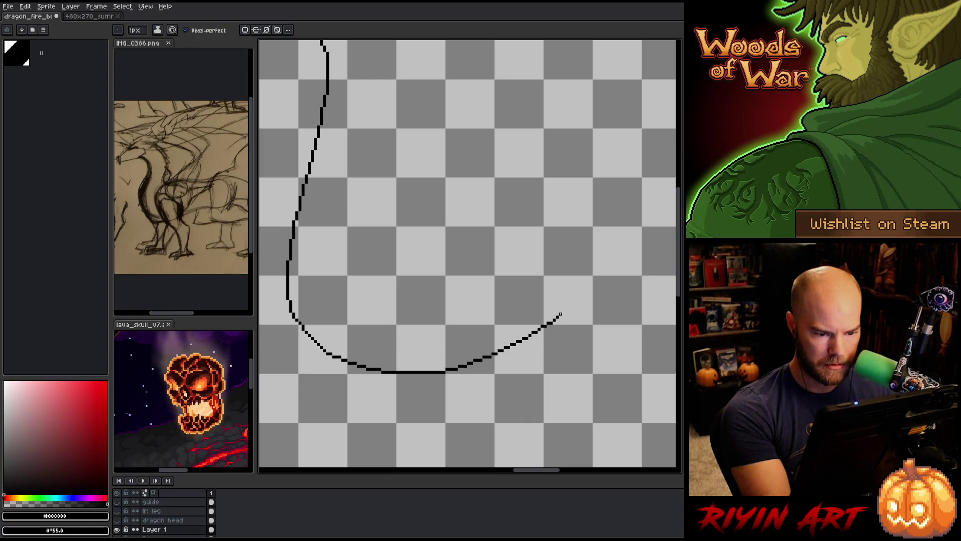
left_click(536, 329)
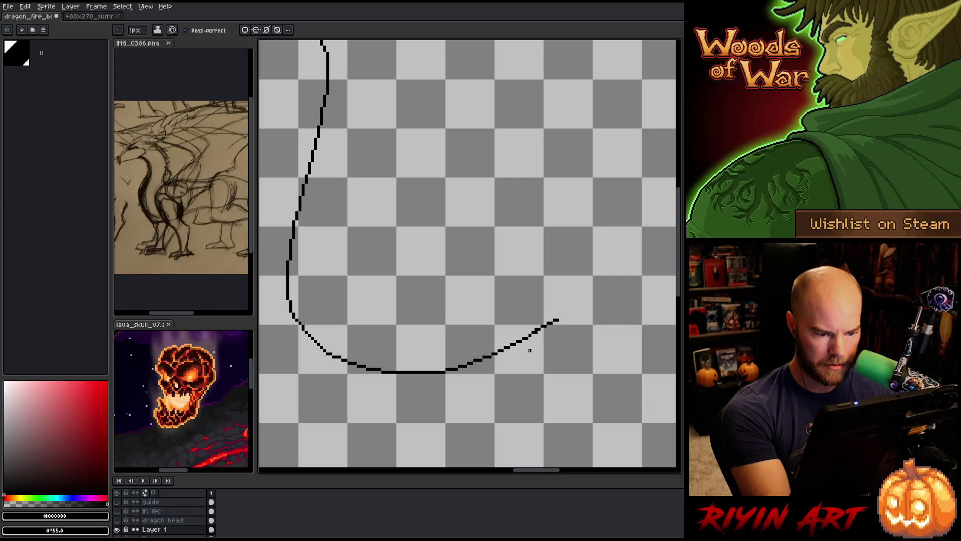
Step: Erase stray pixels near the curve's right end and fill the gap so it's continuous
key("e")
left_click(538, 334)
key("b")
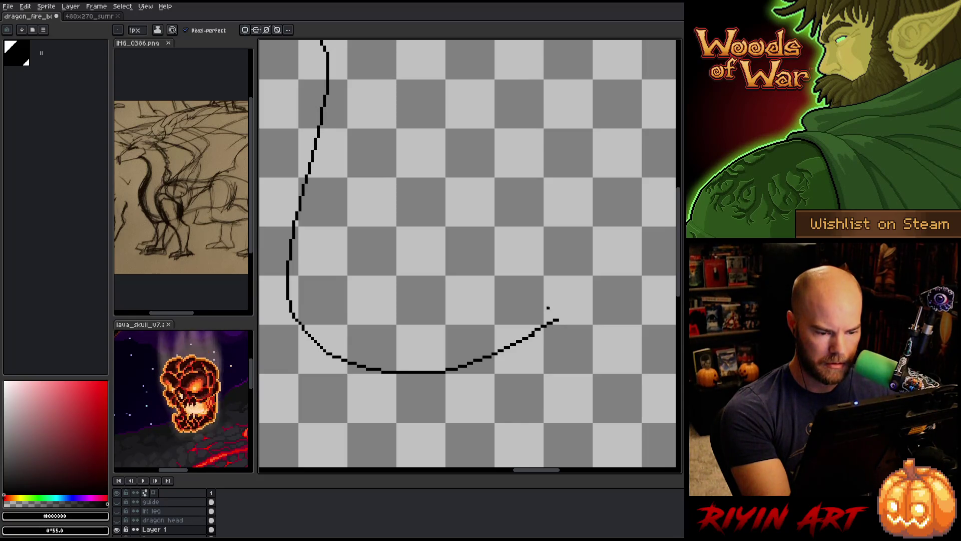
key("e")
left_click(529, 336)
key("b")
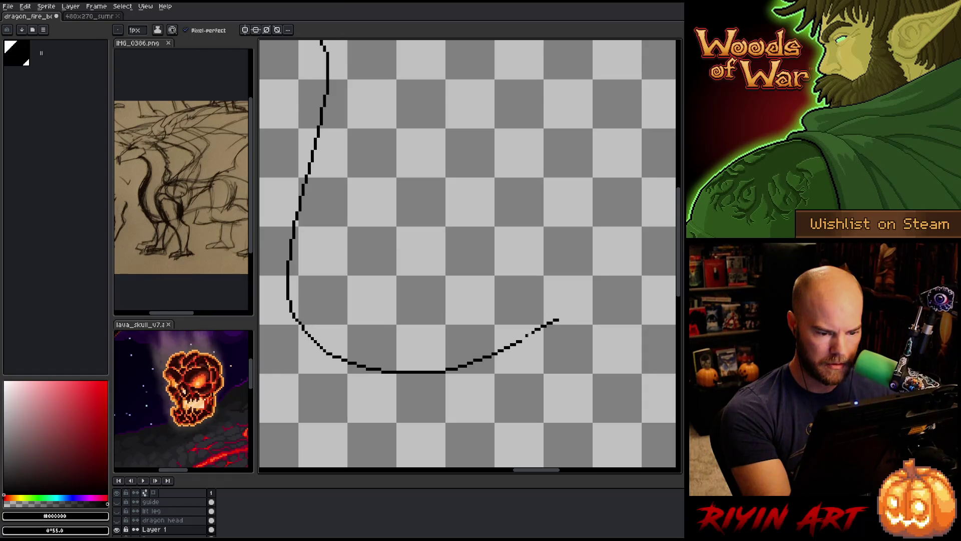
left_click(530, 331)
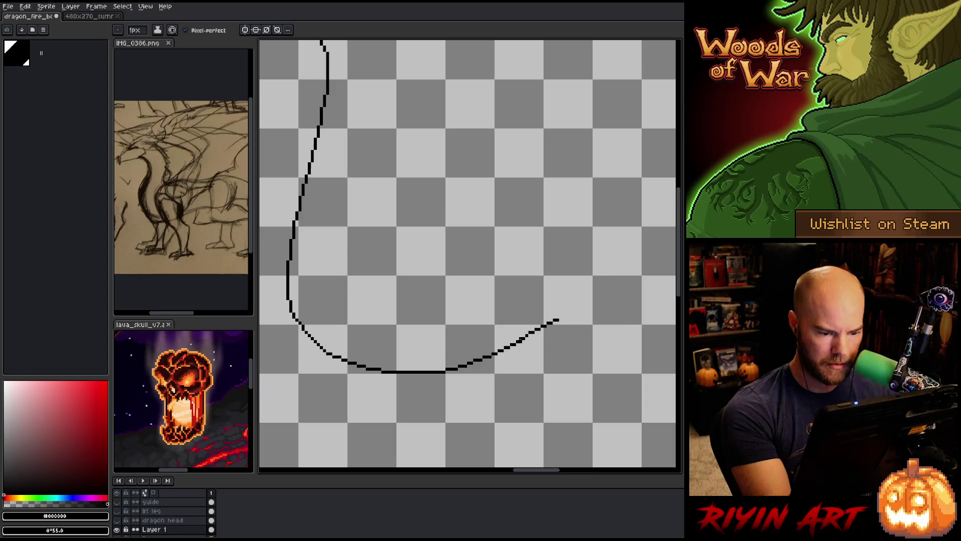
Step: Clean up pixels below the curve and erase part of its lower section
key("e")
left_click(519, 344)
key("b")
key("e")
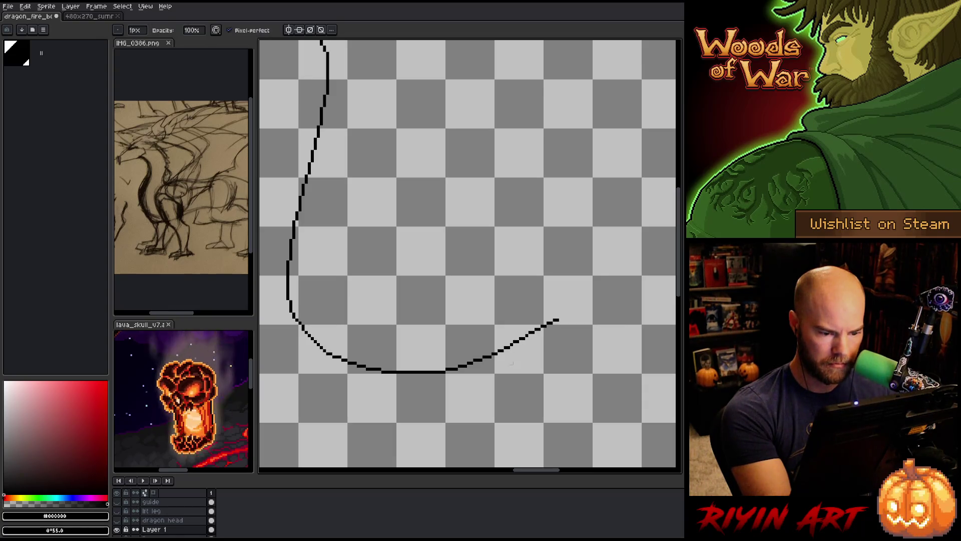
left_click(500, 349)
left_click(492, 356)
key("b")
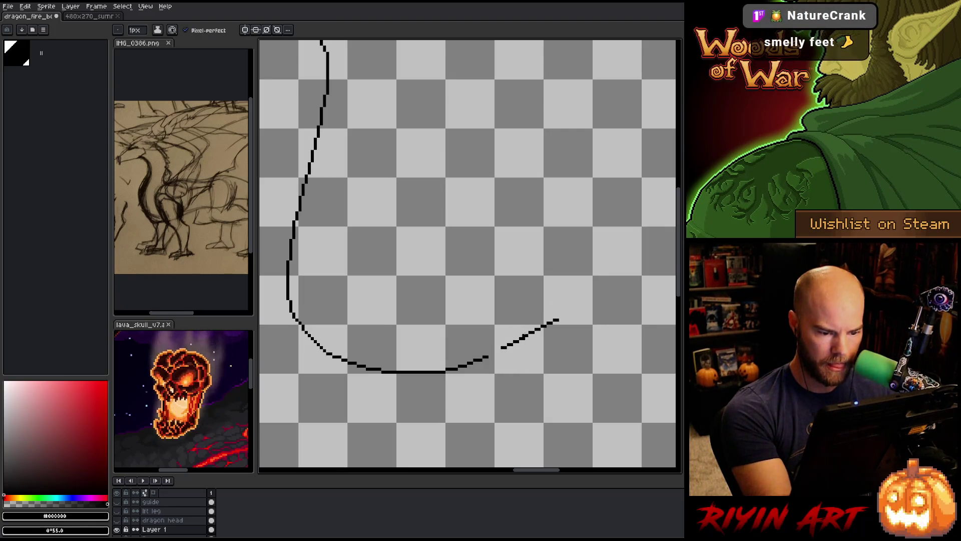
Step: Select the loose curve piece and move it to close the gap
key("m")
mouse_move(514, 362)
left_mouse_down()
mouse_move(529, 336)
mouse_move(497, 368)
mouse_move(514, 363)
left_mouse_up()
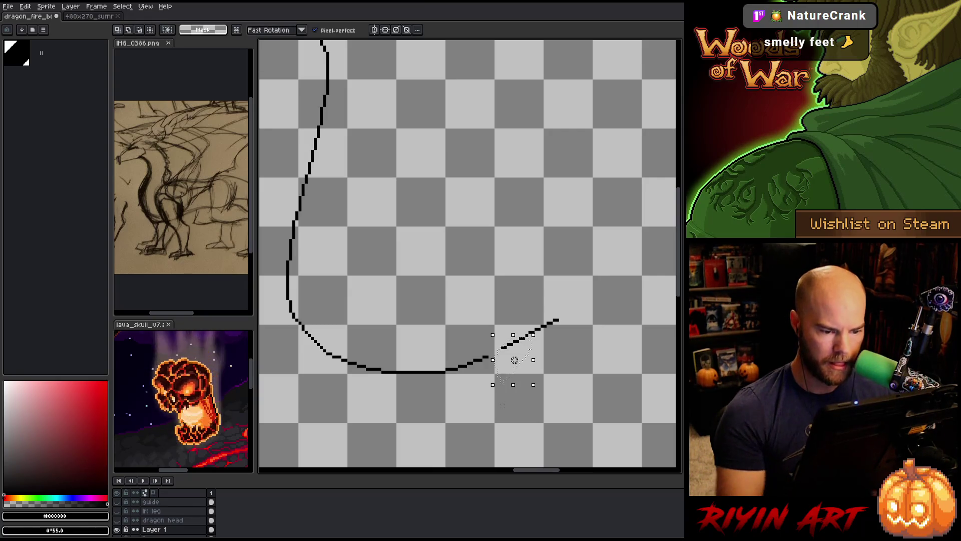
left_click(511, 360)
key("ctrl+d")
key("b")
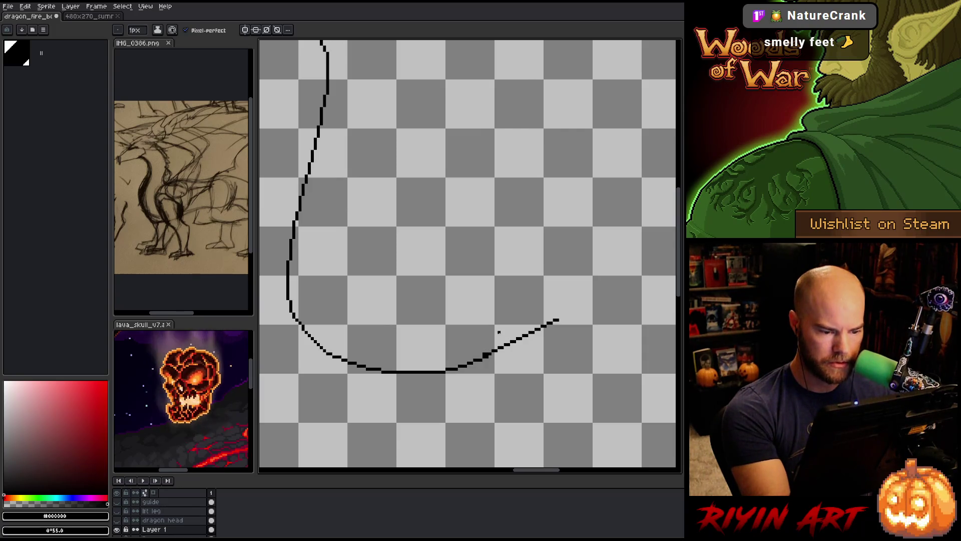
Step: Make further pencil and eraser touch-ups around the repaired gap
key("e")
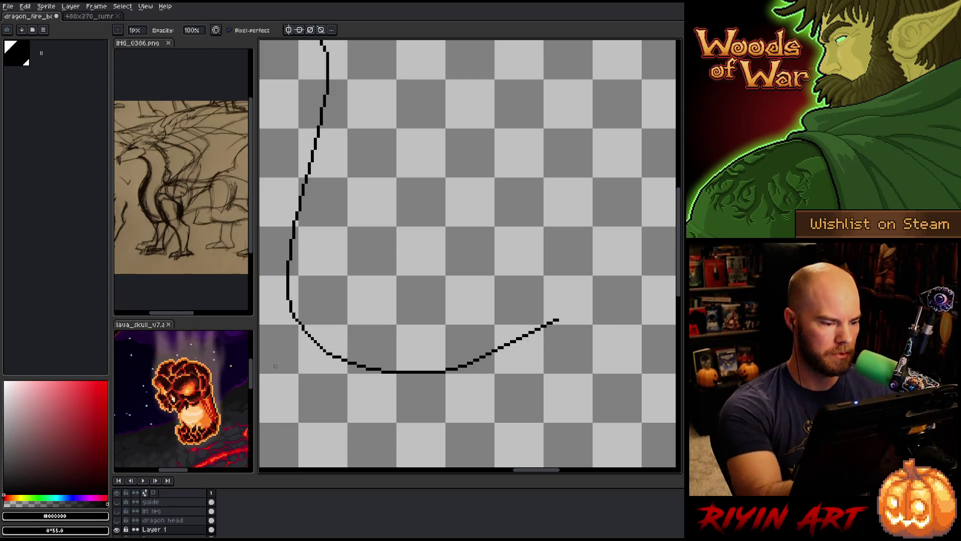
key("b")
key("e")
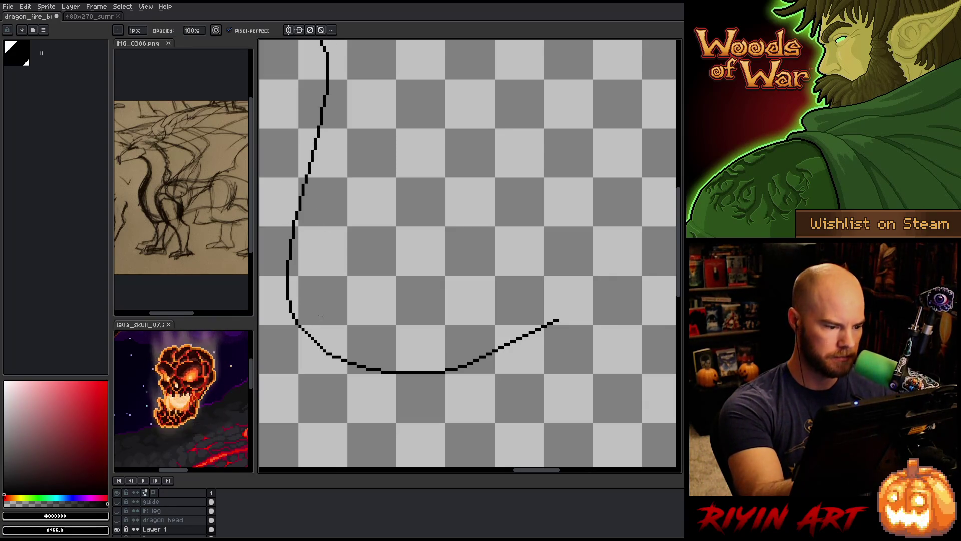
key("b")
key("e")
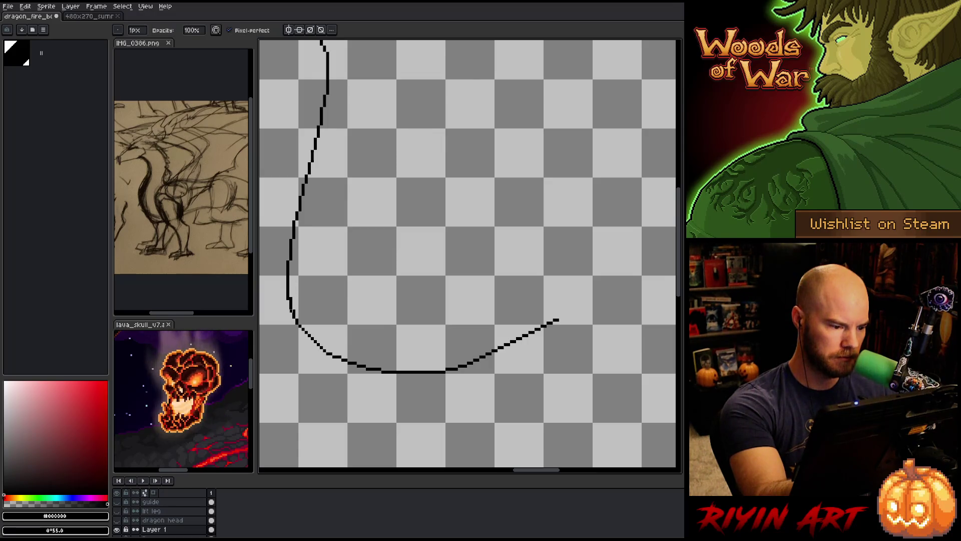
left_click_drag(311, 226, 360, 300)
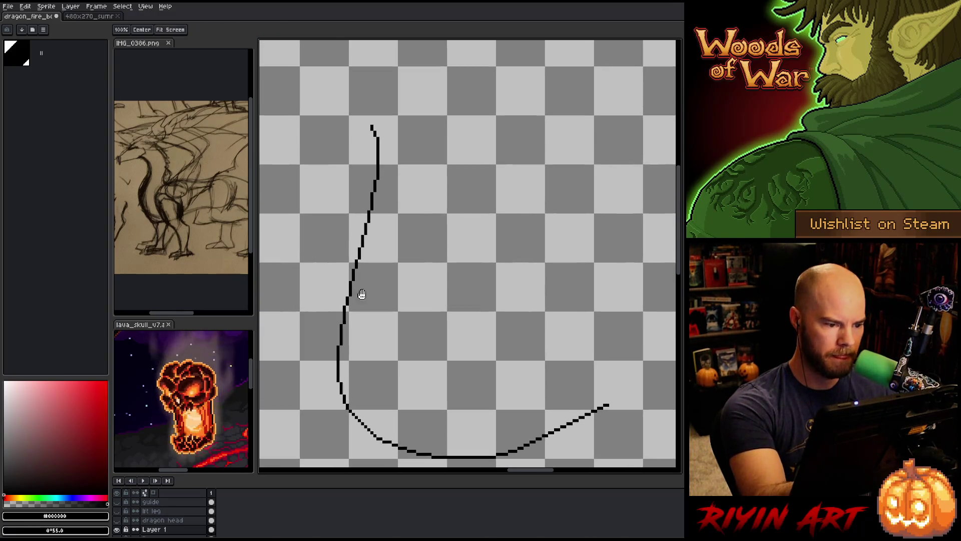
Step: Finish touching up the whole curve, then zoom out to show the dragon and lava scene
key("b")
key("e")
key("b")
key("e")
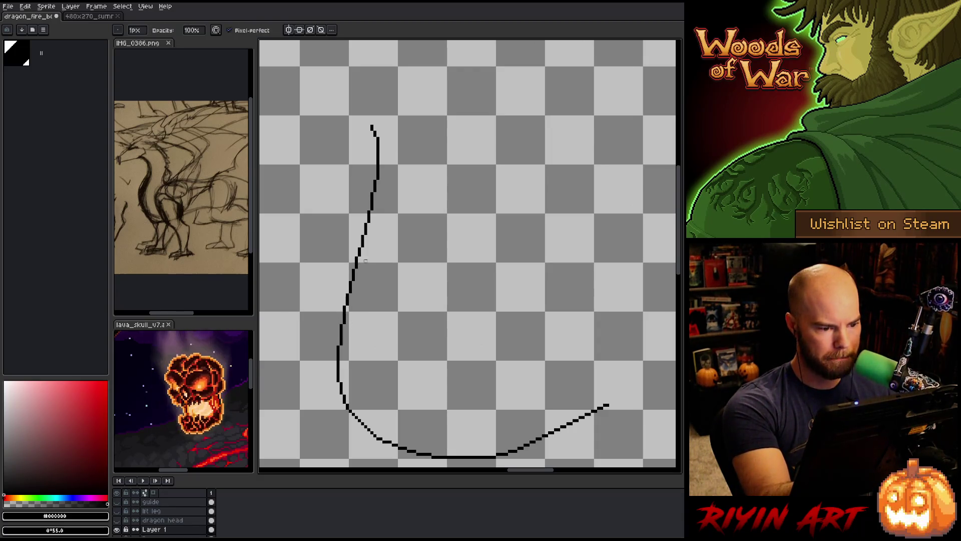
key("b")
key("e")
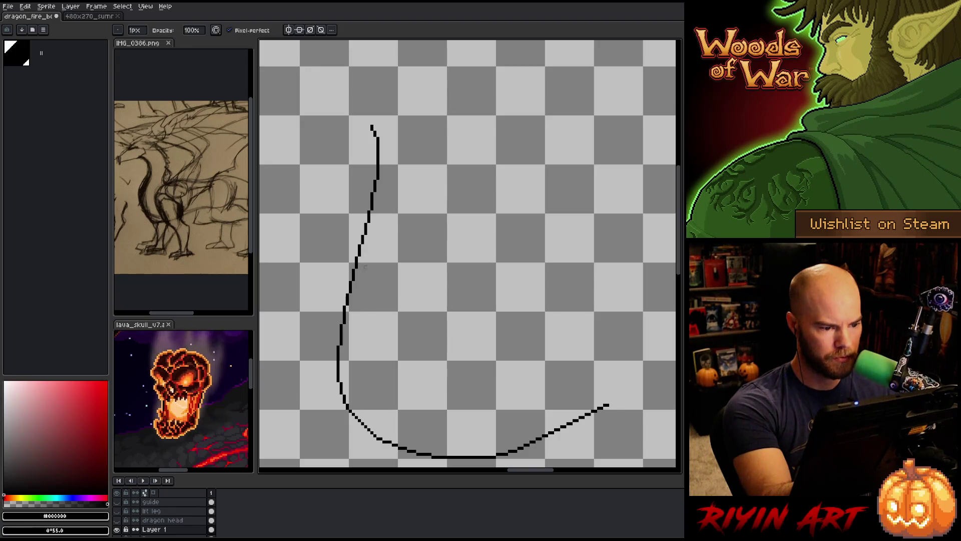
key("b")
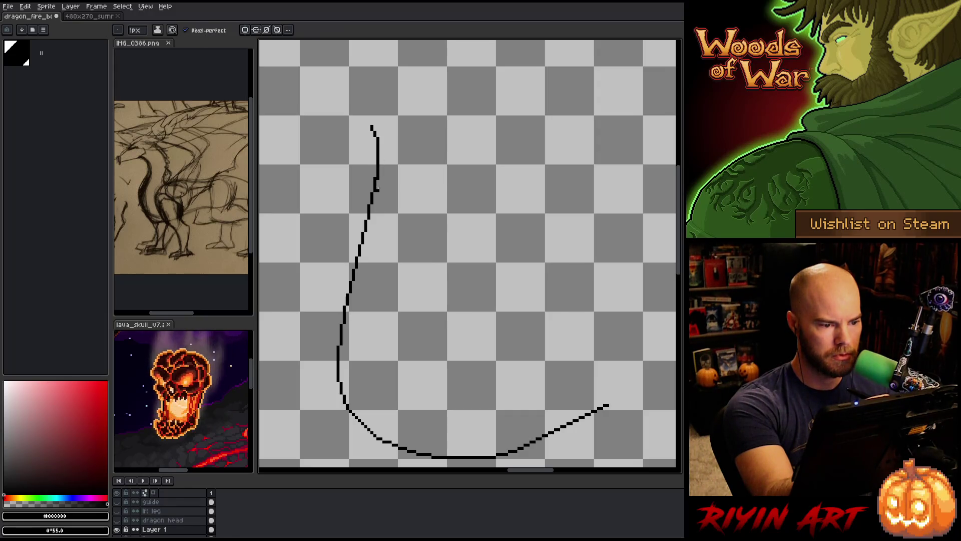
key("e")
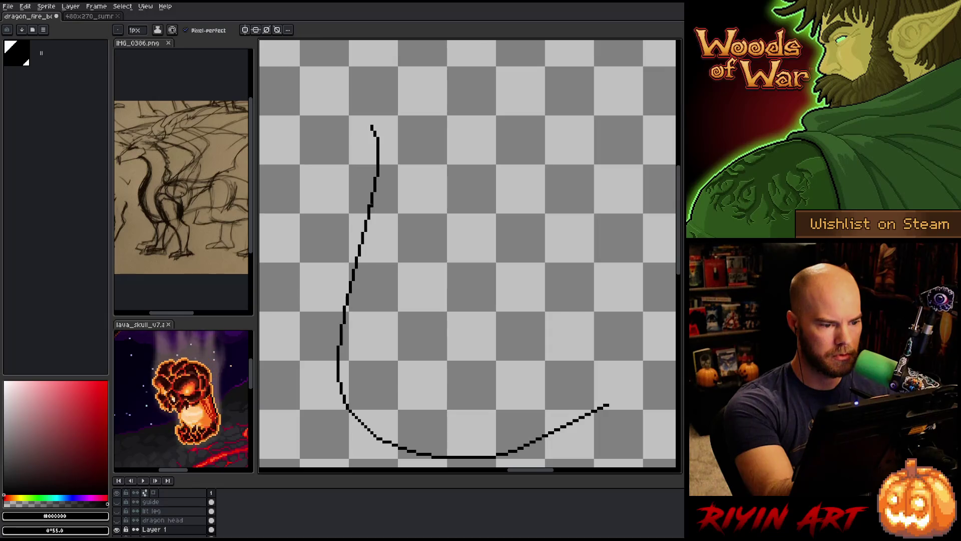
key("b")
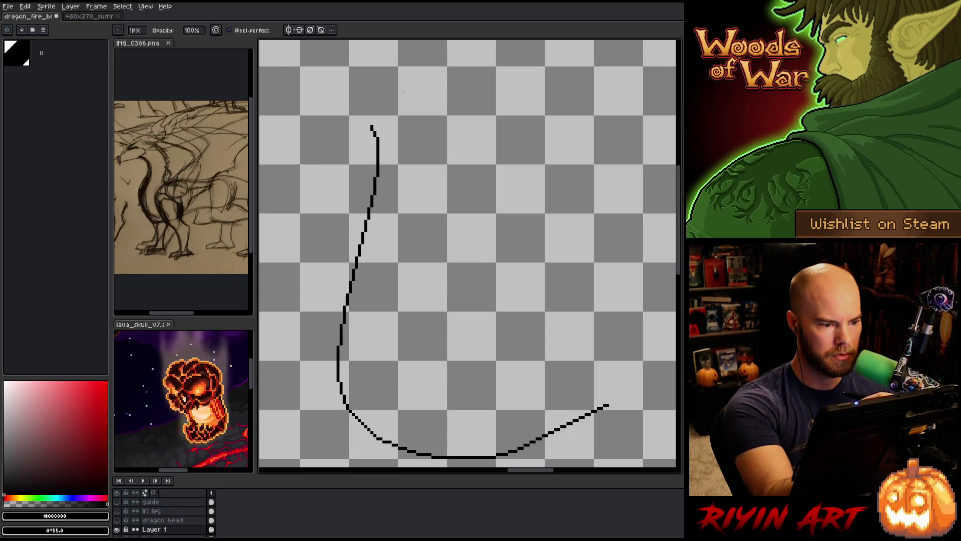
key("e")
key("b")
key("e")
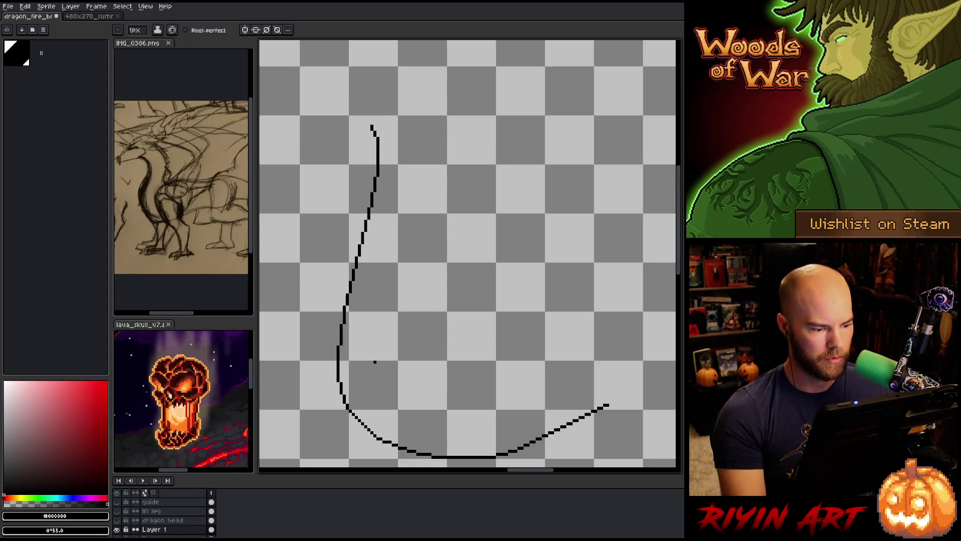
scroll(373, 326, "down", 3)
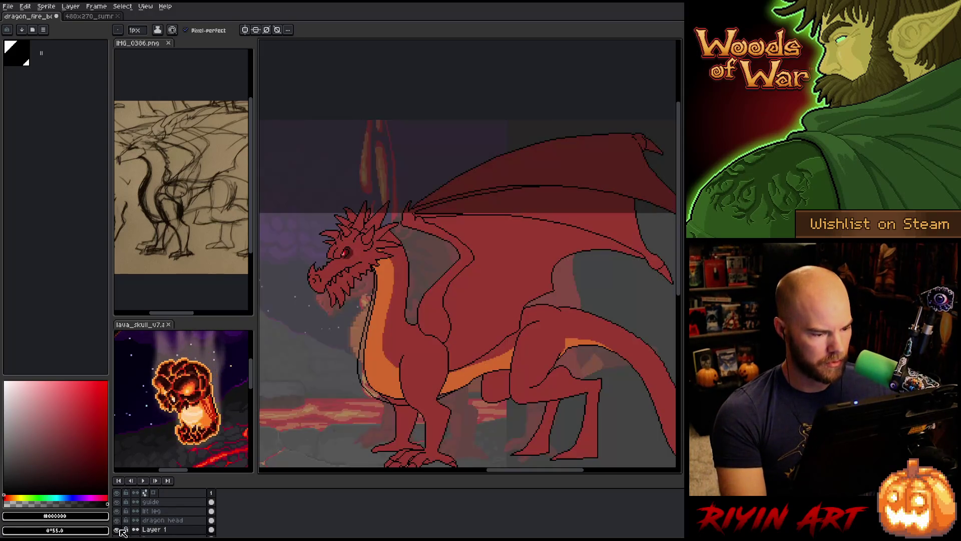
left_click_drag(359, 365, 358, 321)
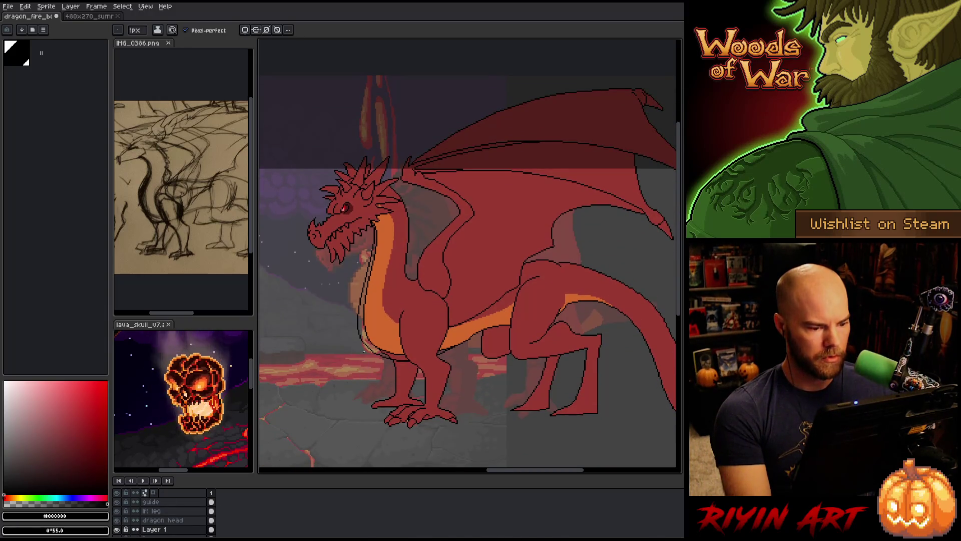
Step: Draw a short outline segment along the dragon's chest, then switch to erasing
scroll(364, 352, "up", 4)
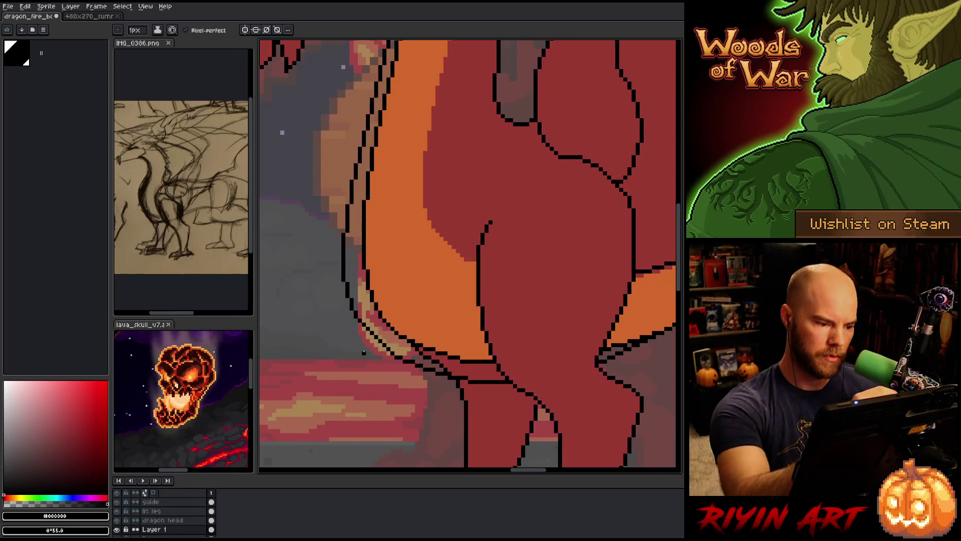
left_click(389, 353, "shift")
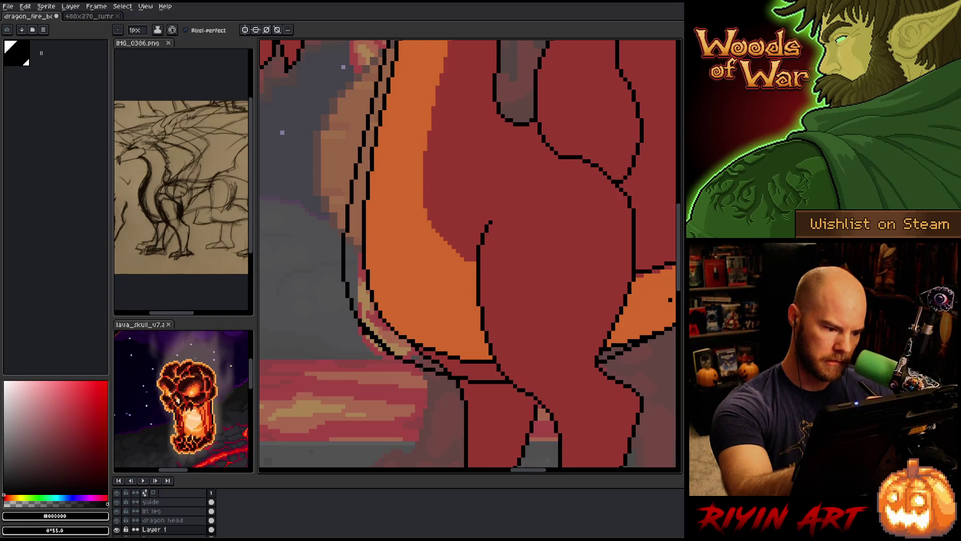
key("b")
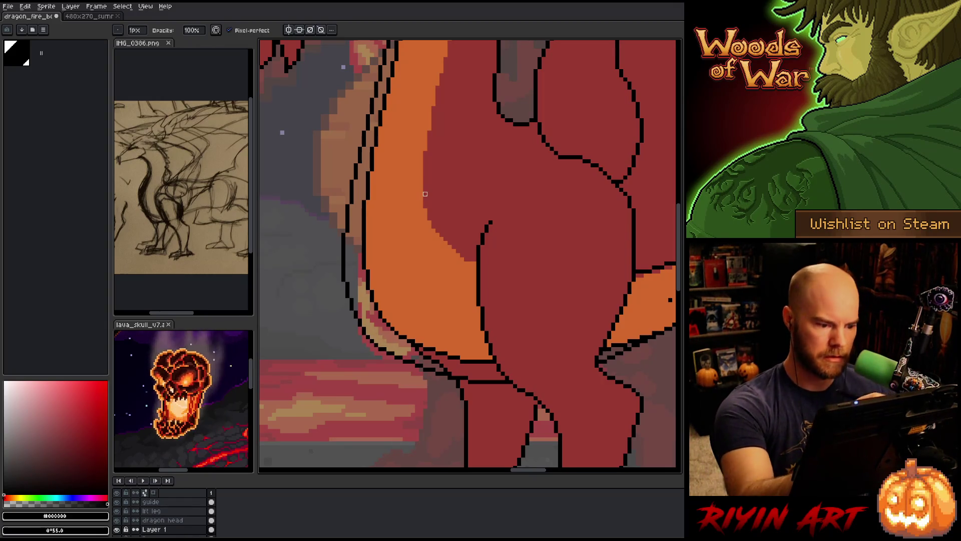
scroll(441, 215, "down", 3)
scroll(441, 214, "up", 2)
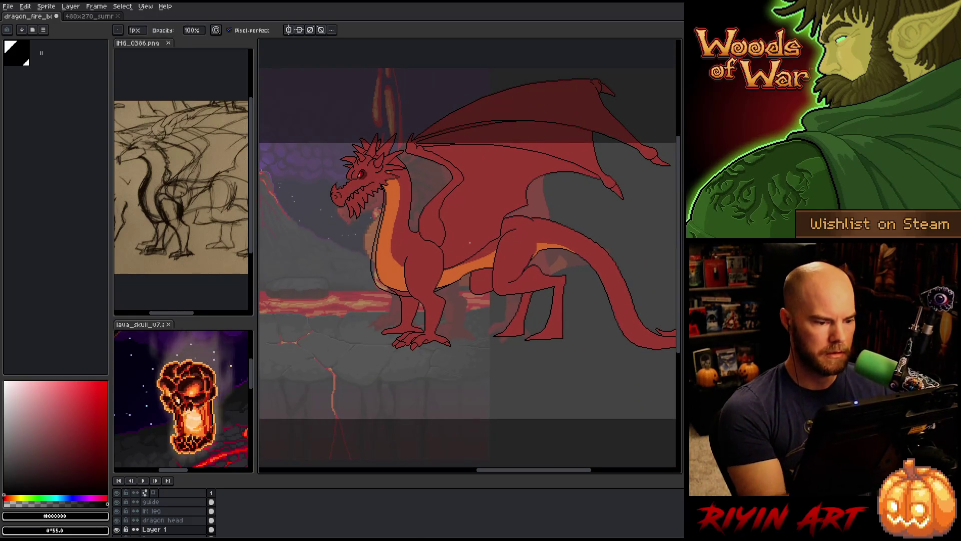
scroll(468, 249, "up", 2)
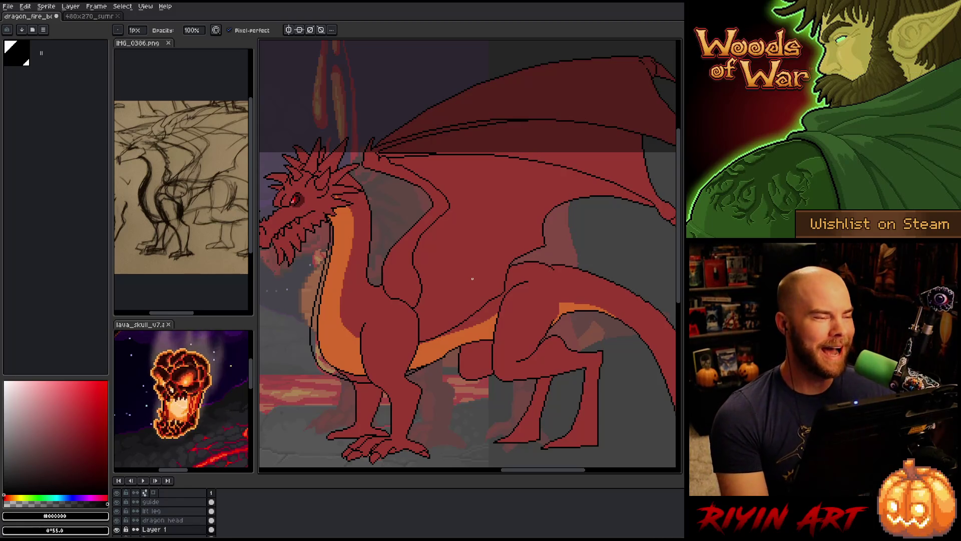
Step: Centre the dragon in view and toggle the Dragon layer's visibility to compare
mouse_move(368, 318)
left_mouse_down()
mouse_move(343, 326)
mouse_move(413, 315)
mouse_move(433, 322)
left_mouse_up()
scroll(435, 321, "up", 1)
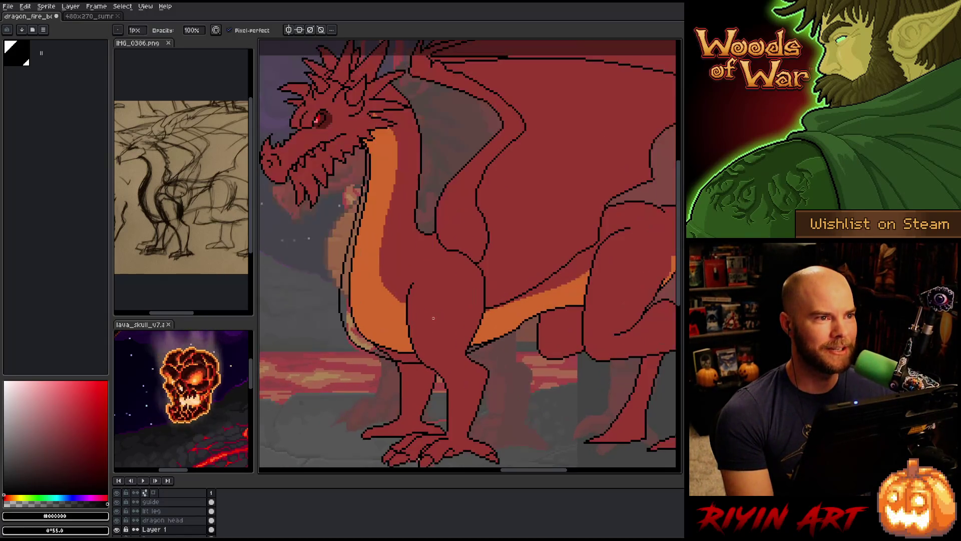
scroll(434, 318, "down", 1)
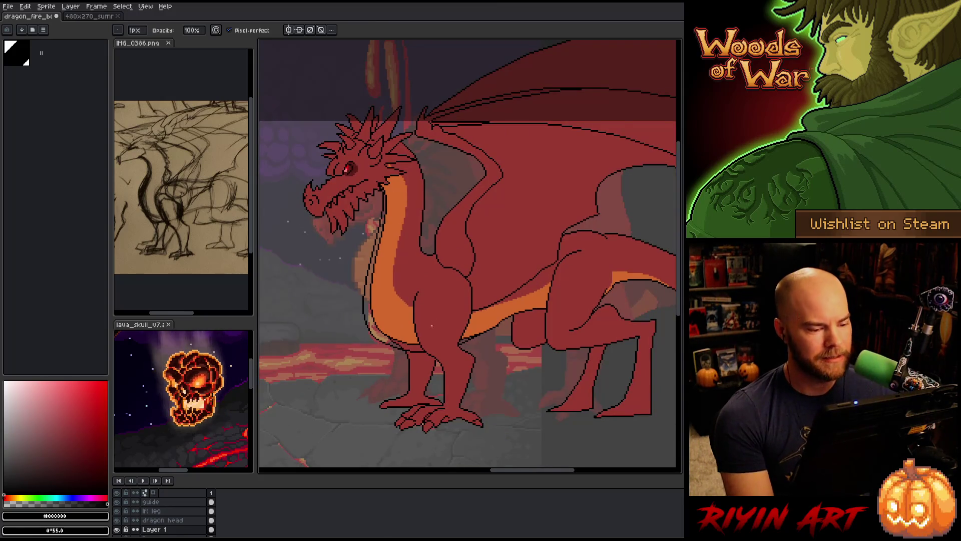
scroll(131, 529, "down", 2)
left_click(117, 521)
left_click(117, 520)
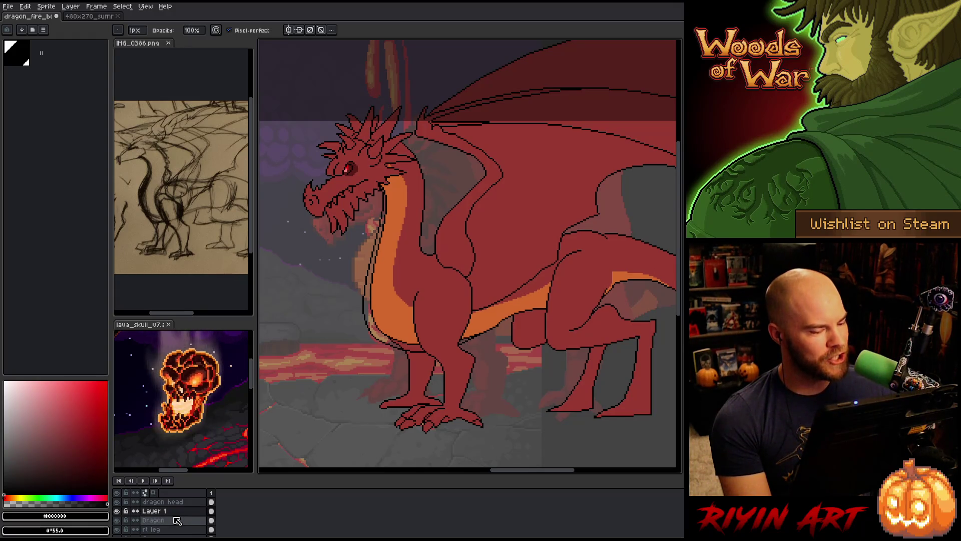
Step: Merge the leftover outline layer down into Dragon and recheck by toggling its visibility
key("ctrl+e")
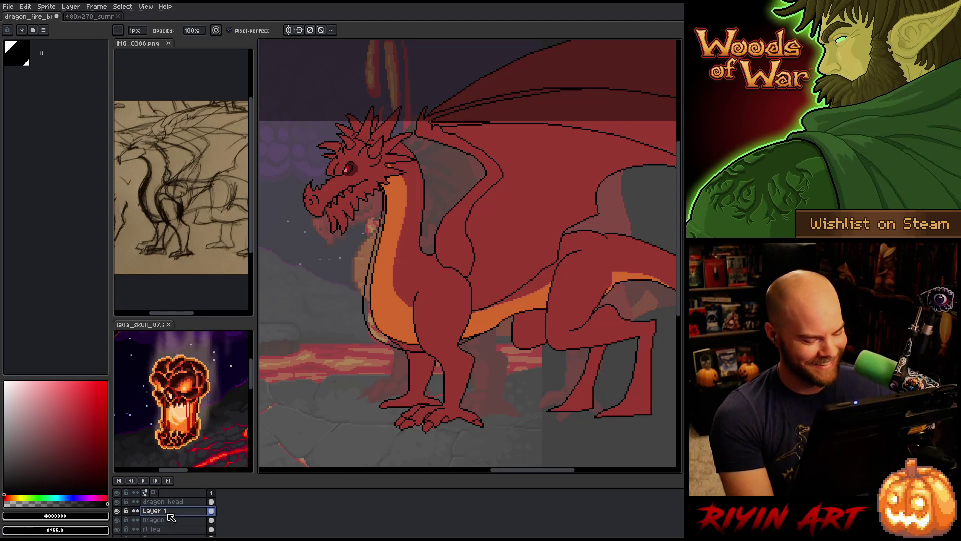
left_click(117, 511)
left_click(116, 510)
left_click_drag(311, 294, 330, 305)
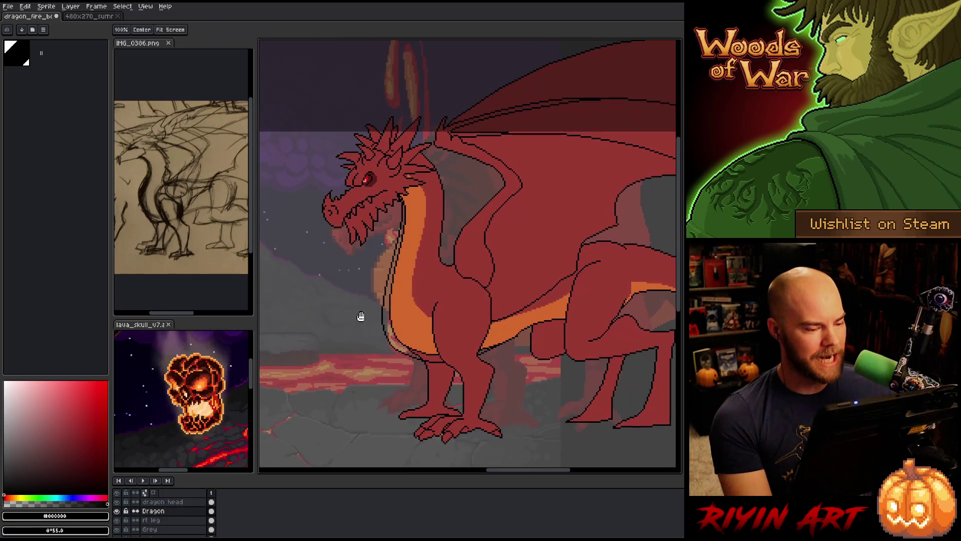
Step: Solo the Dragon layer and bucket-fill the grey strip between outlines with orange
left_click(116, 511, "alt")
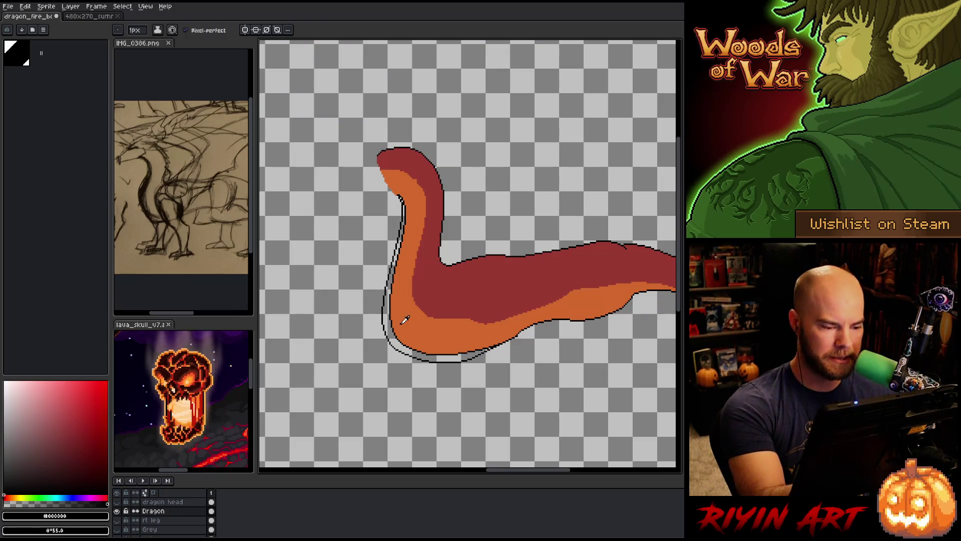
left_click(399, 322, "alt")
key("g")
left_click(386, 310)
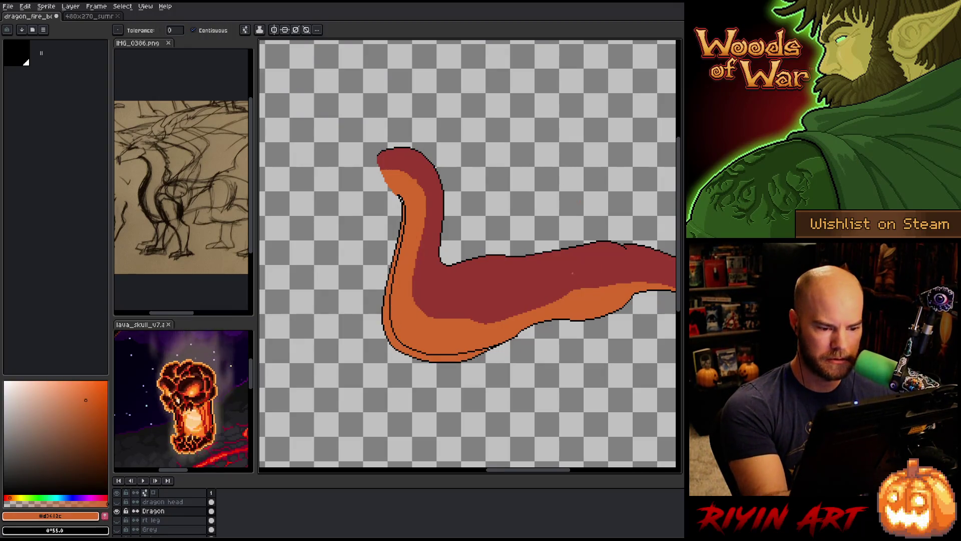
Step: Paint over the inner black belly outline with orange
scroll(501, 359, "up", 2)
key("space")
left_click_drag(479, 396, 536, 410)
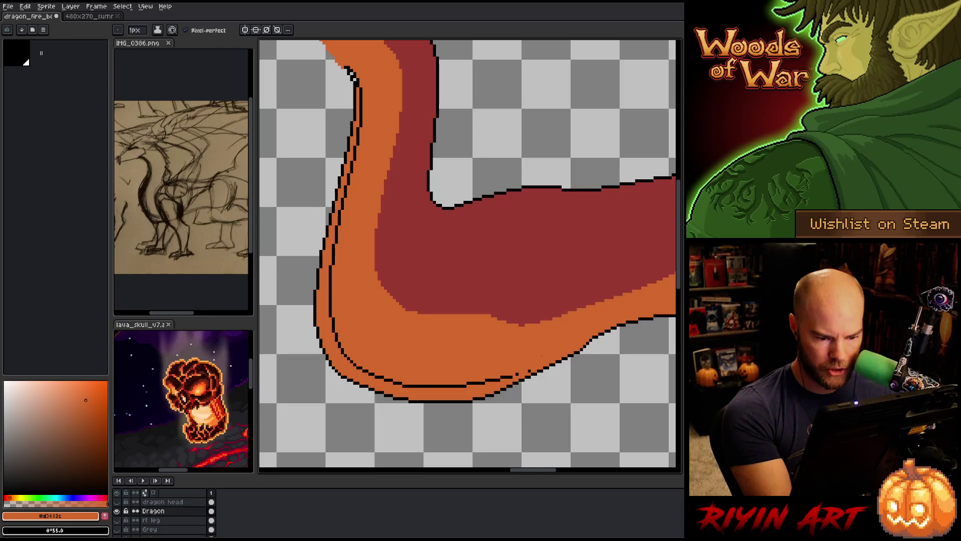
mouse_move(506, 376)
left_mouse_down()
mouse_move(415, 386)
mouse_move(335, 328)
mouse_move(333, 245)
mouse_move(360, 86)
left_mouse_up()
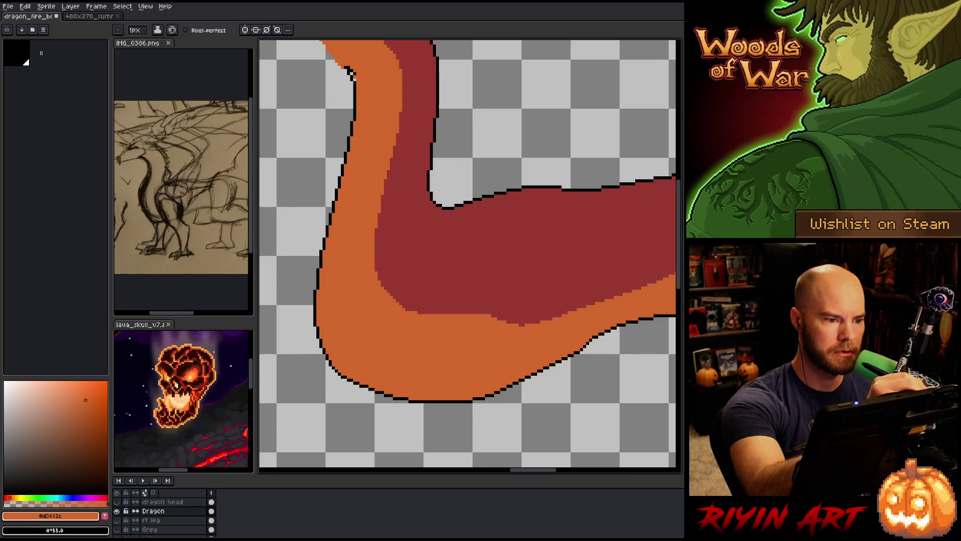
Step: Sample the red body colour with the pencil ready and show all layers again
key("e")
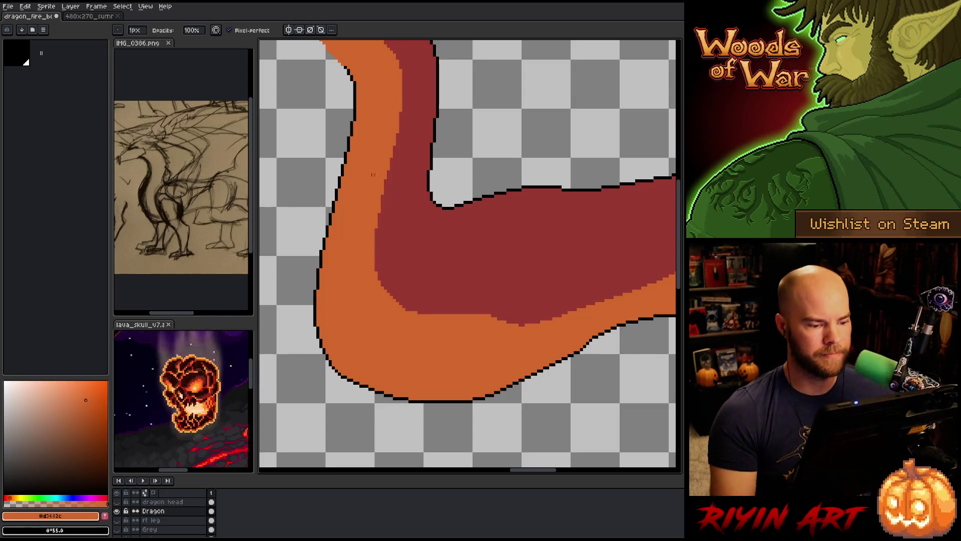
scroll(370, 169, "down", 2)
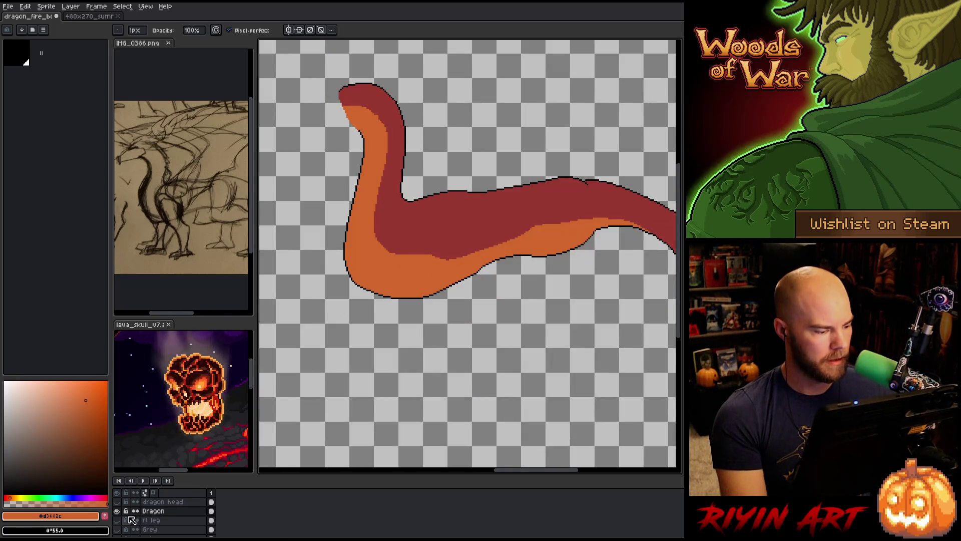
scroll(355, 111, "up", 4)
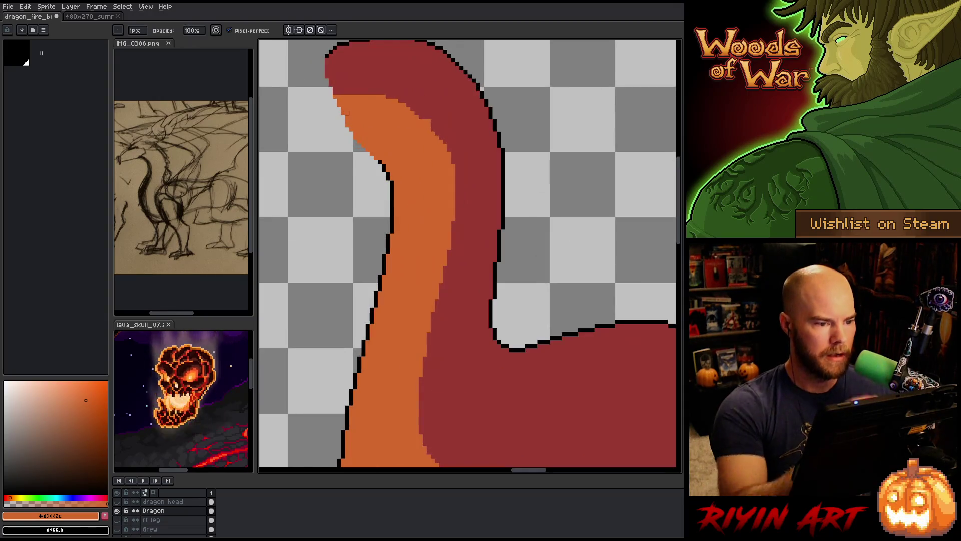
left_click(439, 103, "alt")
key("b")
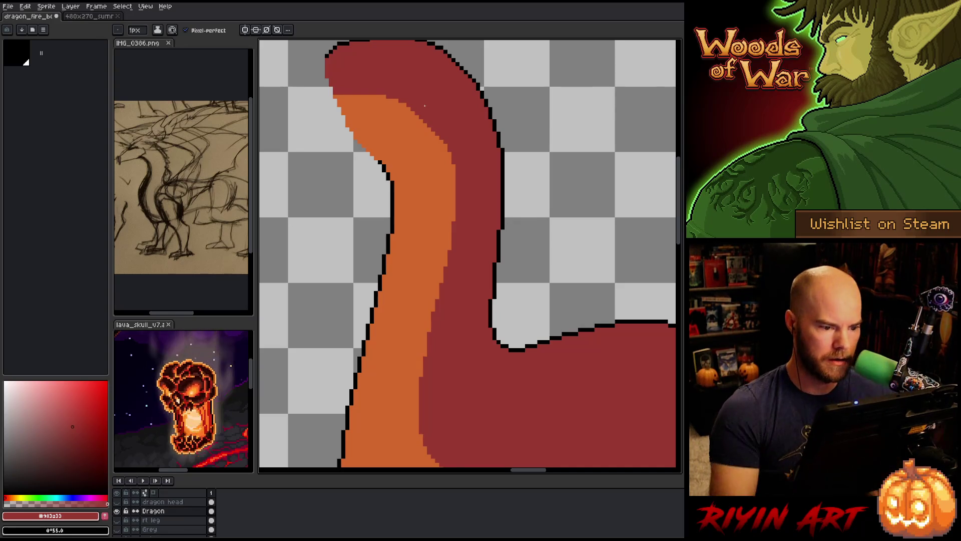
scroll(434, 353, "down", 4)
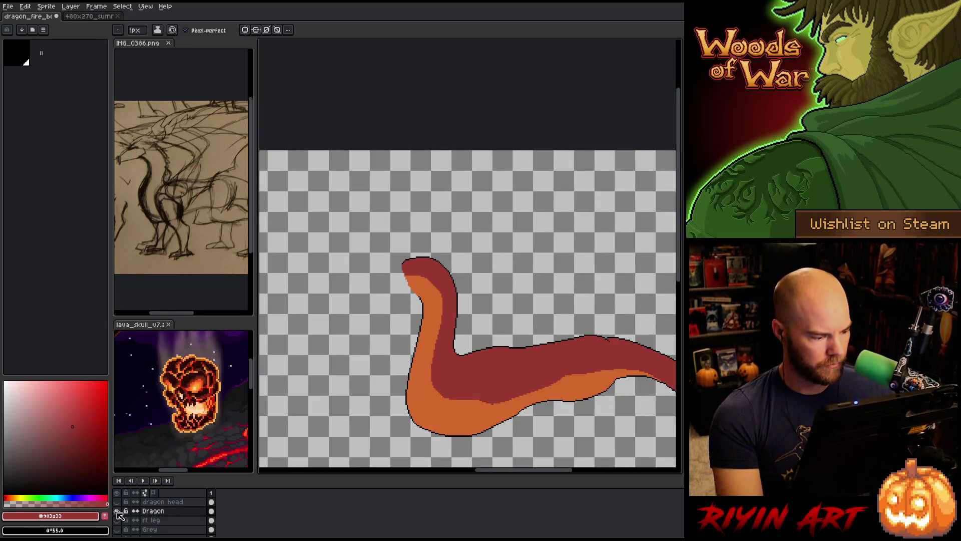
left_click(116, 510, "alt")
Step: Lasso part of the orange chest stripe near the shoulder and fill it red
left_click_drag(394, 363, 343, 317)
key("m")
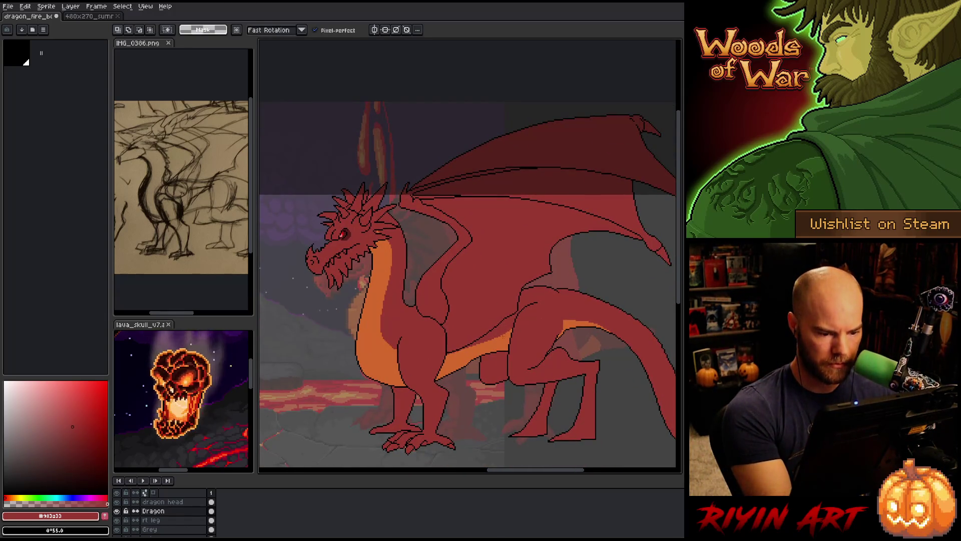
mouse_move(450, 352)
left_mouse_down()
mouse_move(411, 362)
mouse_move(377, 314)
mouse_move(392, 231)
mouse_move(393, 278)
mouse_move(377, 337)
mouse_move(397, 368)
mouse_move(425, 367)
mouse_move(473, 334)
mouse_move(481, 289)
mouse_move(405, 306)
left_mouse_up()
key("i")
key("g")
left_click(394, 326)
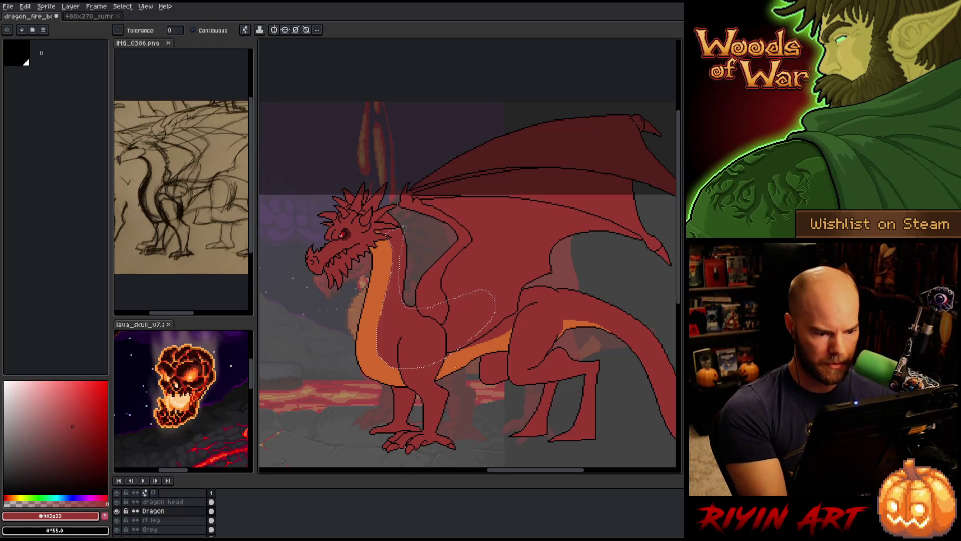
Step: Deselect and fix stray red and orange pixels at the neck-chest joint
key("b")
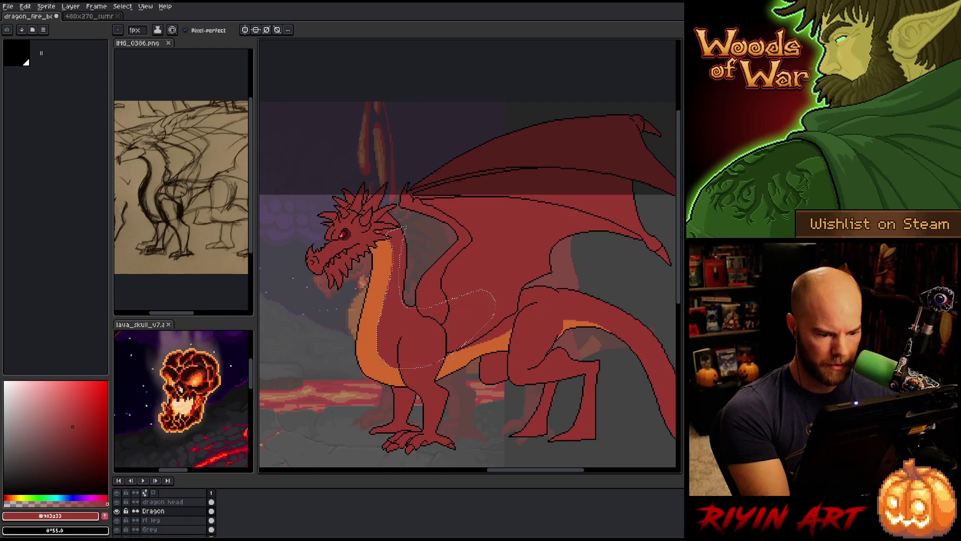
scroll(434, 303, "up", 5)
left_click(440, 305)
key("ctrl+d")
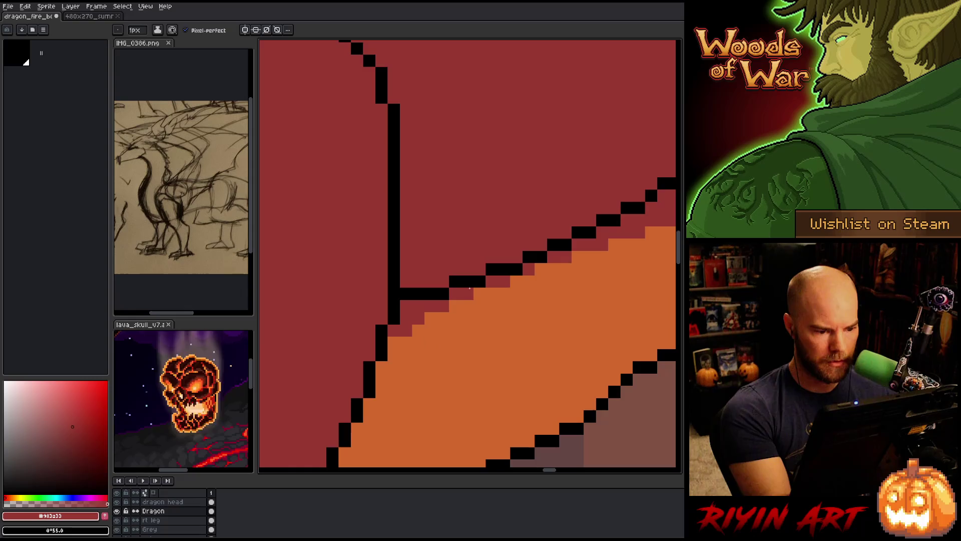
left_click(393, 343)
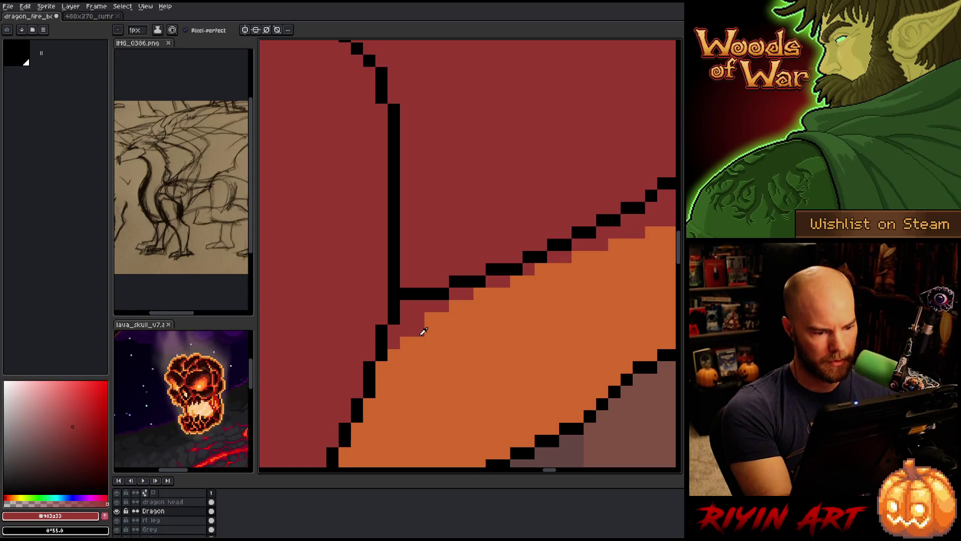
left_click(421, 330, "alt")
left_click(394, 343)
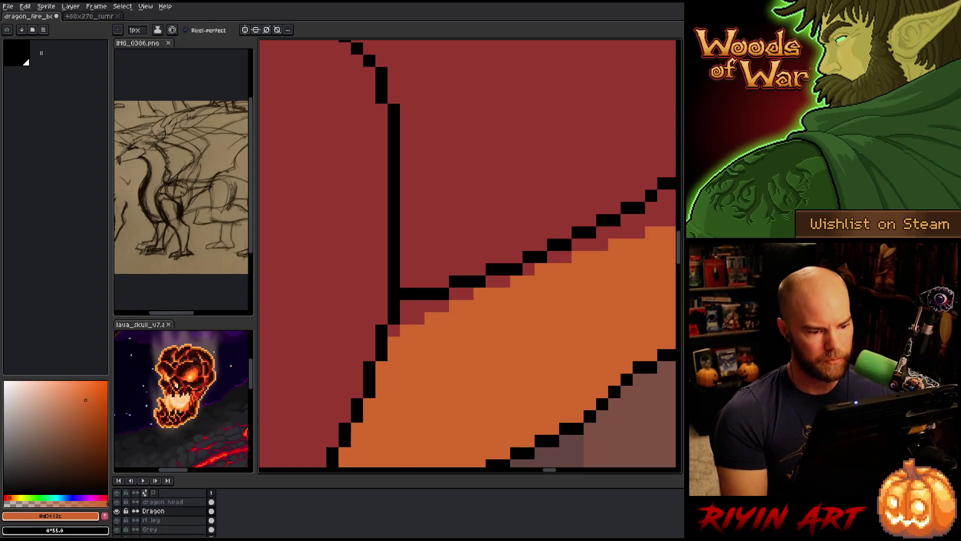
scroll(415, 337, "down", 5)
left_click_drag(416, 337, 430, 340)
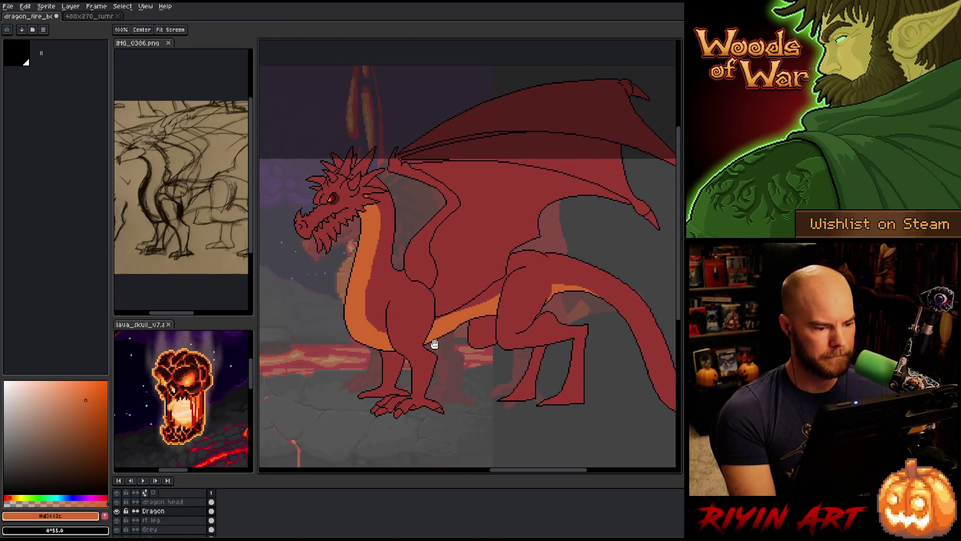
Step: Alternate red and orange to refine the belly-chest boundary, working up to the neck and head
scroll(430, 340, "up", 5)
left_click(345, 325, "alt")
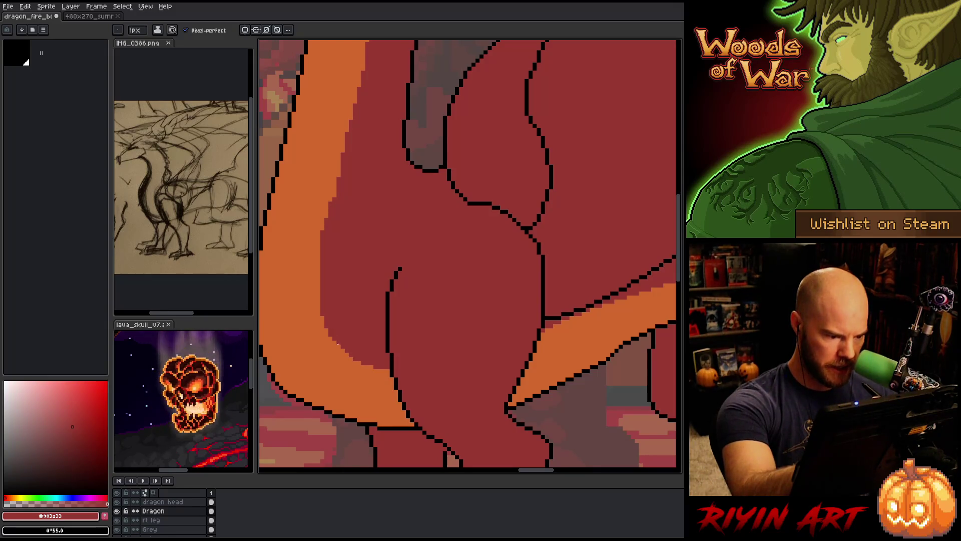
scroll(347, 354, "down", 2)
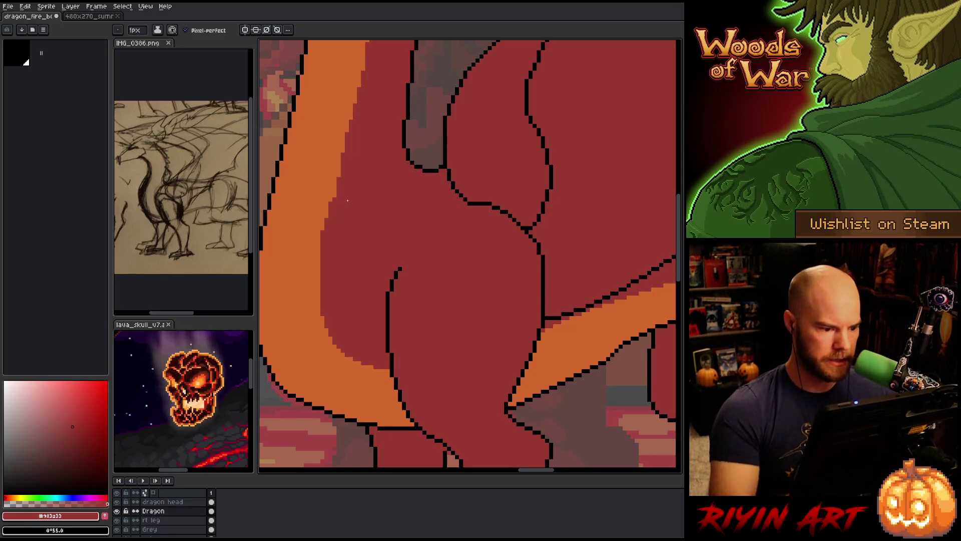
scroll(348, 354, "down", 2)
scroll(345, 205, "up", 4)
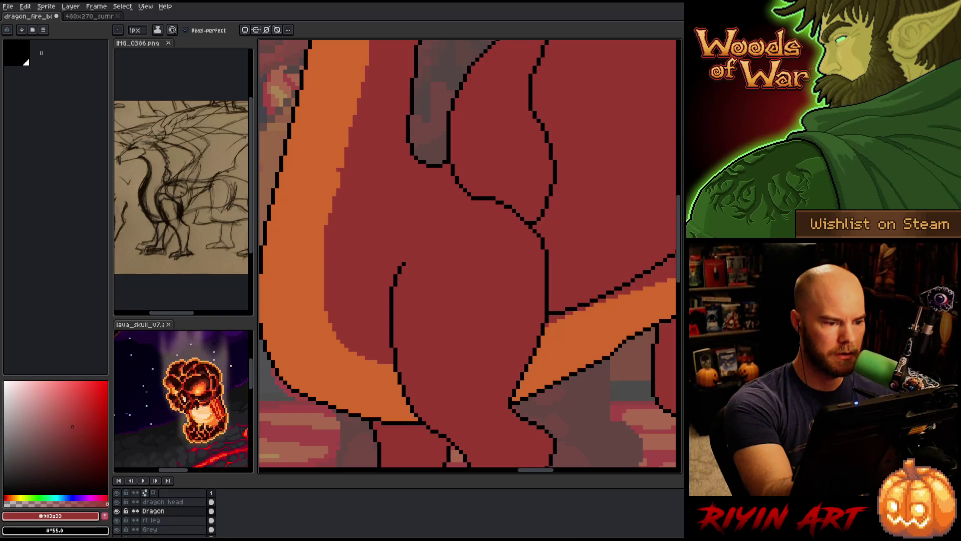
key("x")
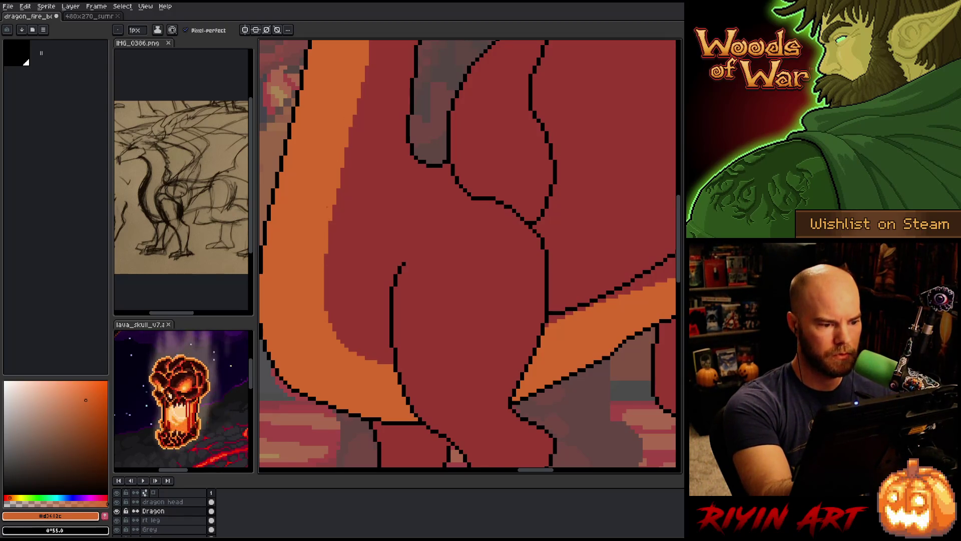
mouse_move(374, 144)
left_mouse_down()
mouse_move(362, 240)
mouse_move(356, 199)
left_mouse_up()
left_click(349, 190, "alt")
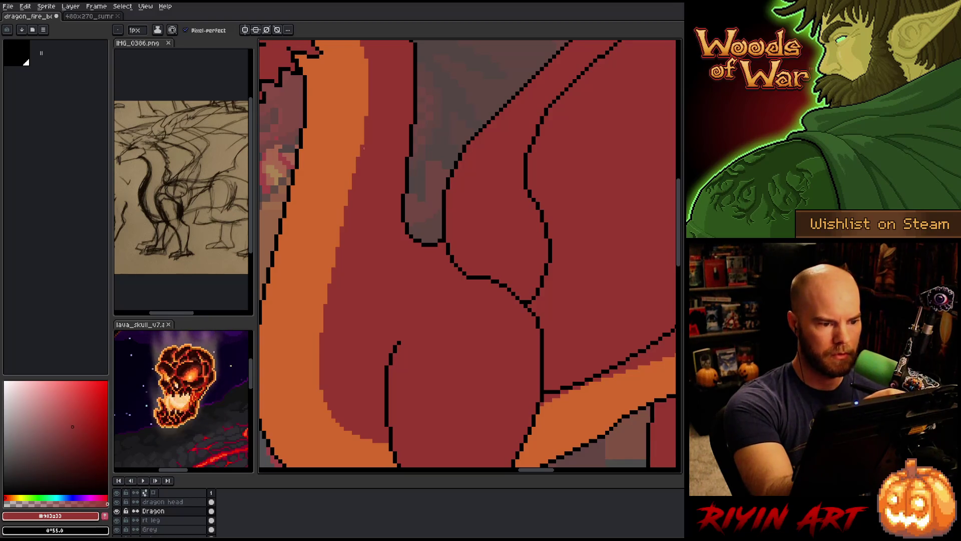
left_click_drag(369, 163, 375, 182)
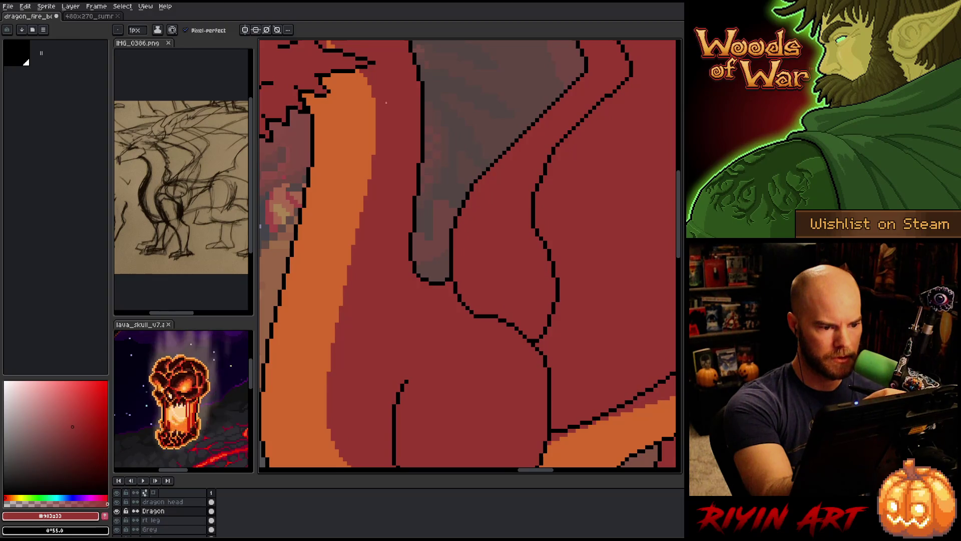
left_click_drag(386, 107, 401, 191)
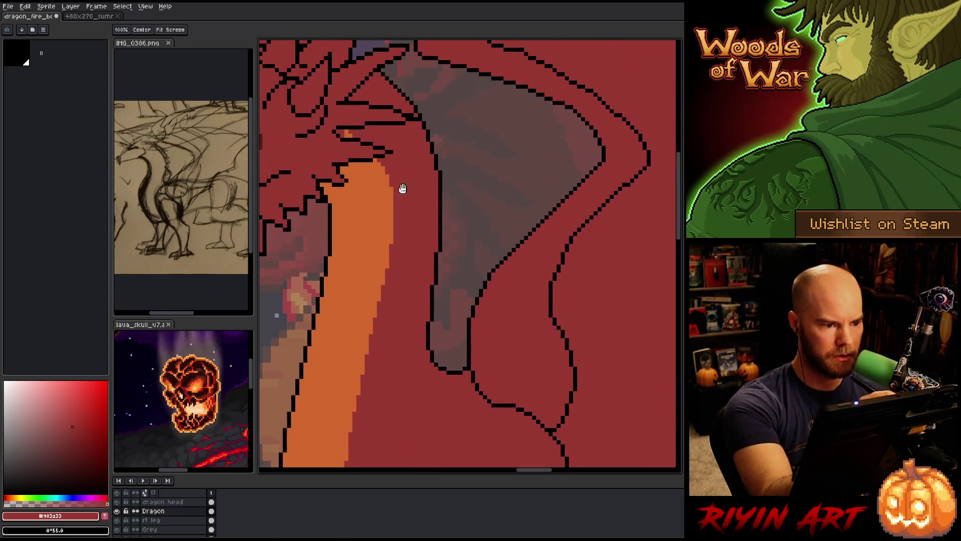
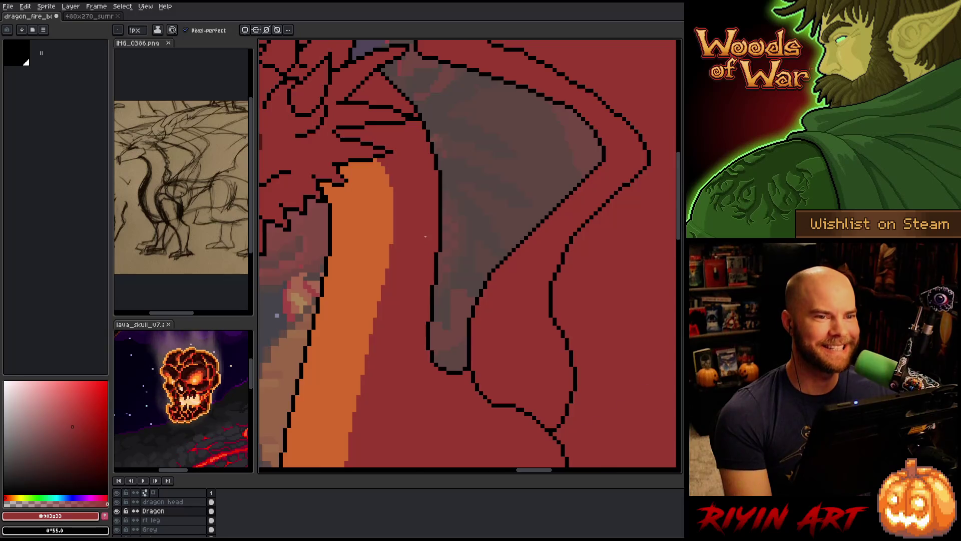
Step: Magic-wand select the dragon's neck and belly colour area, then deselect it
scroll(431, 229, "down", 5)
left_click_drag(423, 308, 422, 293)
scroll(400, 275, "up", 2)
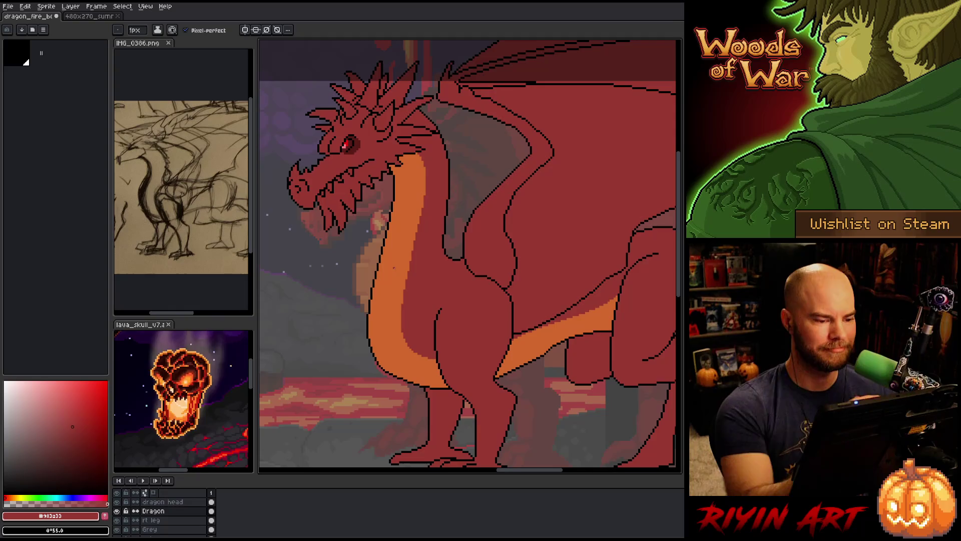
key("m")
key("w")
left_click(424, 278)
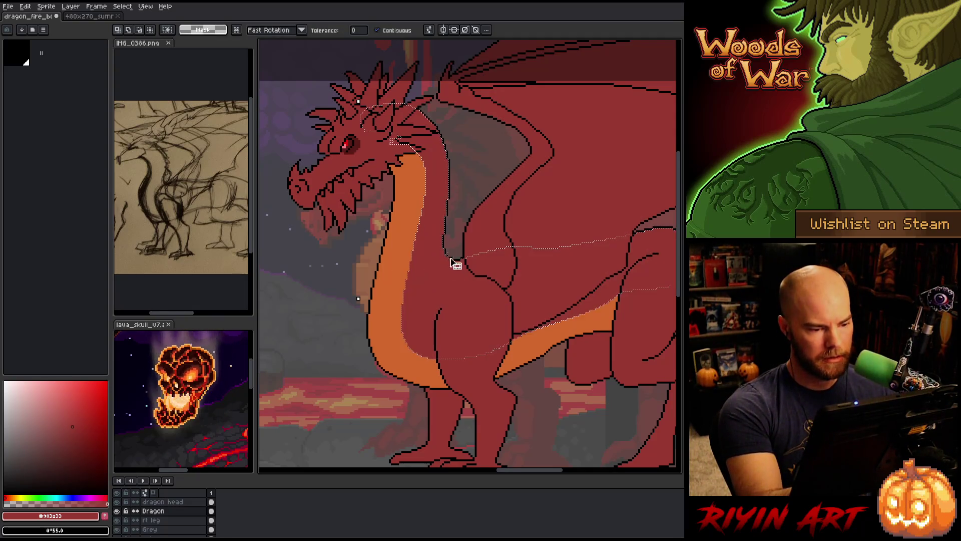
left_click(404, 299)
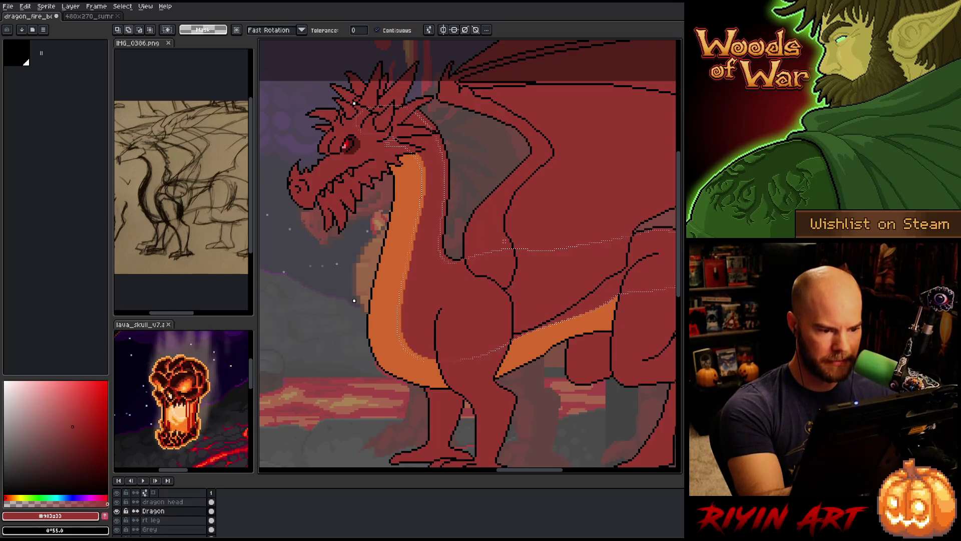
key("g")
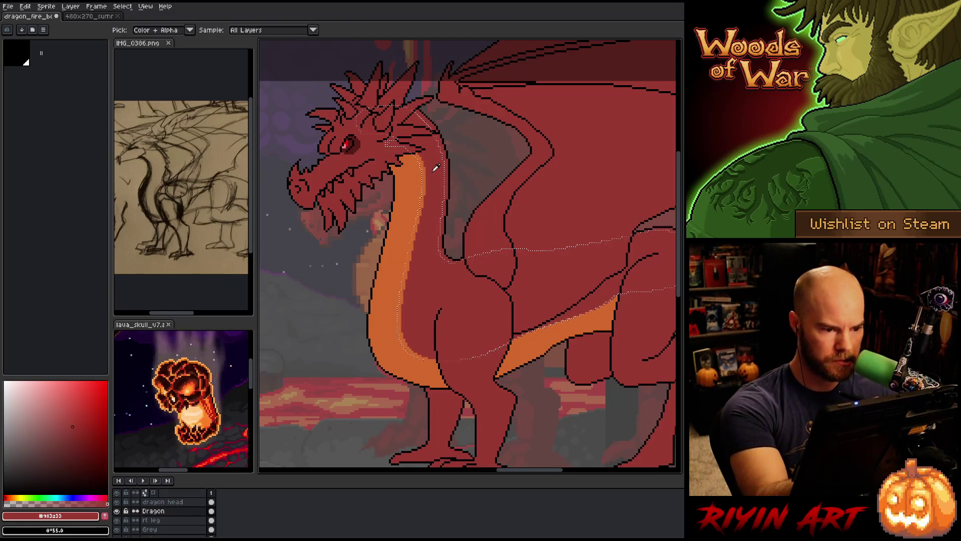
key("ctrl+d")
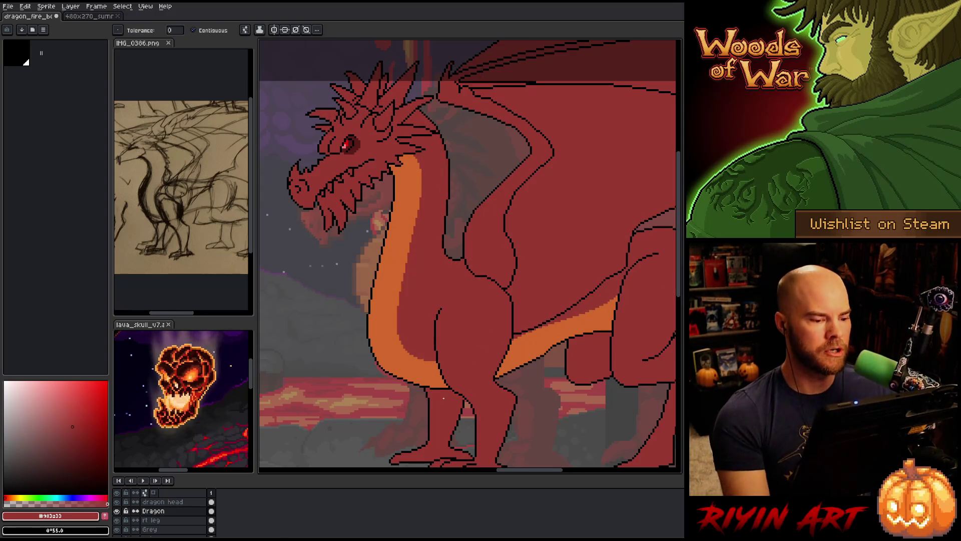
Step: Select the belly area, set the pencil brush size to 8px, then deselect
scroll(409, 411, "down", 3)
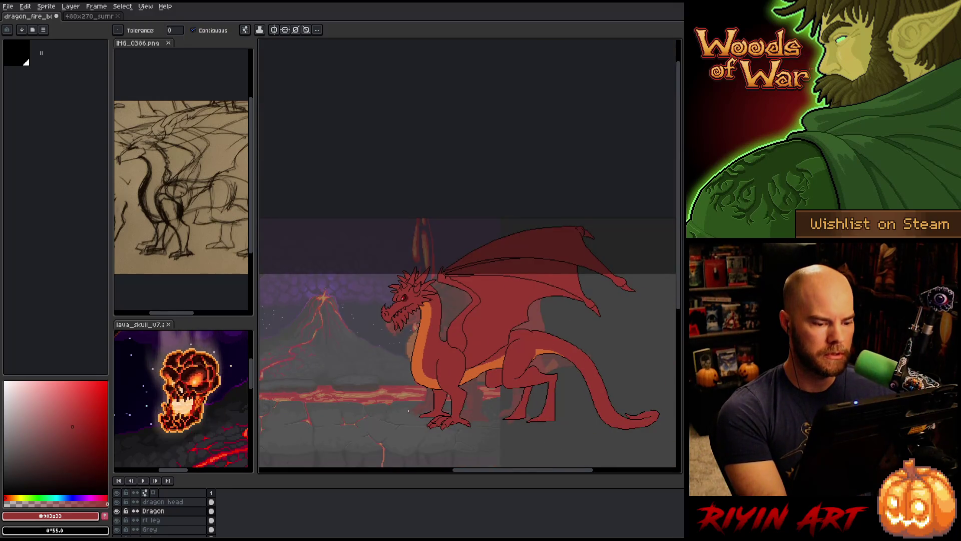
scroll(410, 413, "up", 2)
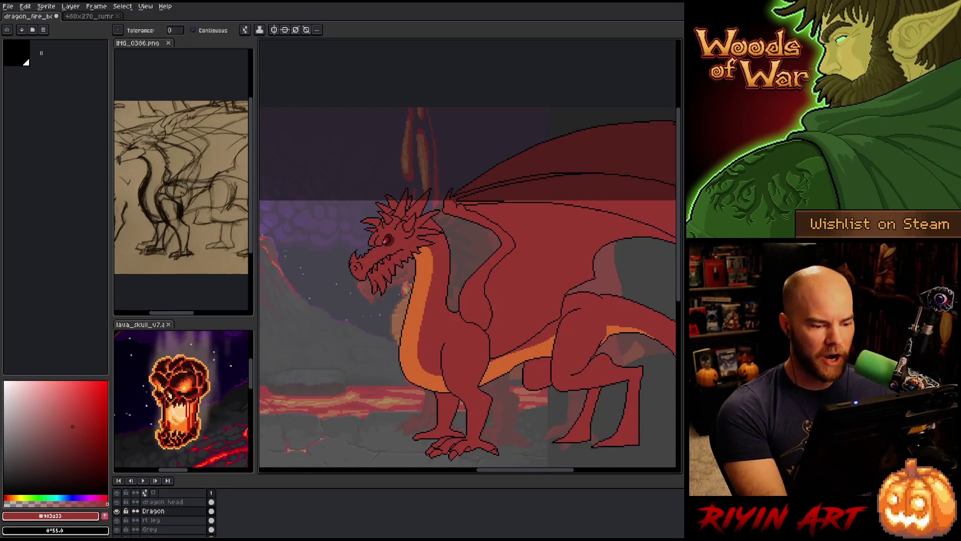
scroll(429, 381, "up", 1)
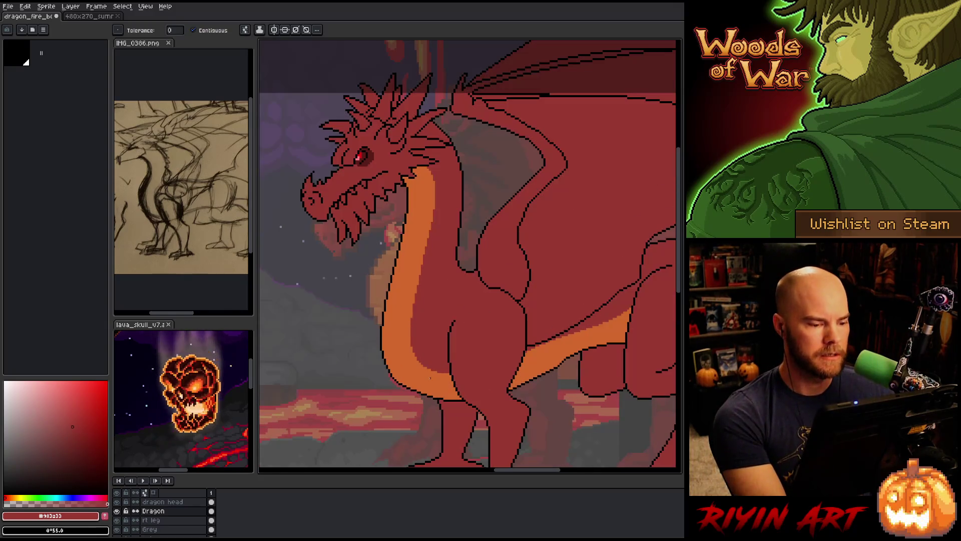
left_click(429, 380)
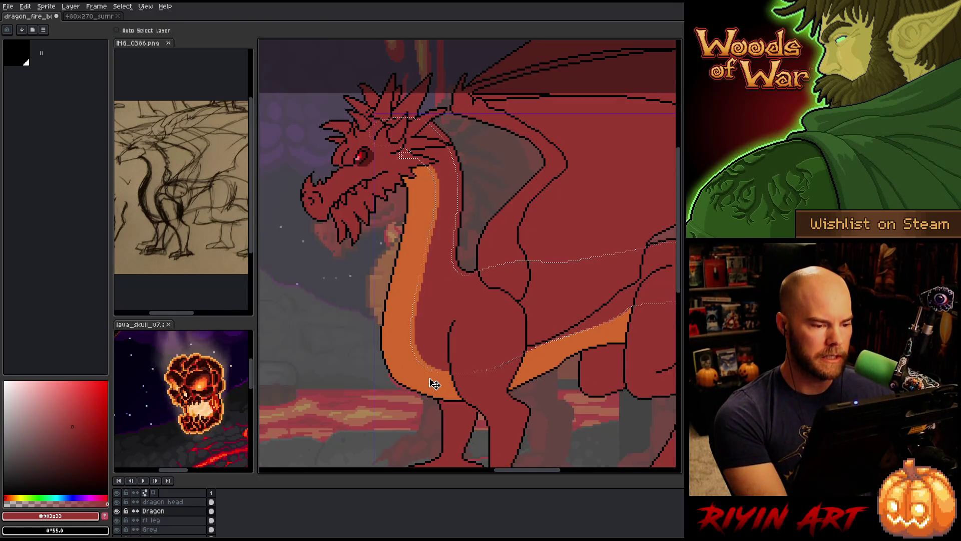
key("w")
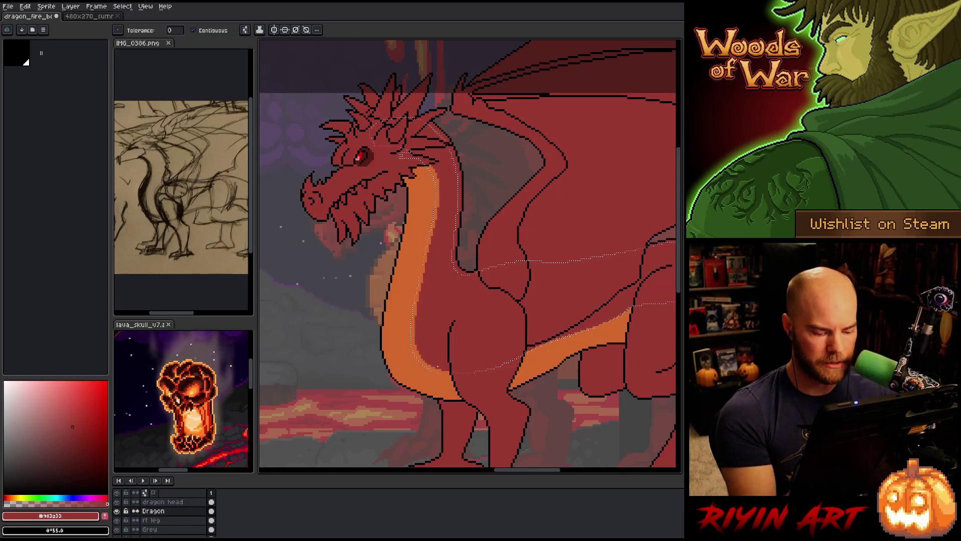
key("m")
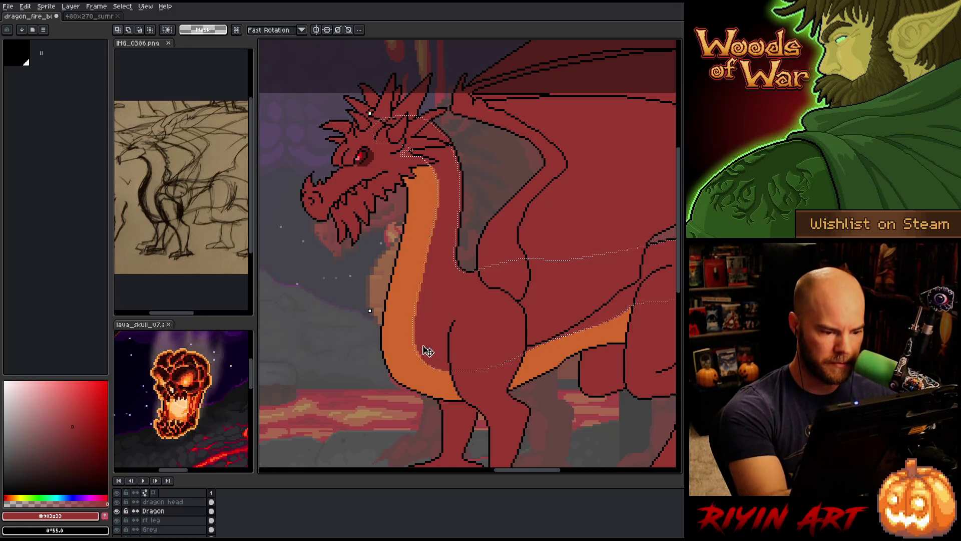
key("b")
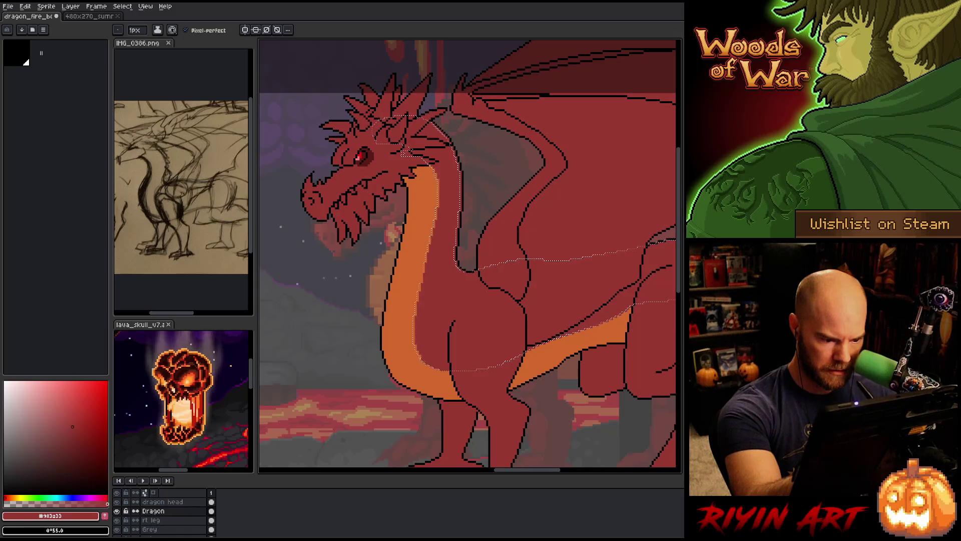
left_click(135, 30)
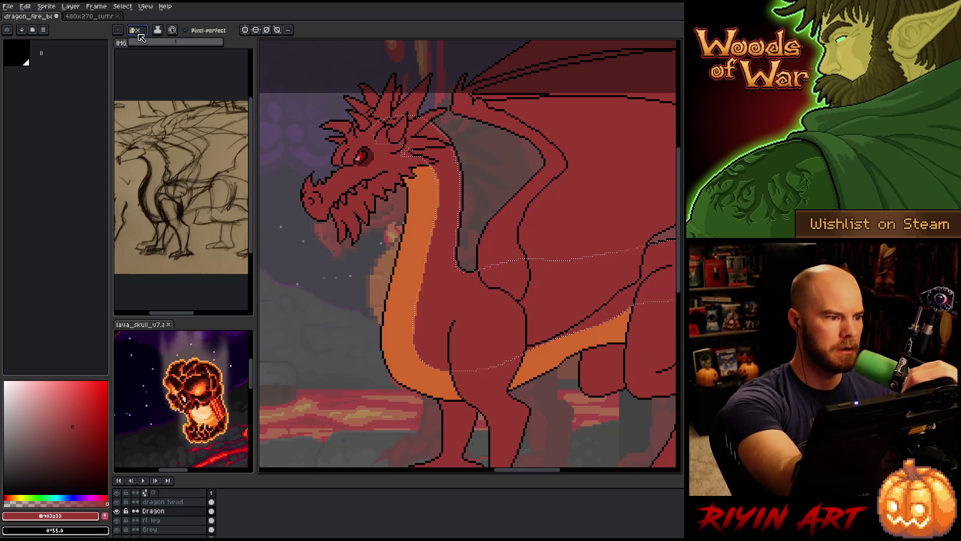
type("8")
key("Return")
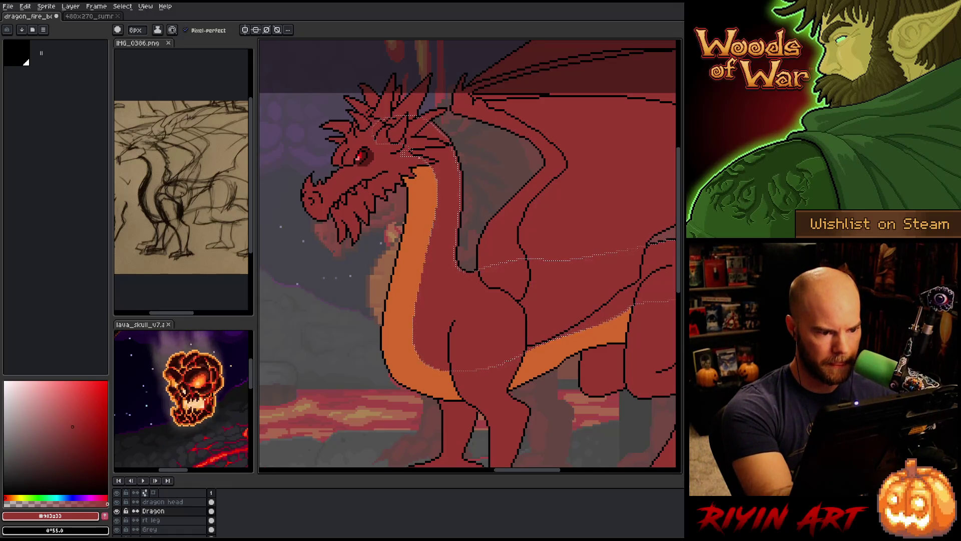
key("ctrl+d")
scroll(355, 336, "down", 2)
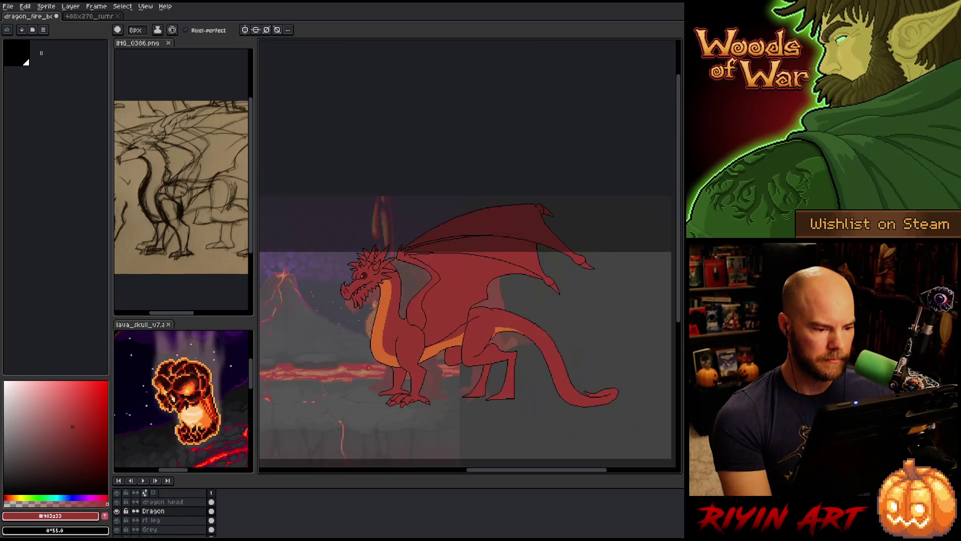
Step: Pan and zoom to show the dragon against the volcano background
mouse_move(368, 360)
left_mouse_down()
mouse_move(350, 301)
mouse_move(370, 358)
mouse_move(392, 350)
left_mouse_up()
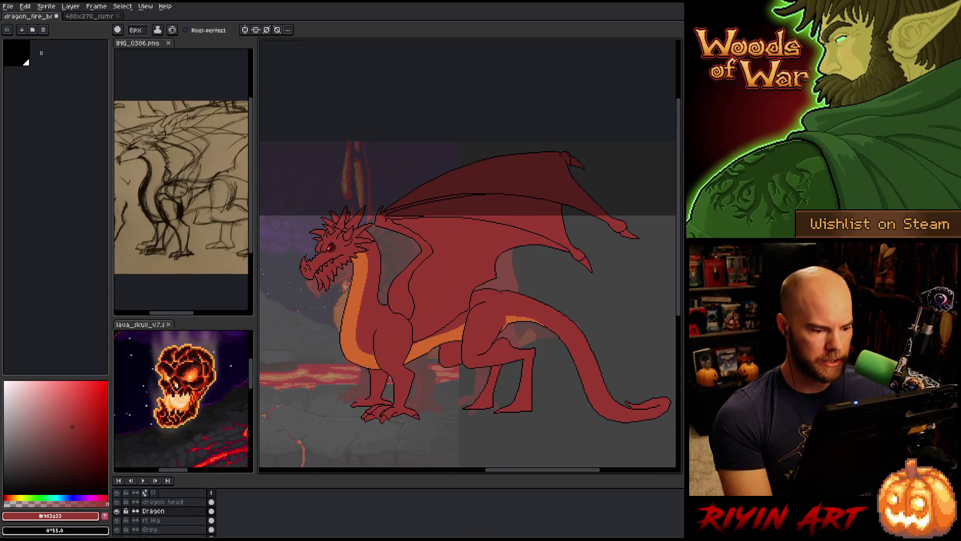
scroll(355, 363, "up", 1)
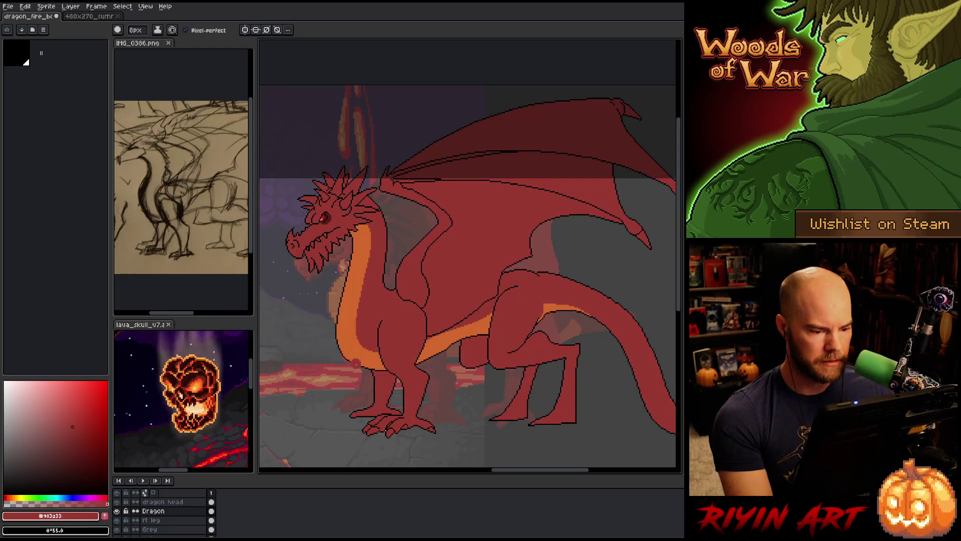
scroll(315, 380, "down", 1)
mouse_move(337, 380)
left_mouse_down()
mouse_move(486, 326)
mouse_move(556, 347)
mouse_move(417, 347)
mouse_move(460, 329)
mouse_move(400, 339)
left_mouse_up()
scroll(414, 349, "down", 1)
Step: Save the dragon artwork with the pencil active, then zoom in on the front foot
key("b")
scroll(476, 320, "up", 1)
key("ctrl+s")
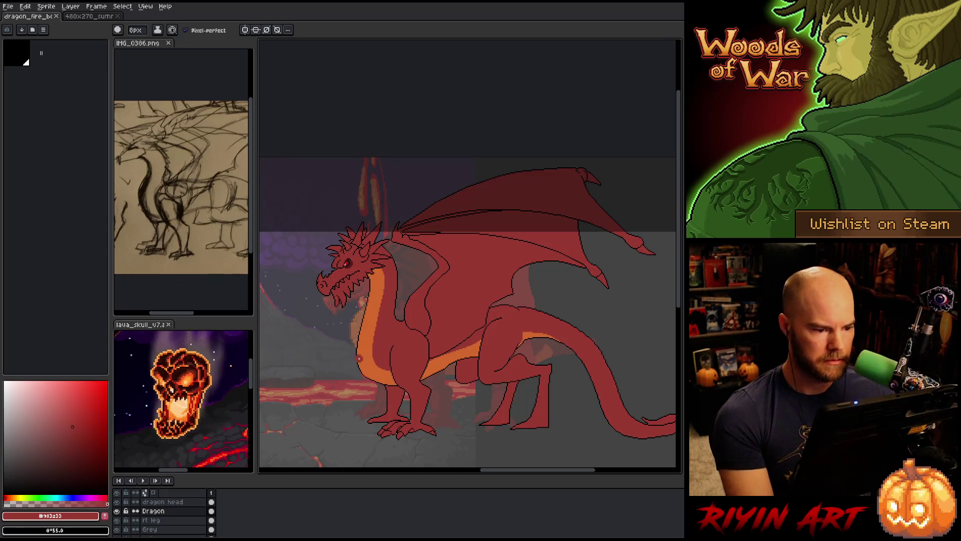
left_click_drag(362, 367, 389, 369)
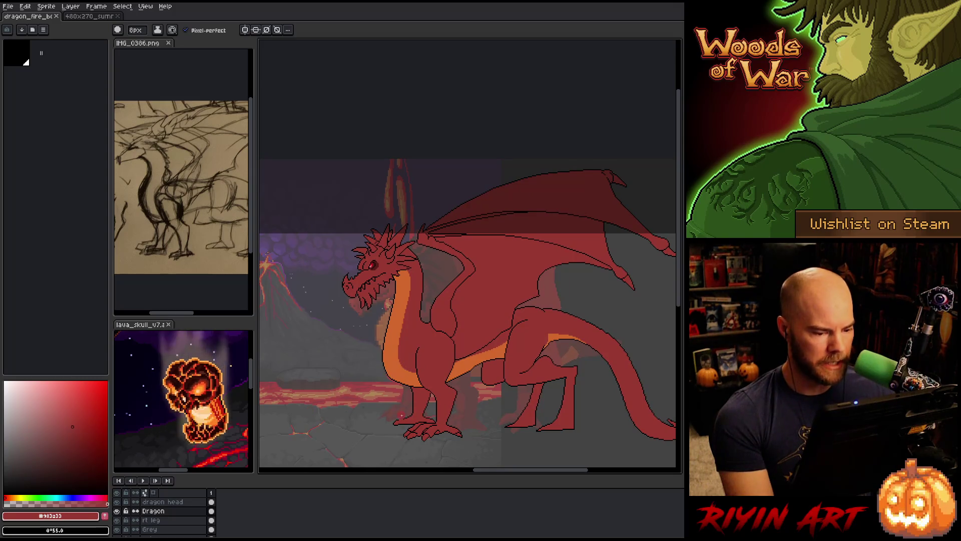
scroll(403, 436, "up", 2)
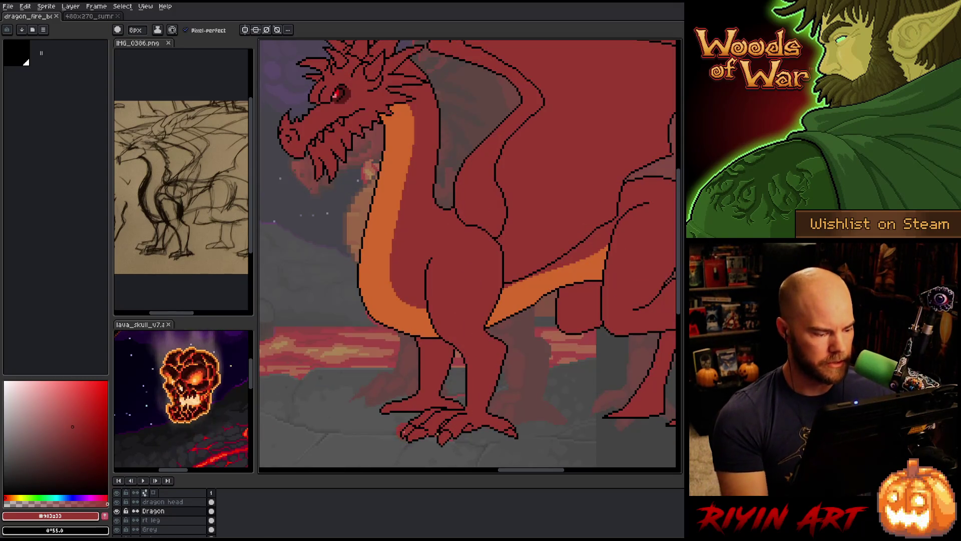
scroll(171, 520, "down", 1)
Step: On the rt leg layer, pick black and lasso-delete the back claw area
left_click(151, 511)
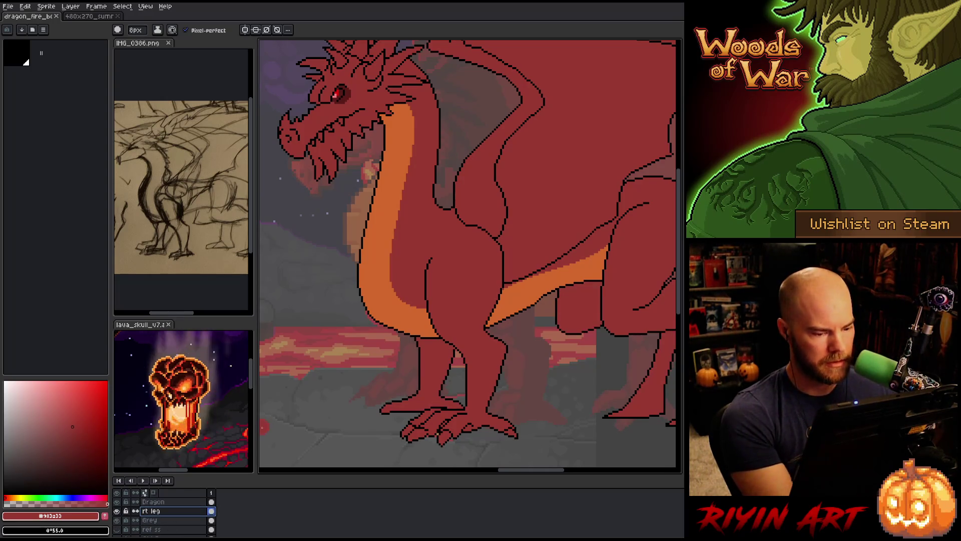
left_click(468, 391, "alt")
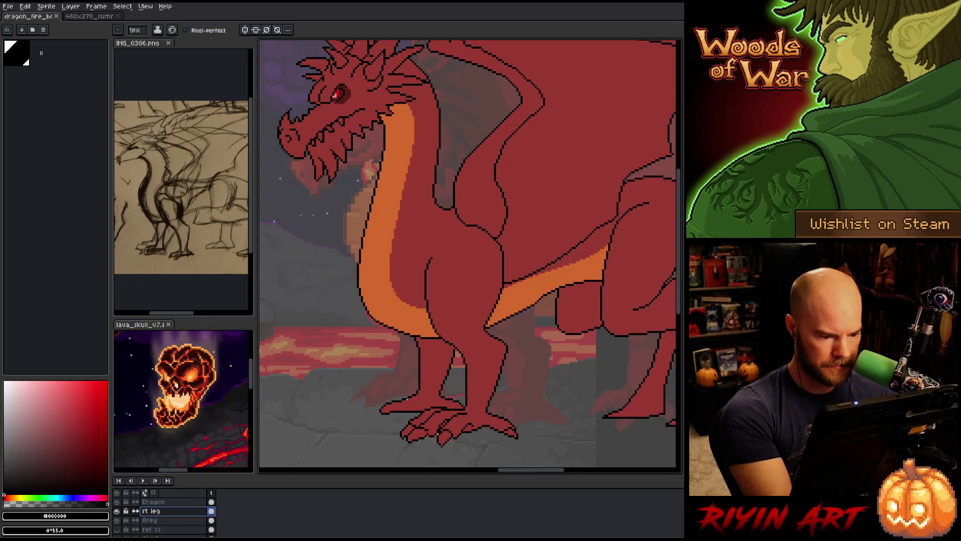
key("q")
mouse_move(407, 381)
left_mouse_down()
mouse_move(368, 418)
mouse_move(388, 381)
left_mouse_up()
key("Delete")
key("ctrl+d")
Step: Try black outline strokes on the back leg and toes, undoing them
key("b")
mouse_move(410, 398)
left_mouse_down()
mouse_move(368, 406)
mouse_move(391, 399)
mouse_move(373, 405)
mouse_move(393, 407)
left_mouse_up()
key("ctrl+z")
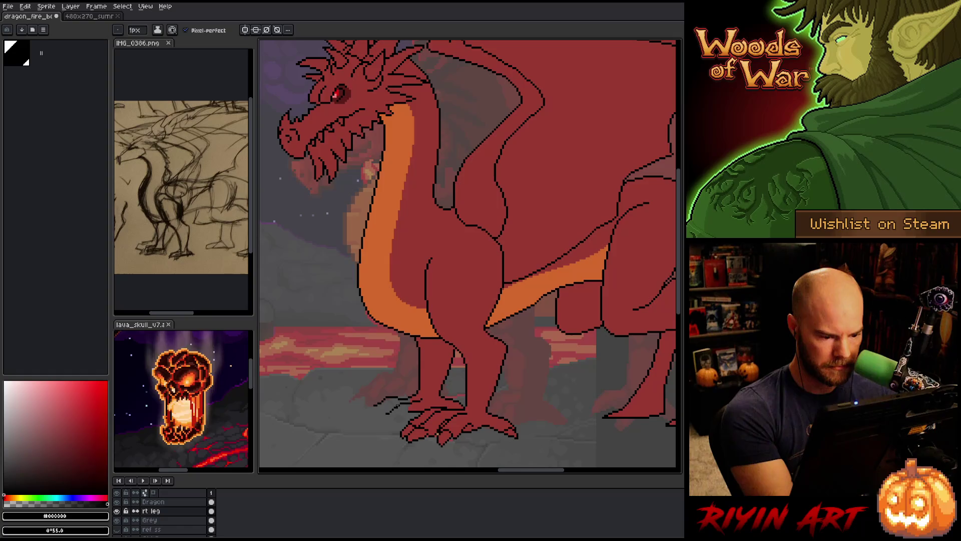
key("b")
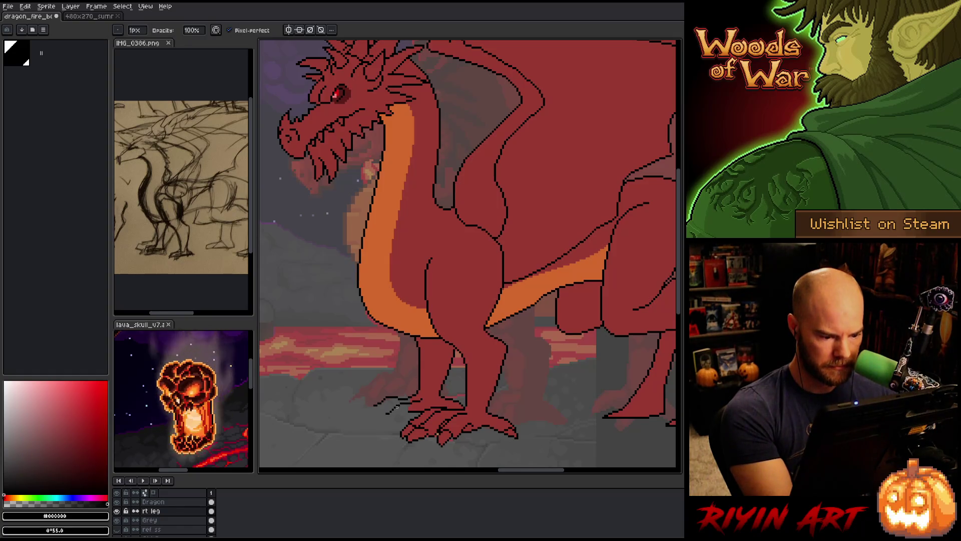
key("e")
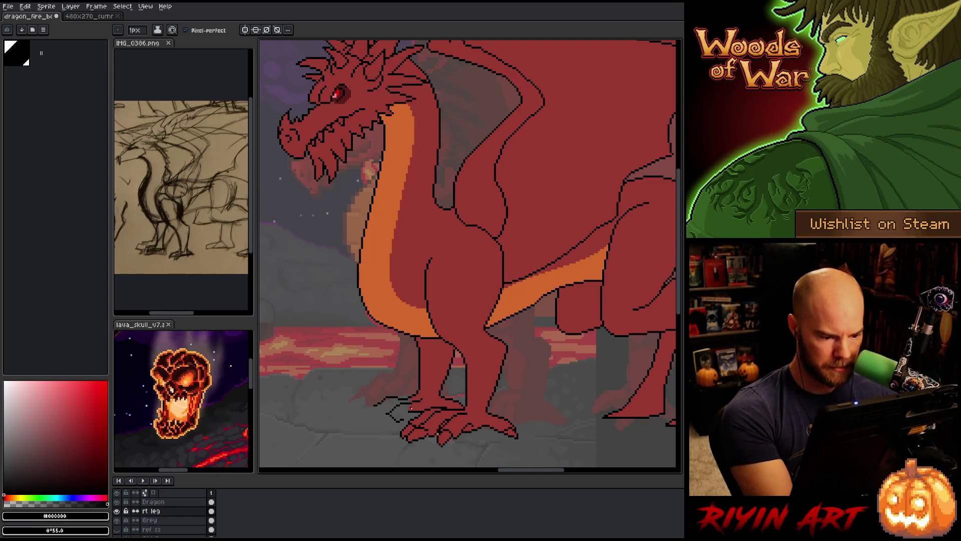
left_click_drag(389, 416, 385, 421)
key("ctrl+z")
key("ctrl+z")
key("ctrl+z")
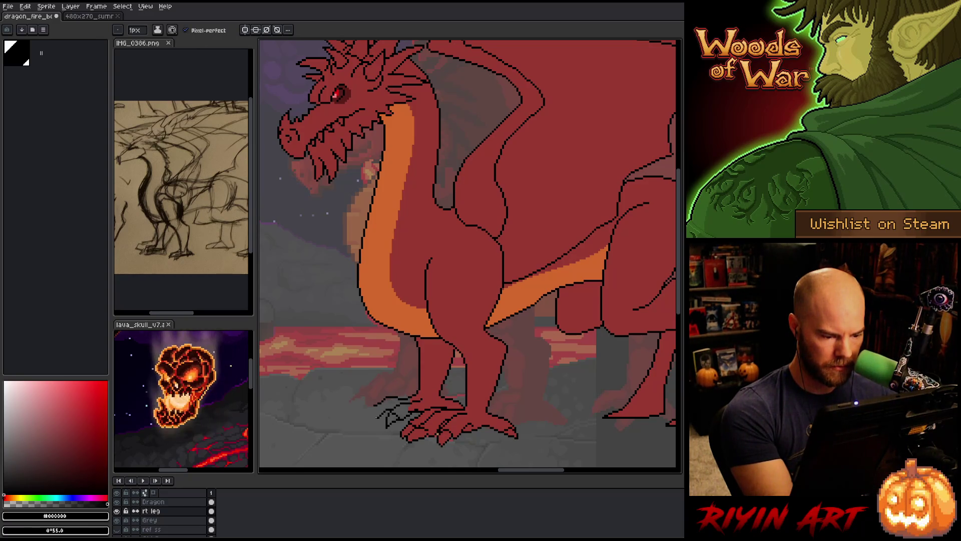
Step: Add black outline pixels to the left claw, then sample the body red
key("b")
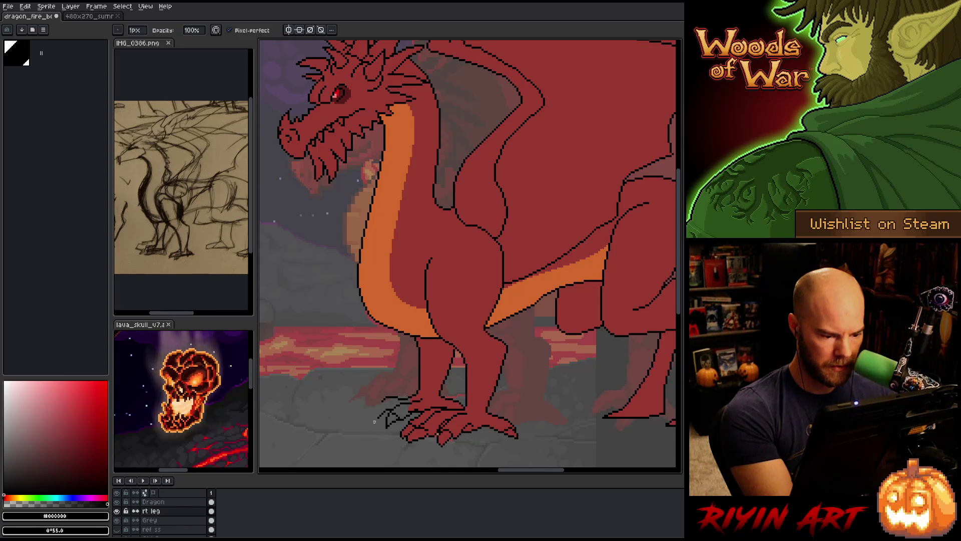
left_click_drag(385, 407, 377, 404)
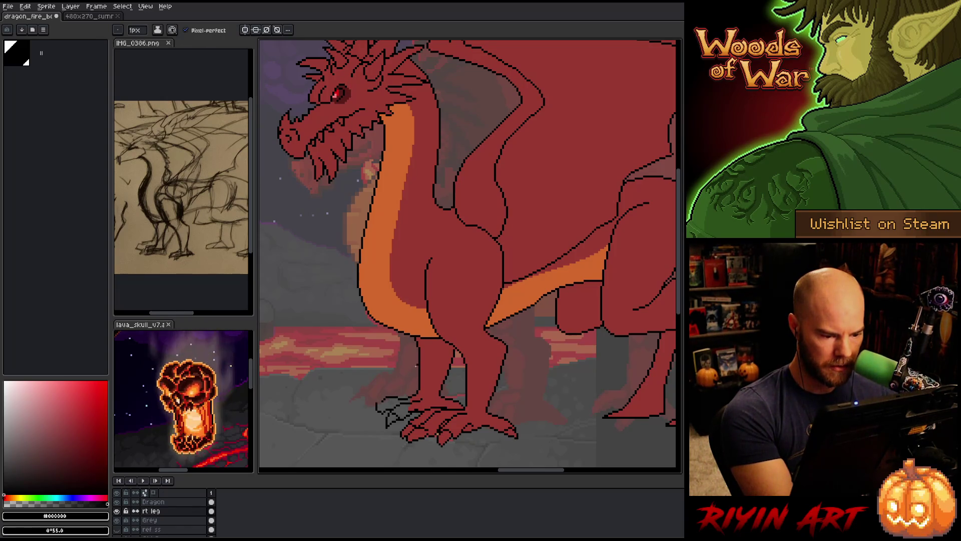
key("b")
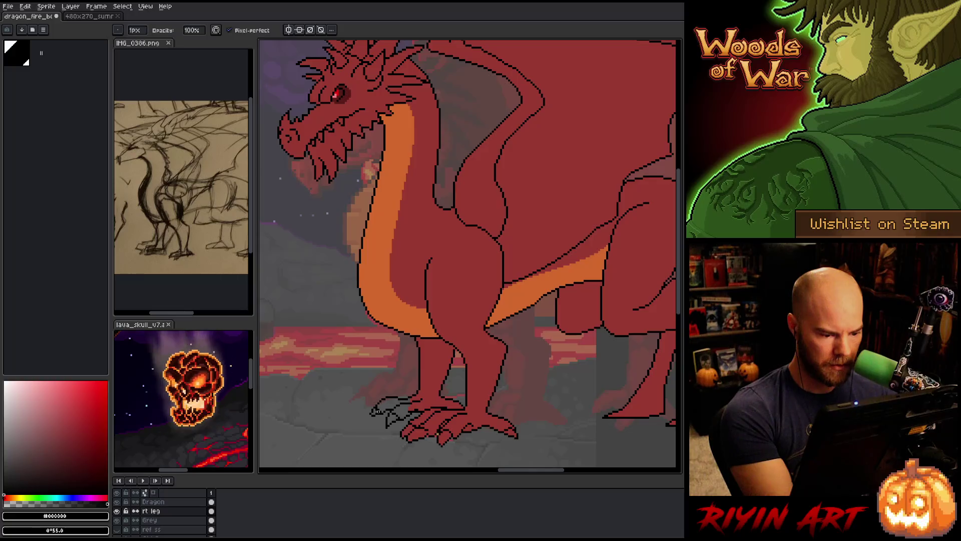
key("e")
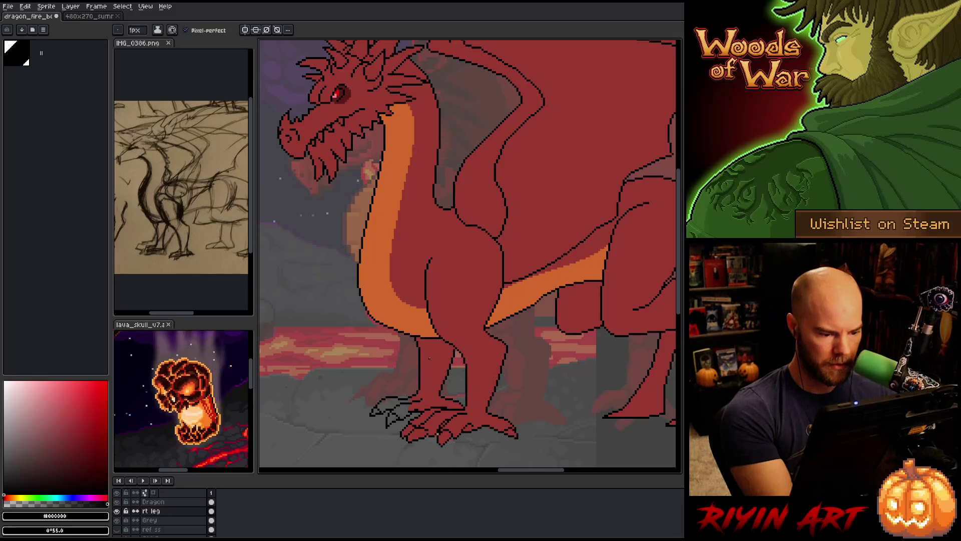
key("b")
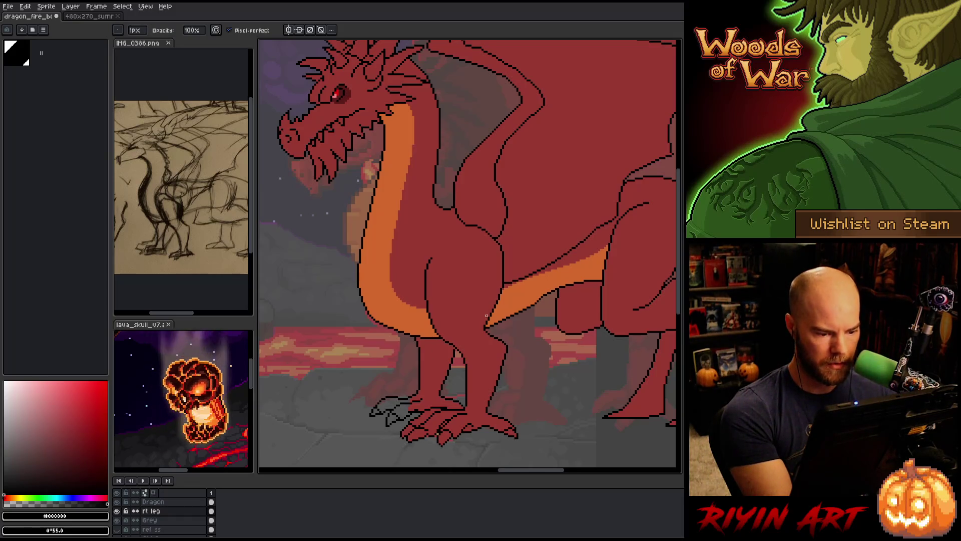
left_click(429, 397, "alt")
key("g")
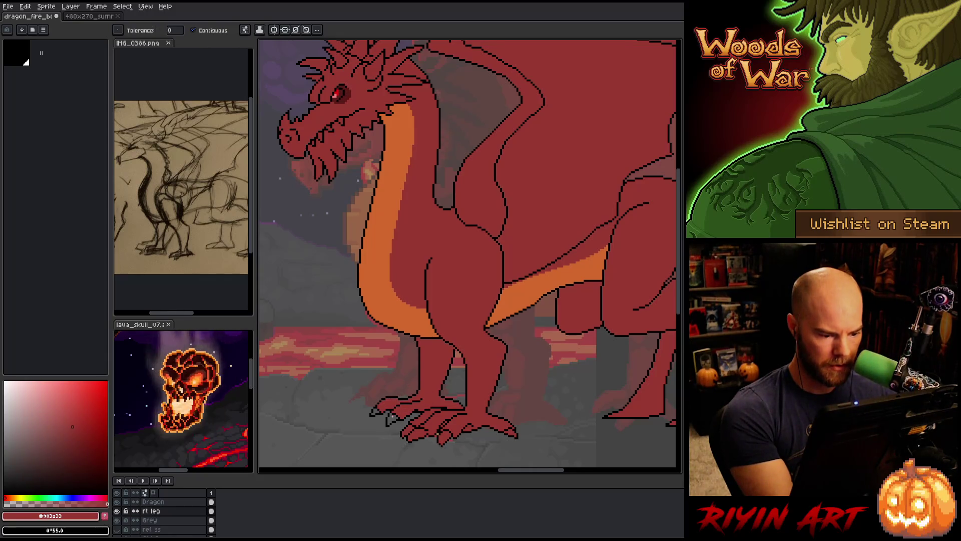
Step: Swap between black and dragon red, then lasso the front claw and nudge it left
key("b")
key("x")
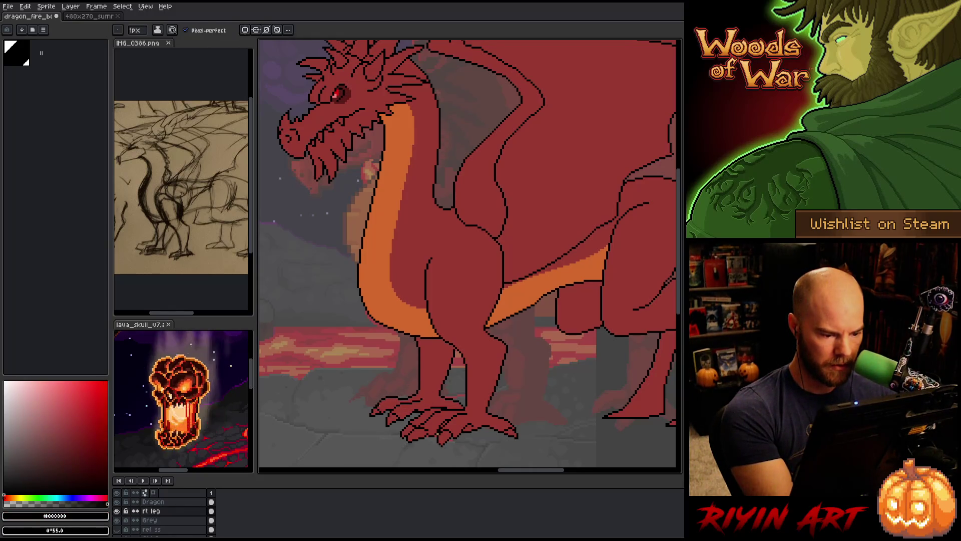
key("x")
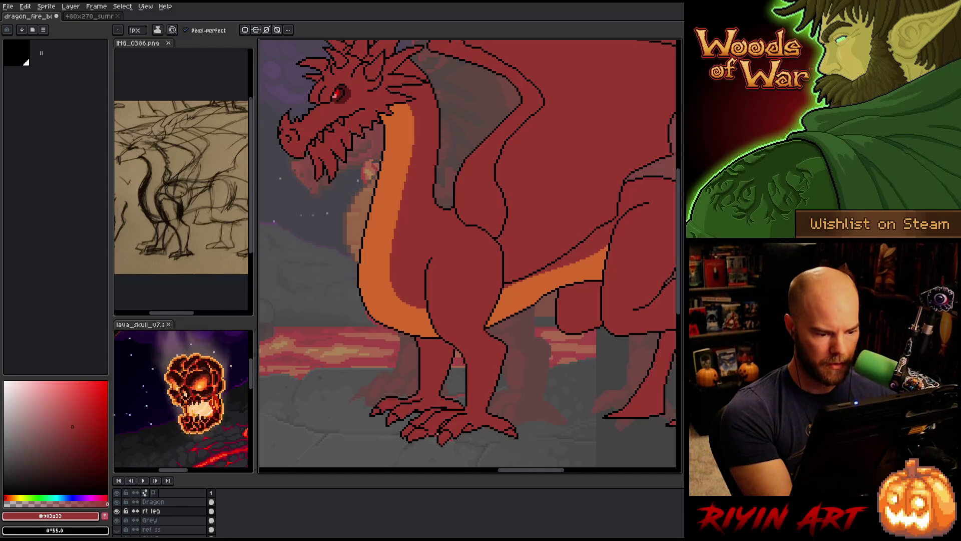
key("x")
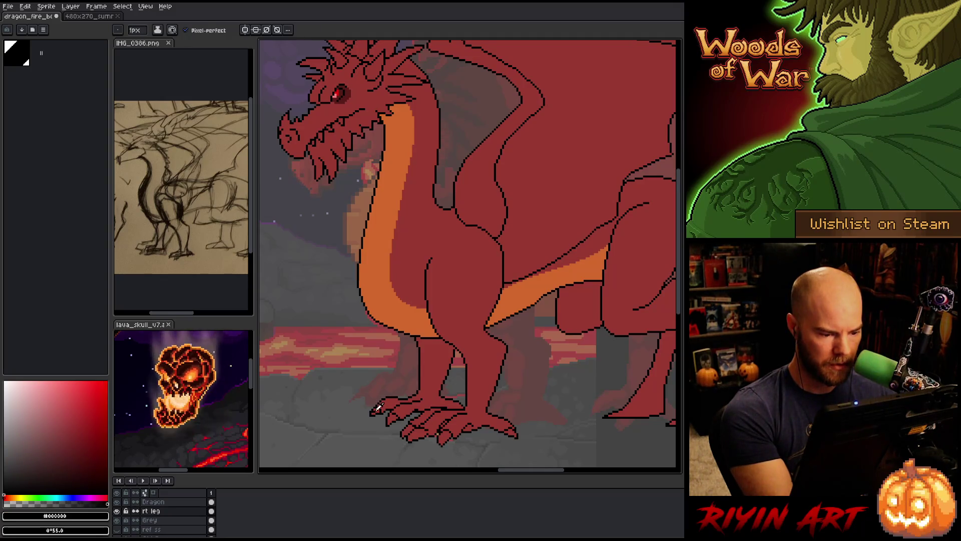
key("x")
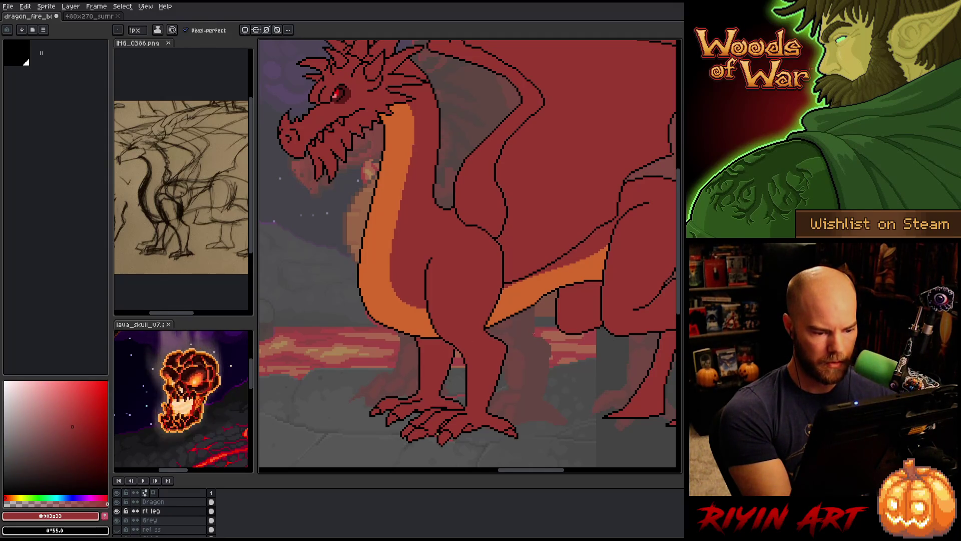
key("q")
mouse_move(391, 387)
left_mouse_down()
mouse_move(390, 411)
mouse_move(358, 391)
mouse_move(357, 412)
left_mouse_up()
key("Return")
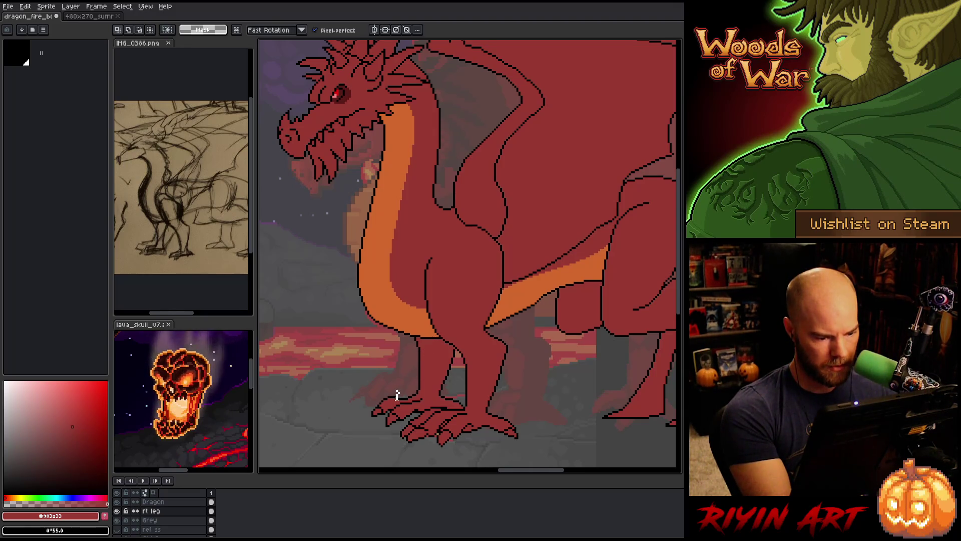
left_click_drag(397, 395, 390, 396)
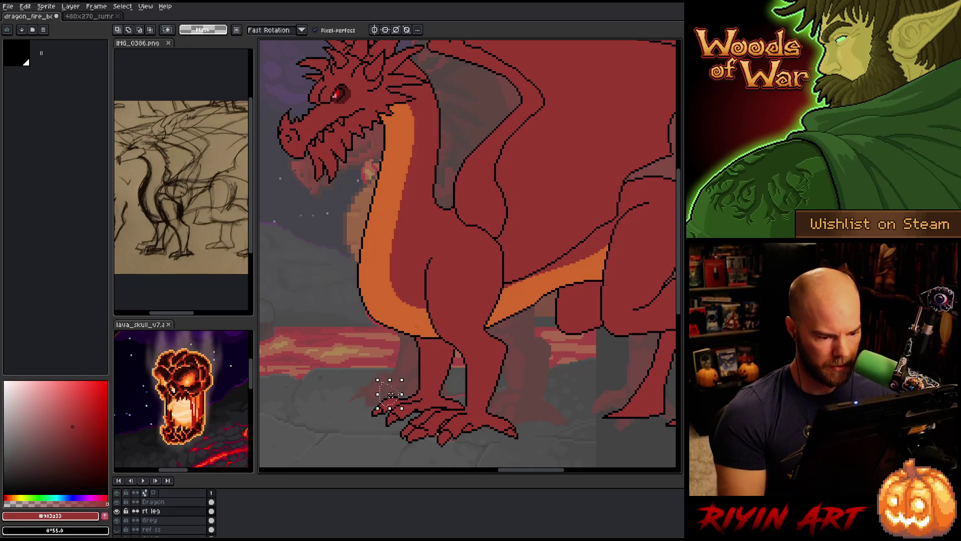
key("Return")
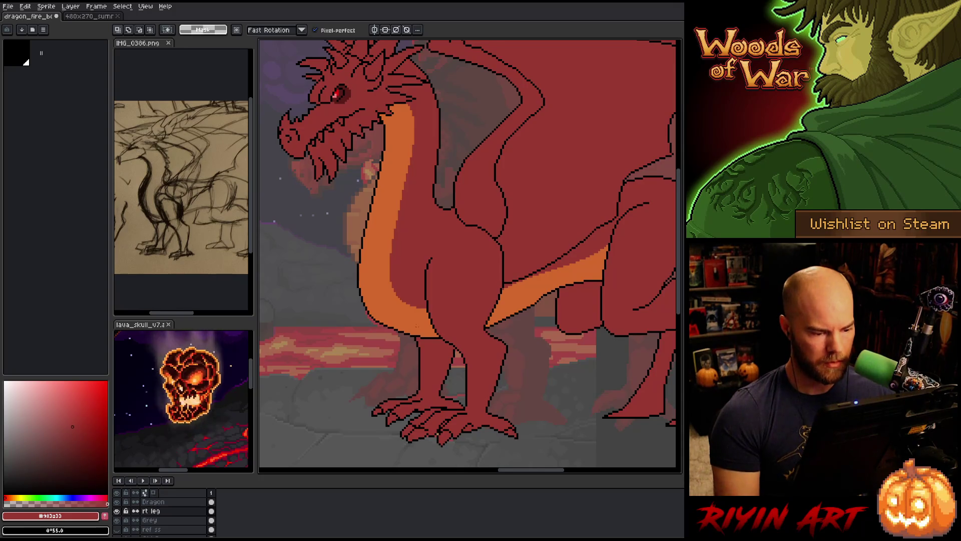
Step: Redraw claw outlines, alternating black and red with pencil and eraser
key("b")
key("x")
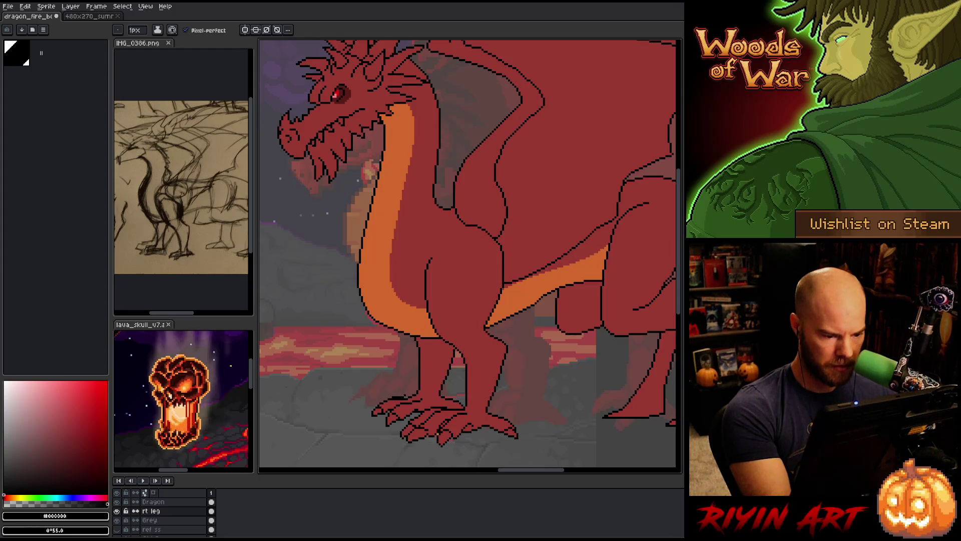
key("x")
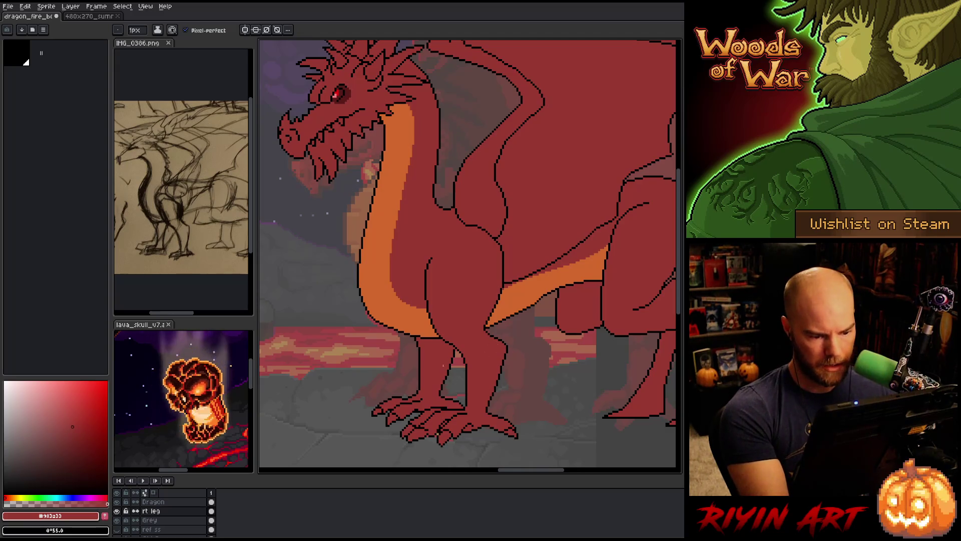
key("x")
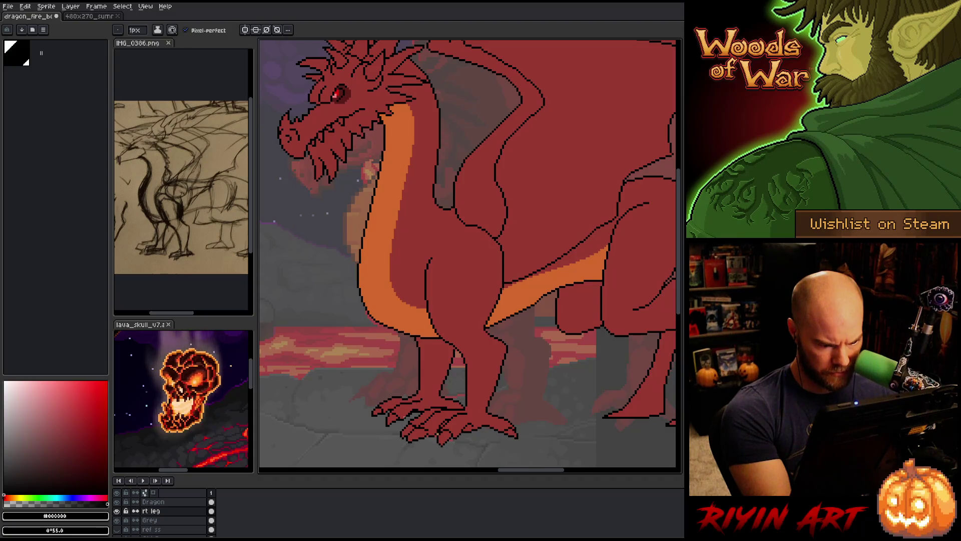
key("b")
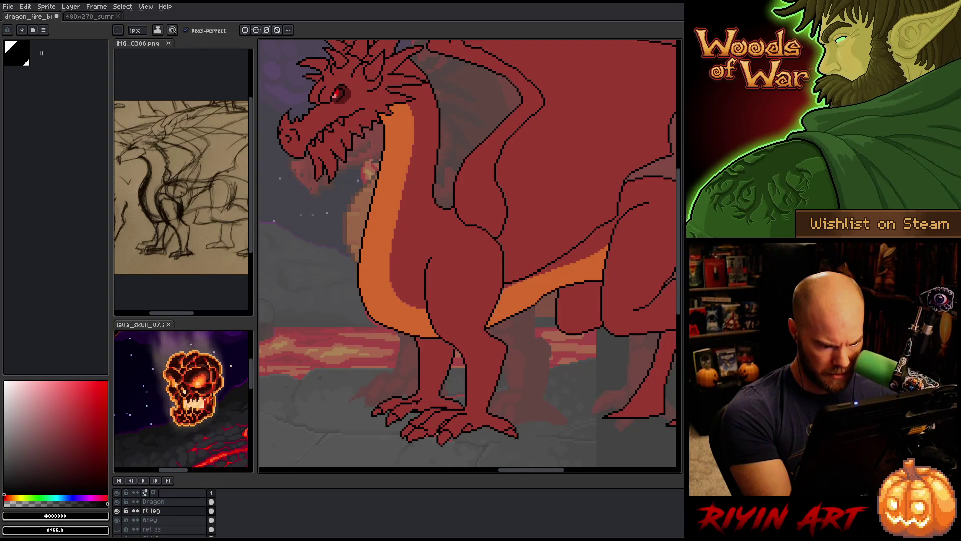
key("e")
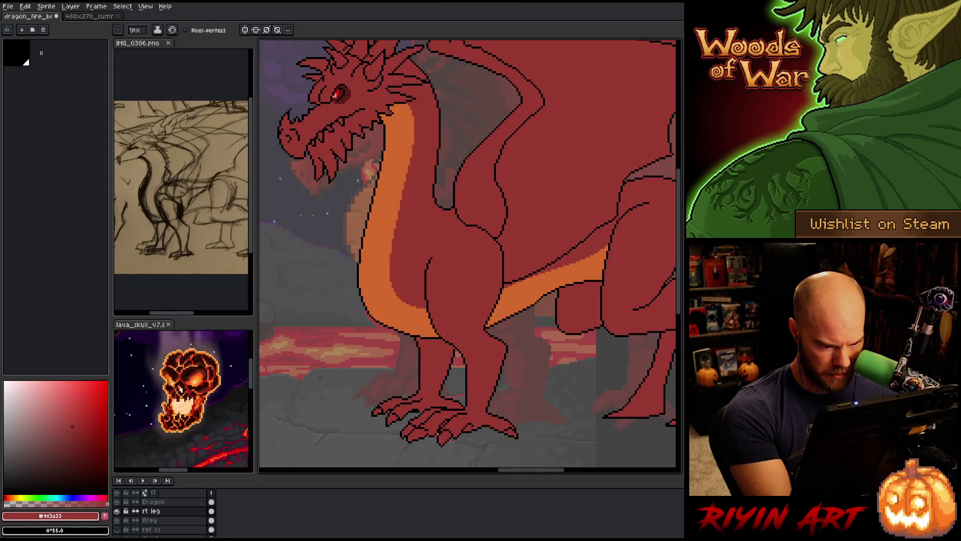
Step: Sample body red, outline black and foot red from the canvas to finish the claws
key("alt")
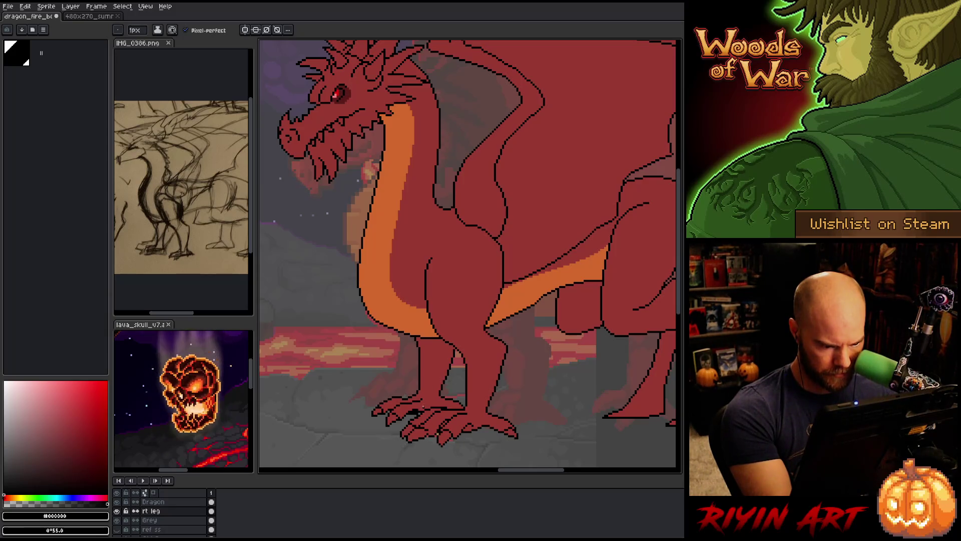
left_click(421, 409, "alt")
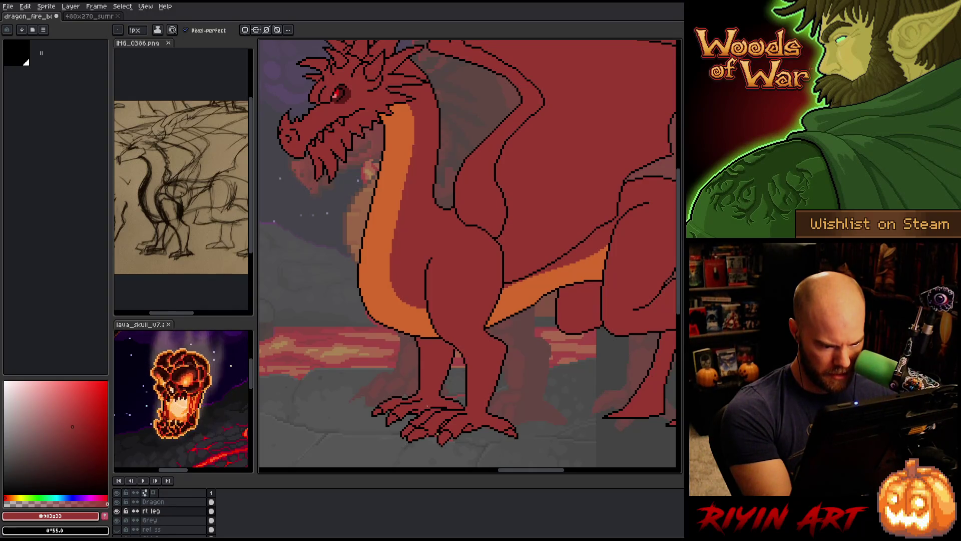
left_click(445, 381, "alt")
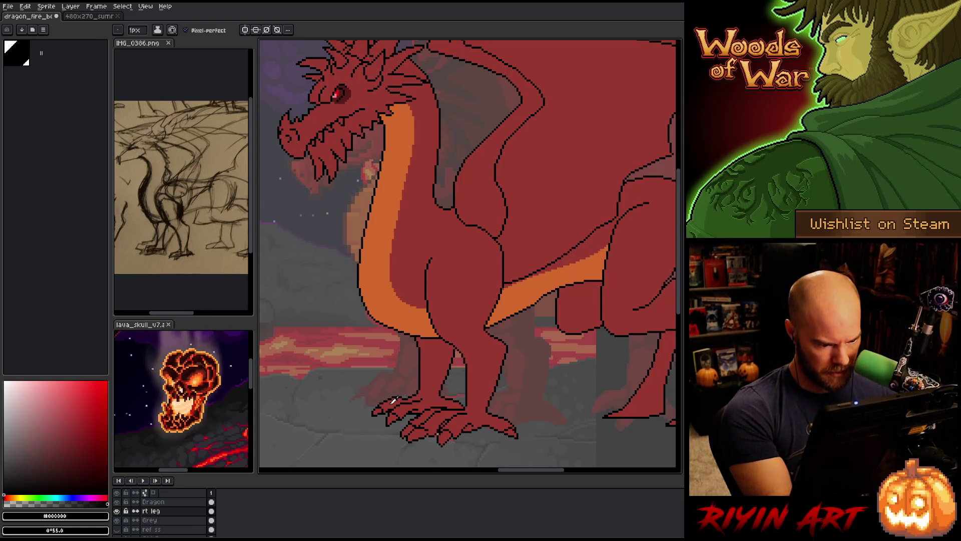
left_click(391, 403, "alt")
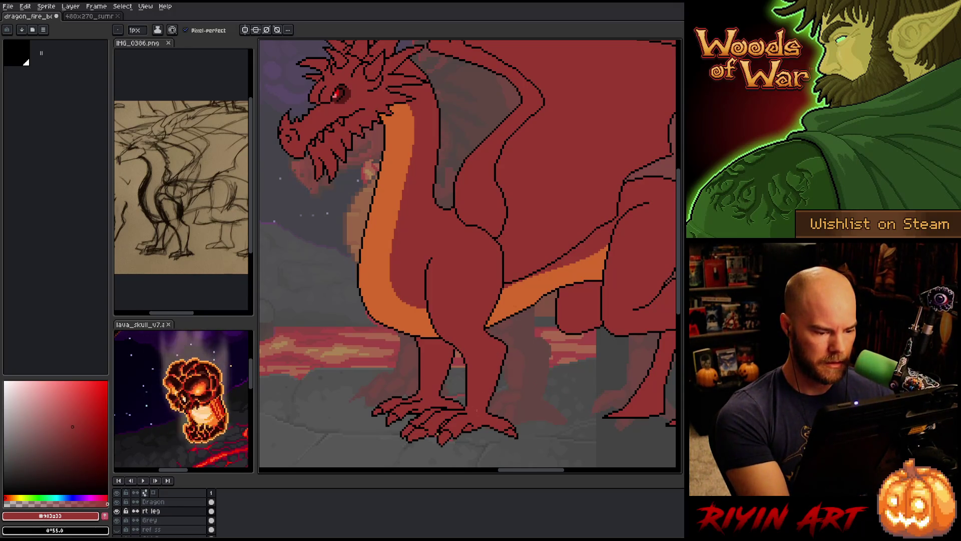
key("alt+Up")
key("alt+Up")
key("alt+Up")
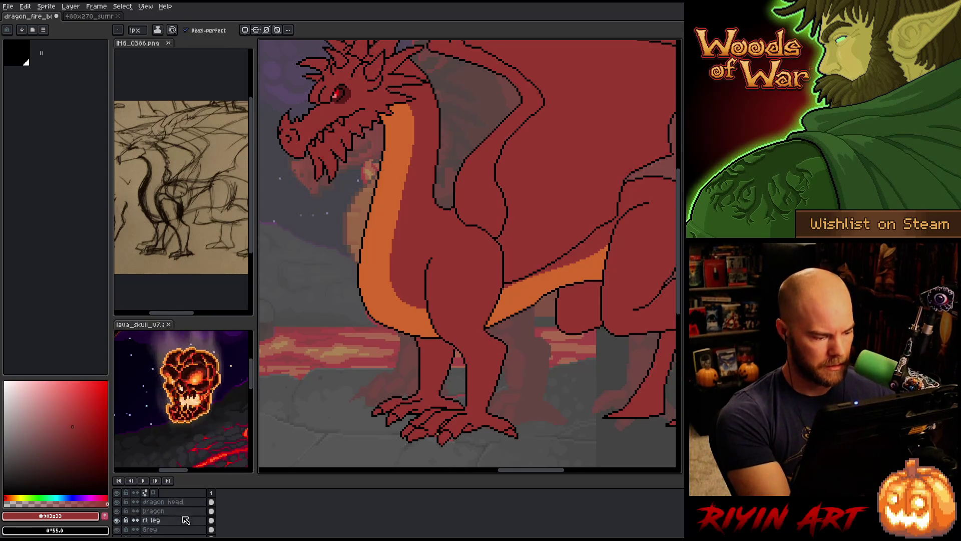
Step: Add black pixels to the claw outline on the lft leg layer, saving as you go
key("ctrl+s")
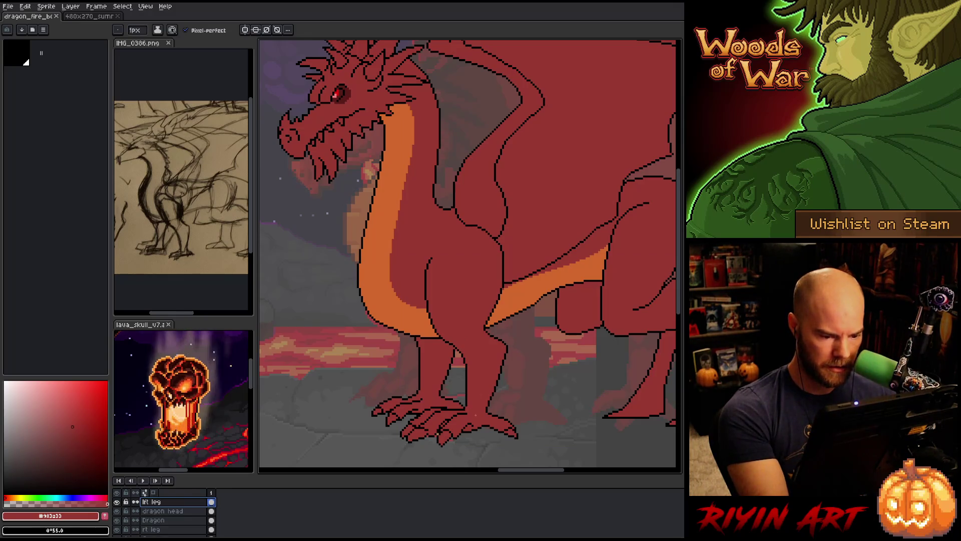
left_click(470, 406, "alt")
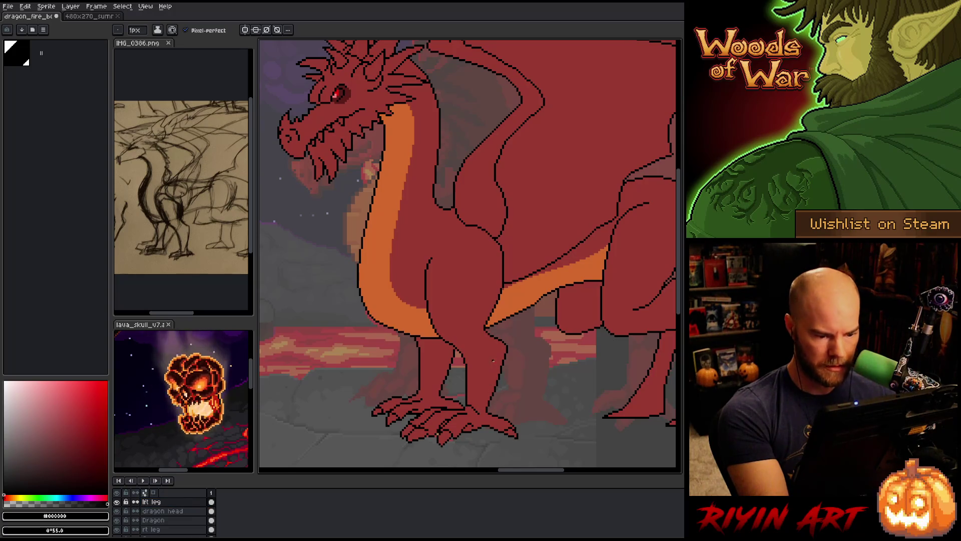
left_click(469, 410)
key("ctrl+s")
left_click(471, 409)
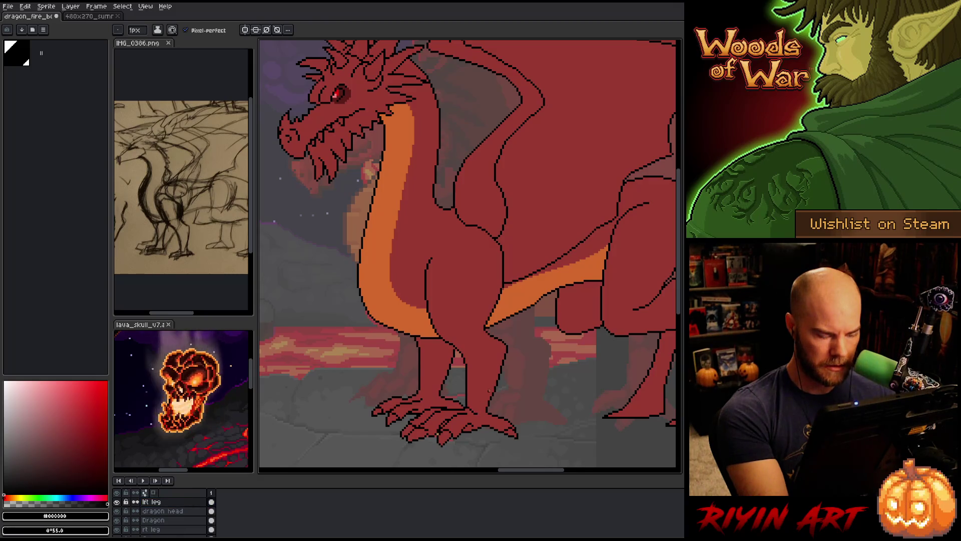
key("ctrl+s")
left_click(471, 408)
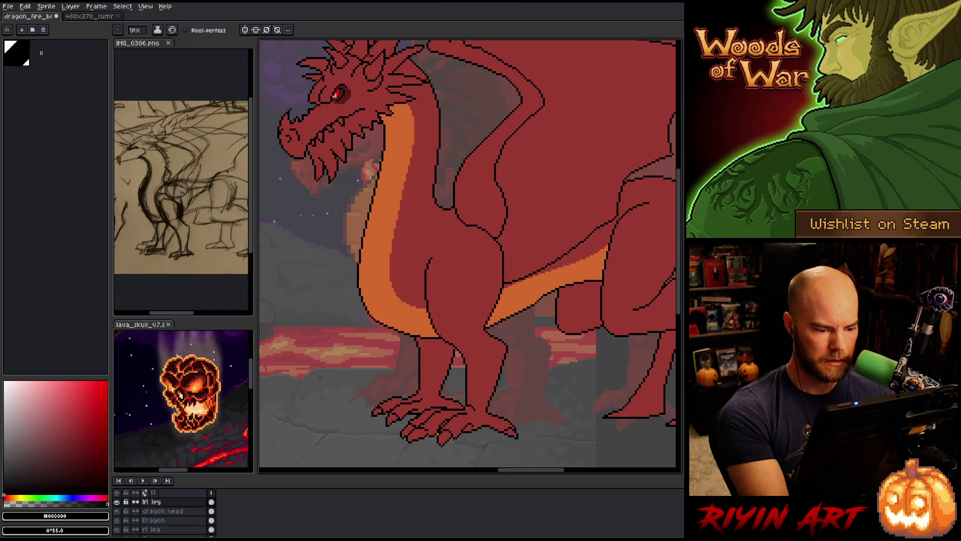
Step: Return to the rt leg layer, toggle pencil and eraser, and save the dragon file
left_click(173, 530)
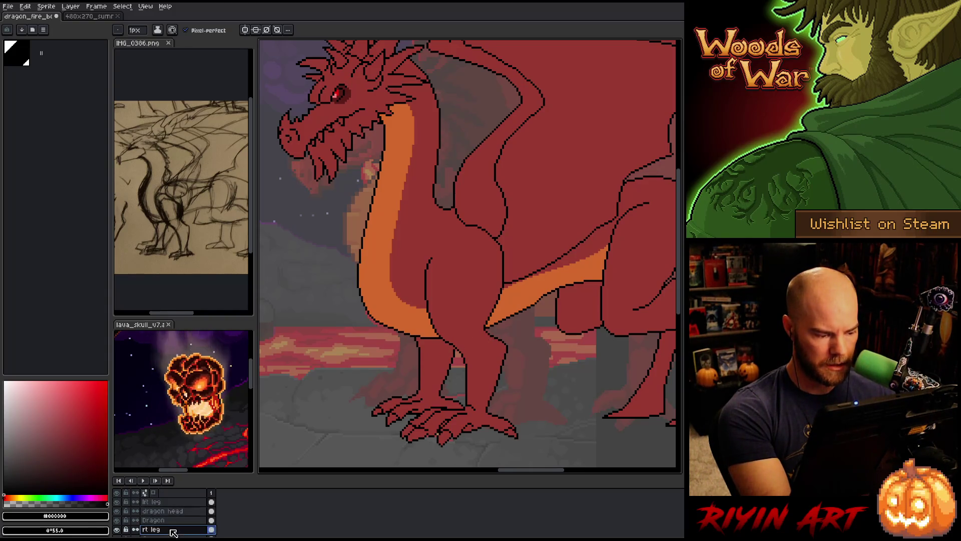
key("b")
key("e")
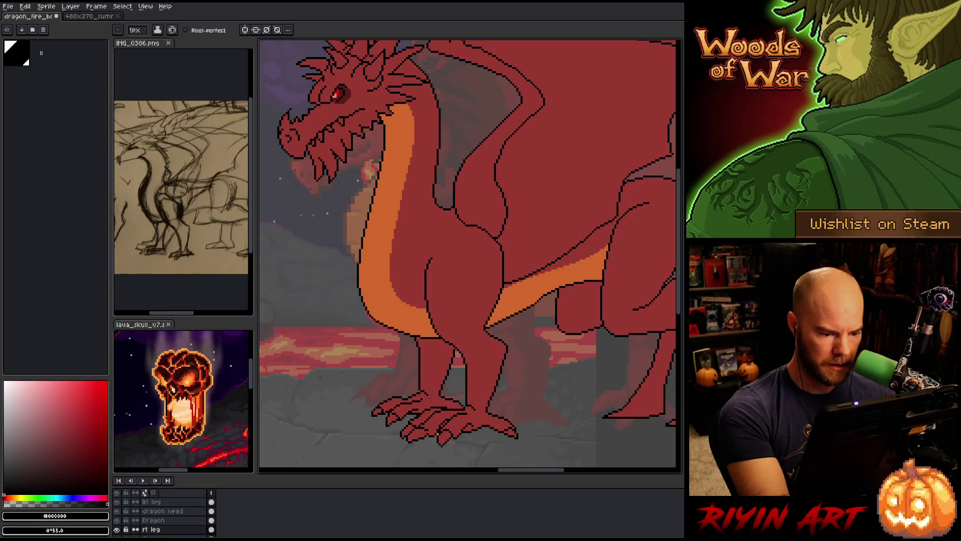
key("b")
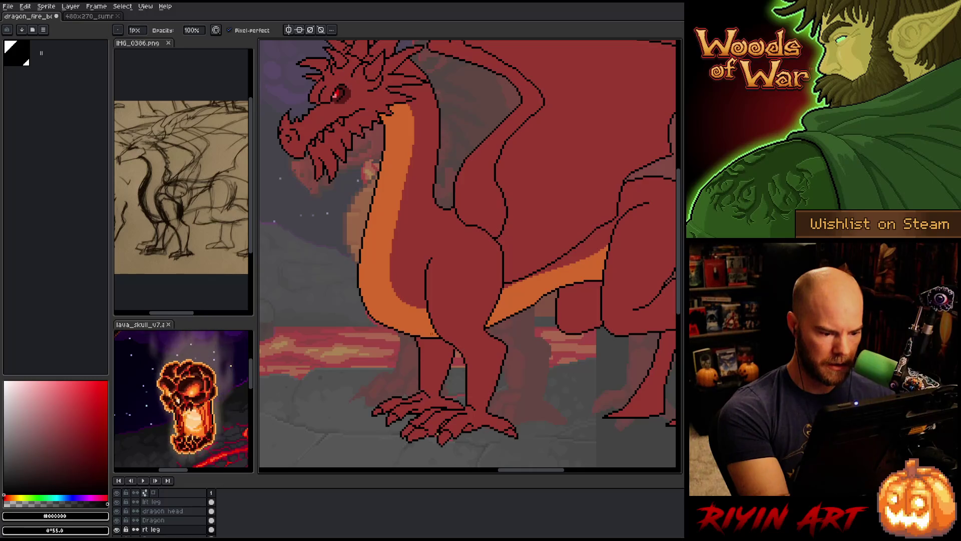
key("e")
key("b")
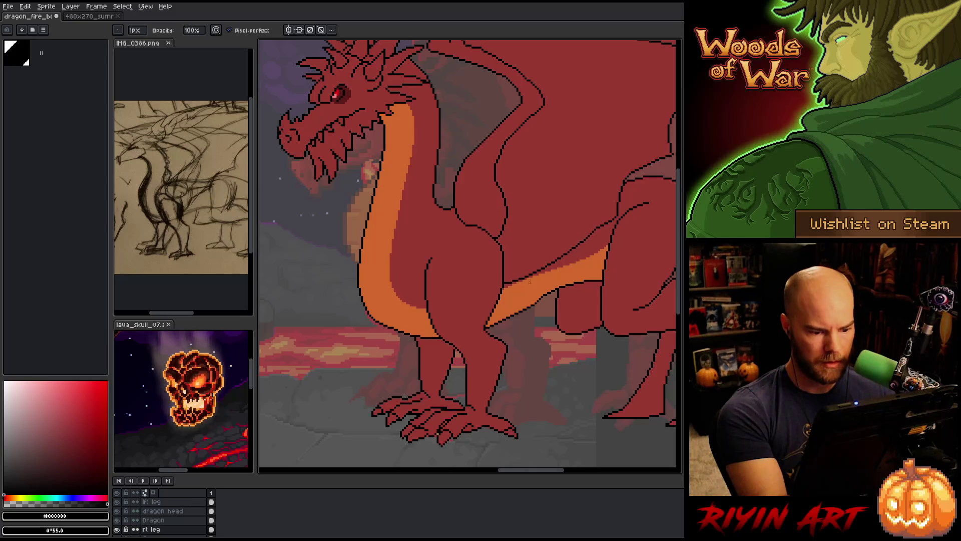
key("e")
key("b")
key("ctrl+s")
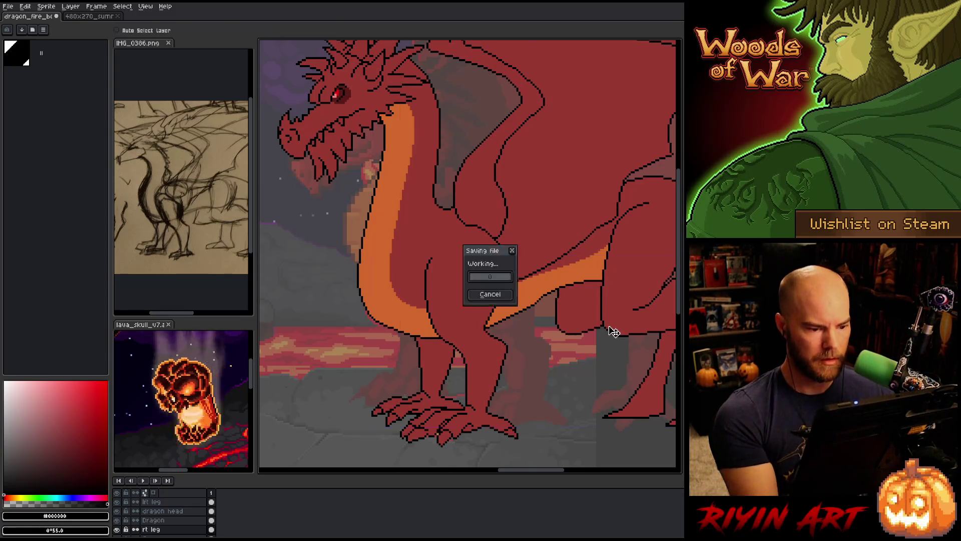
Step: Make a small pixel fix on the lft leg layer and save
scroll(528, 319, "down", 4)
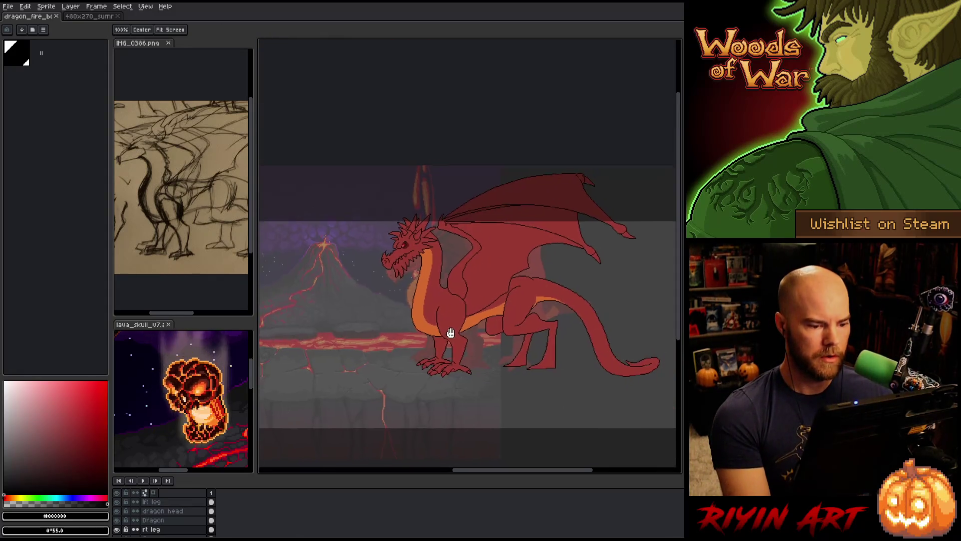
scroll(427, 358, "up", 3)
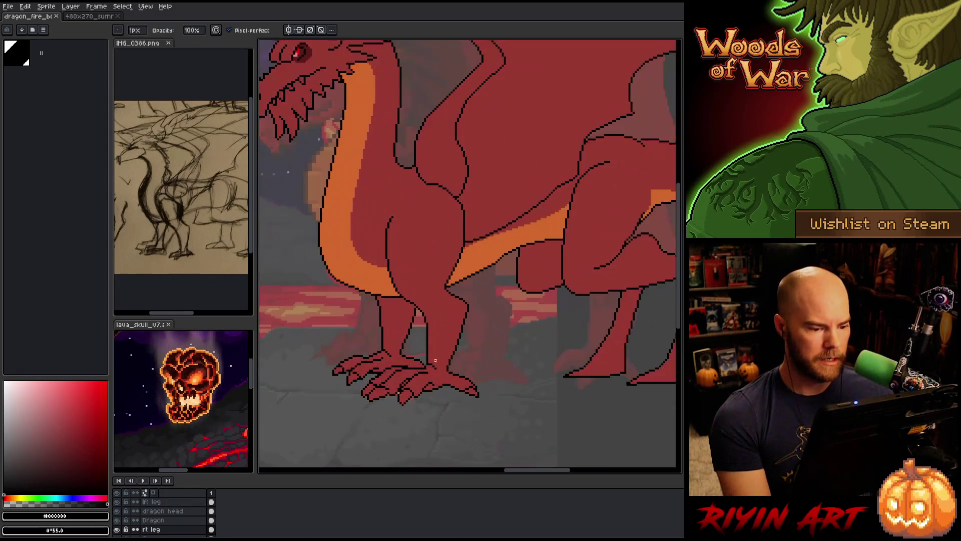
left_click(427, 358, "ctrl")
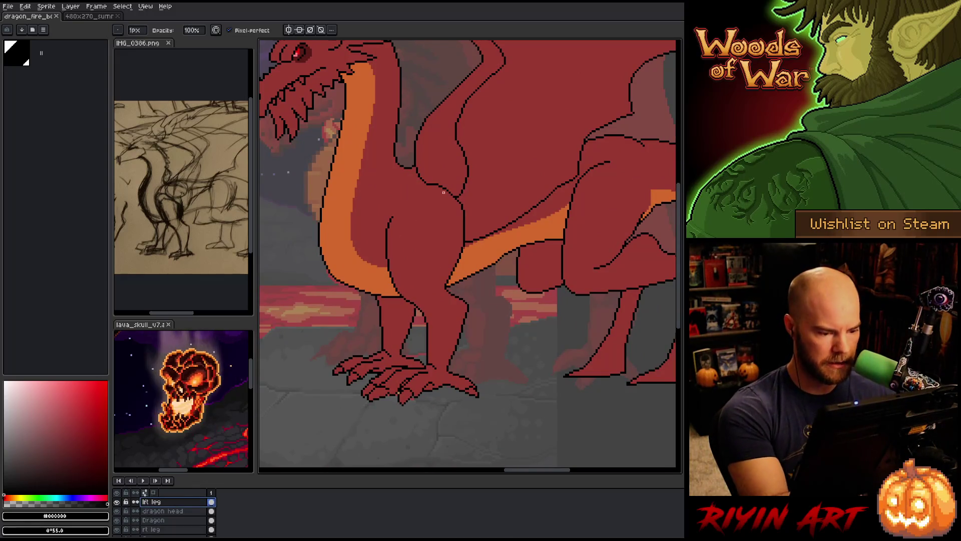
left_click(428, 353)
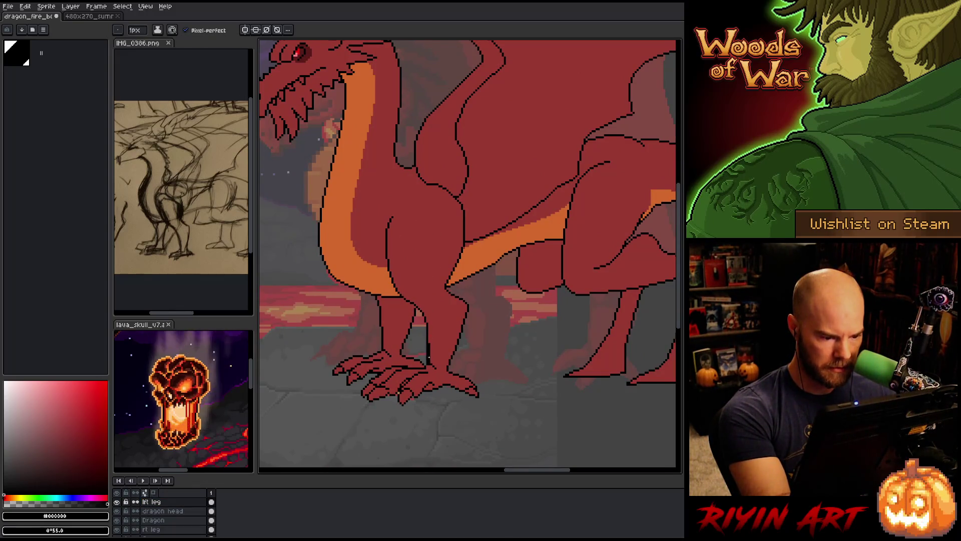
key("ctrl+s")
Step: Switch to the rt leg layer and sample the dragon's body red for the pencil
scroll(477, 344, "down", 3)
scroll(477, 344, "up", 1)
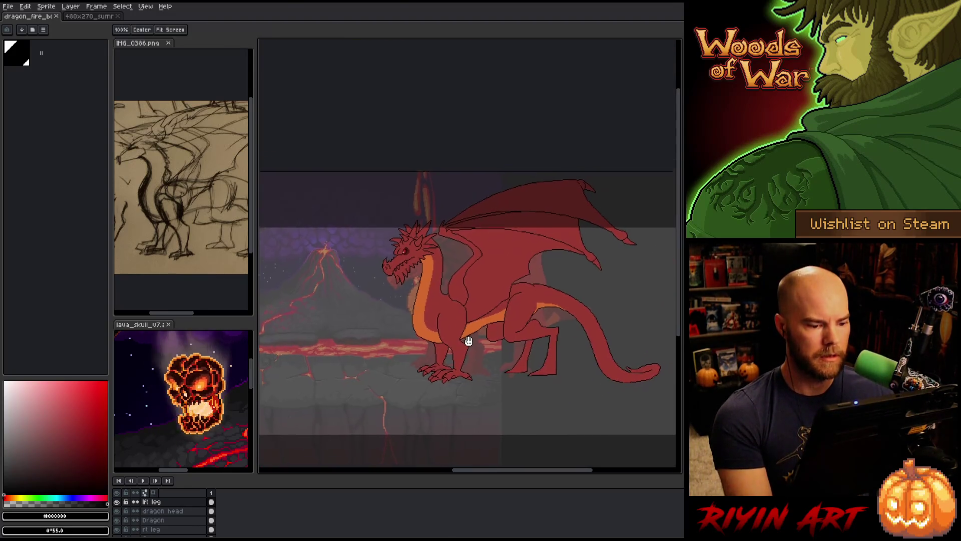
scroll(457, 324, "up", 1)
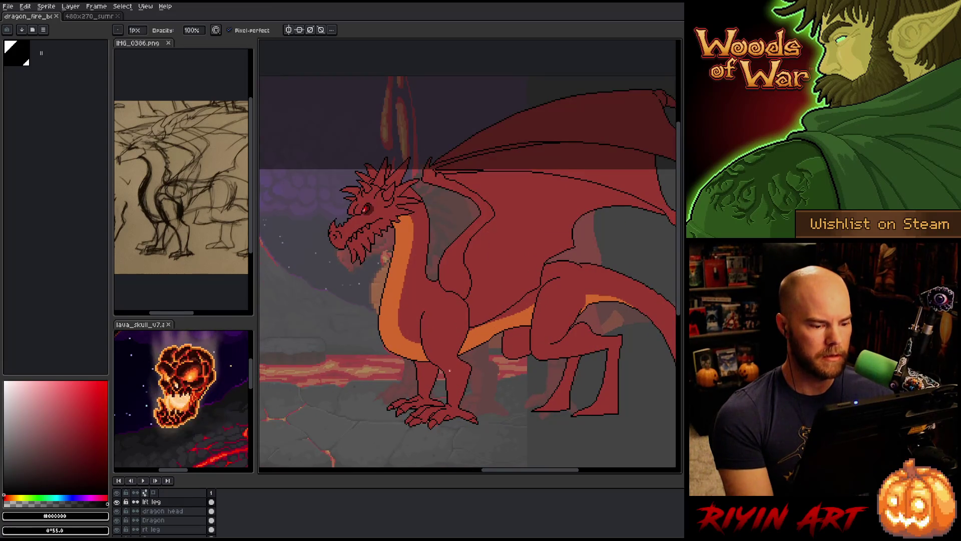
scroll(423, 395, "up", 2)
scroll(423, 396, "down", 1)
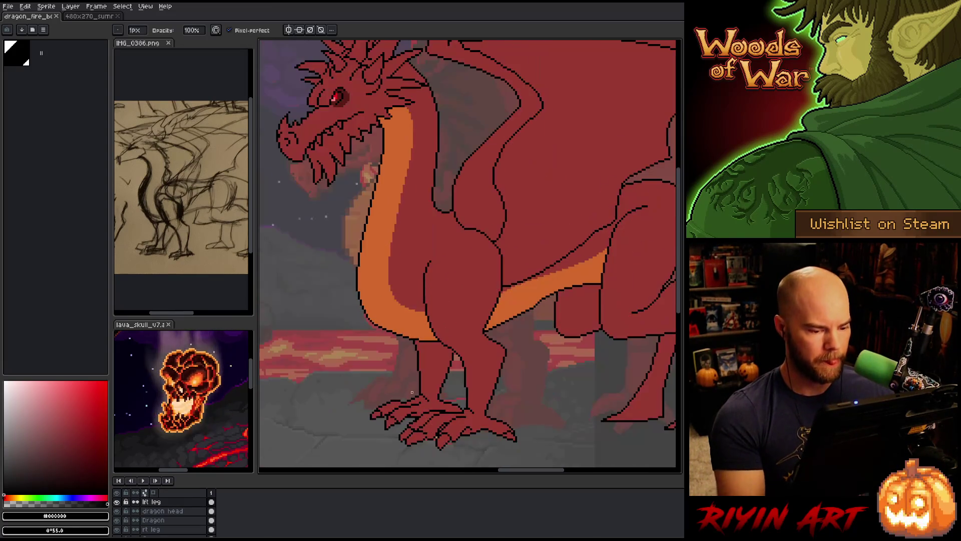
left_click(170, 529)
key("i")
key("b")
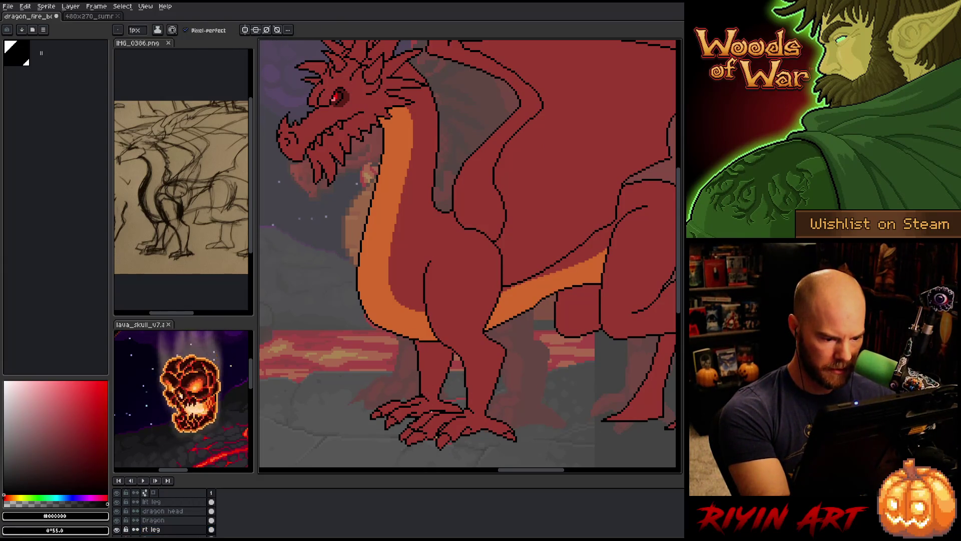
left_click(430, 382, "alt")
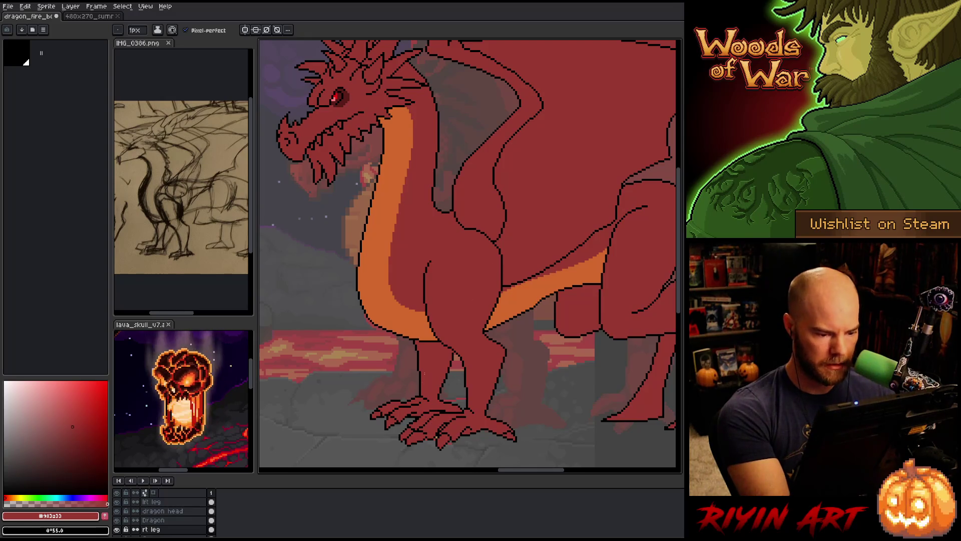
Step: Touch up the front leg in black and red, saving the drawing
left_click(419, 394, "alt")
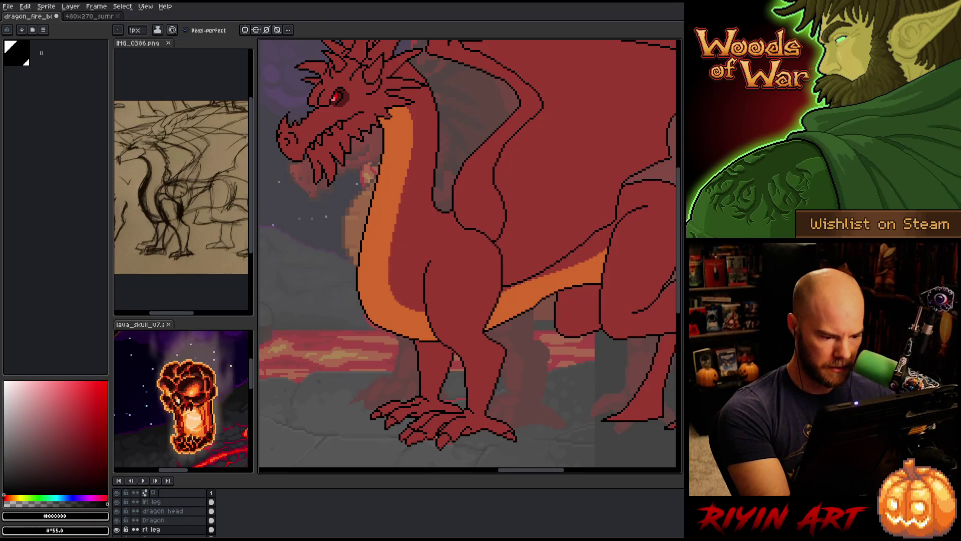
key("b")
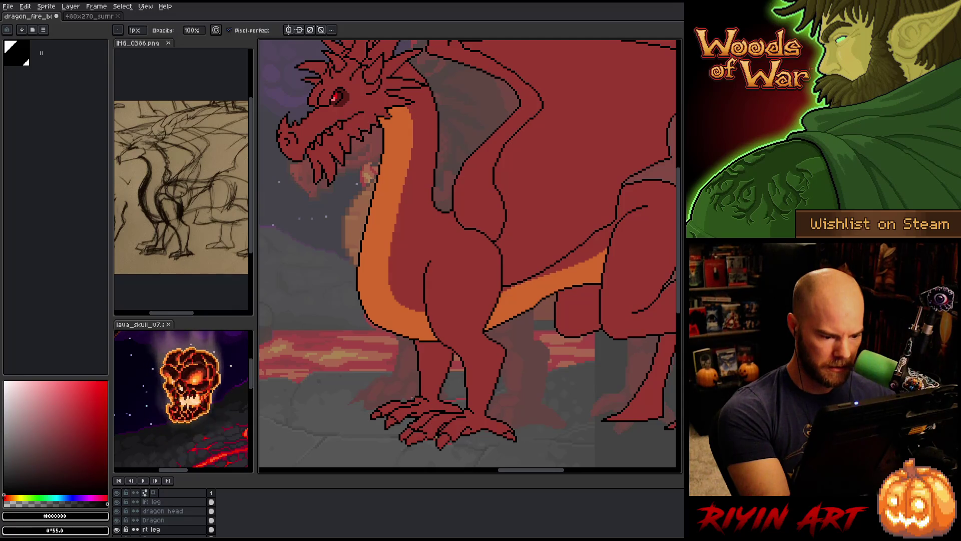
key("e")
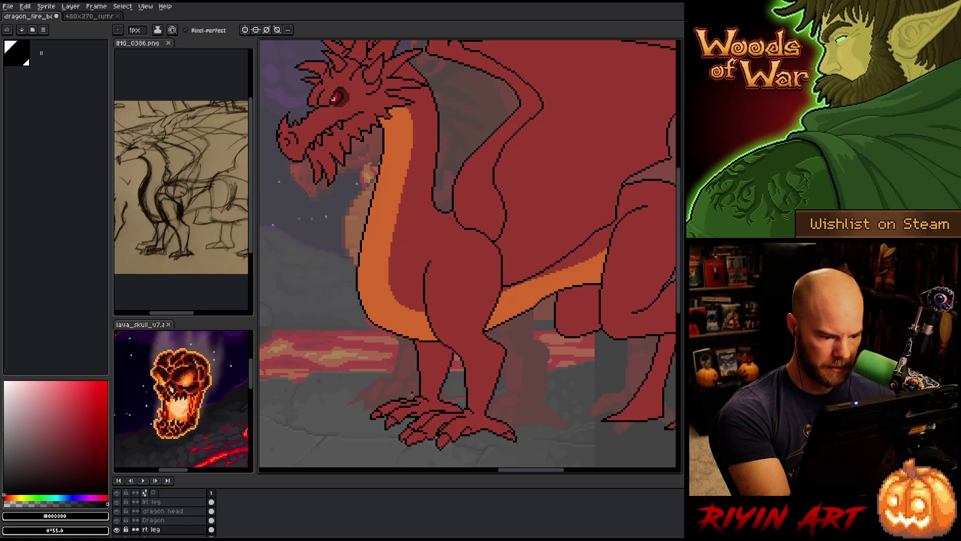
left_click(403, 399, "alt")
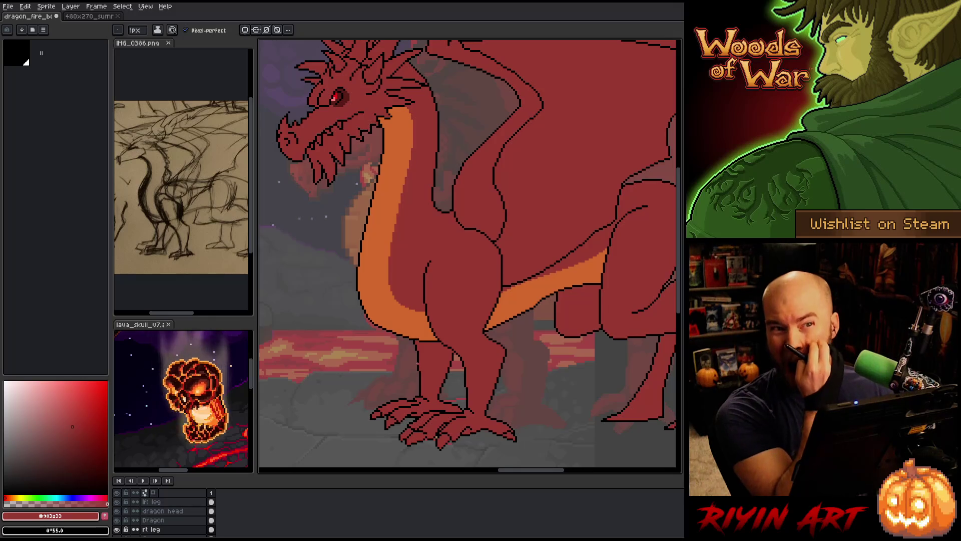
key("ctrl+s")
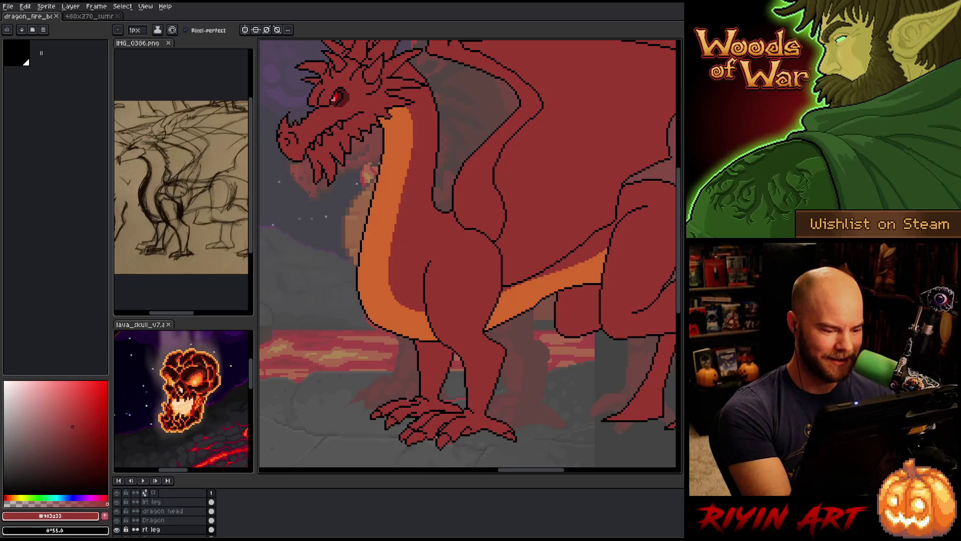
left_click(408, 396, "alt")
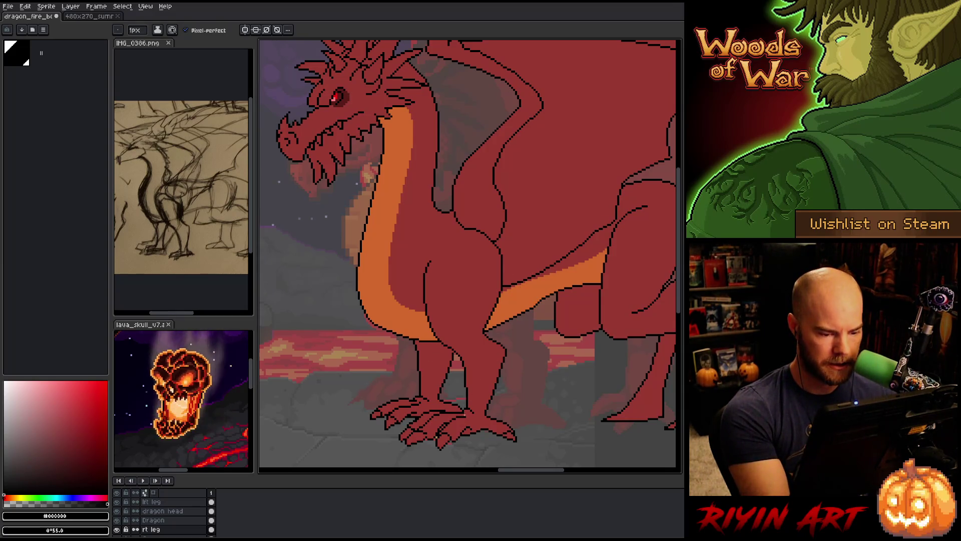
key("alt+Up")
key("alt+Up")
key("alt+Up")
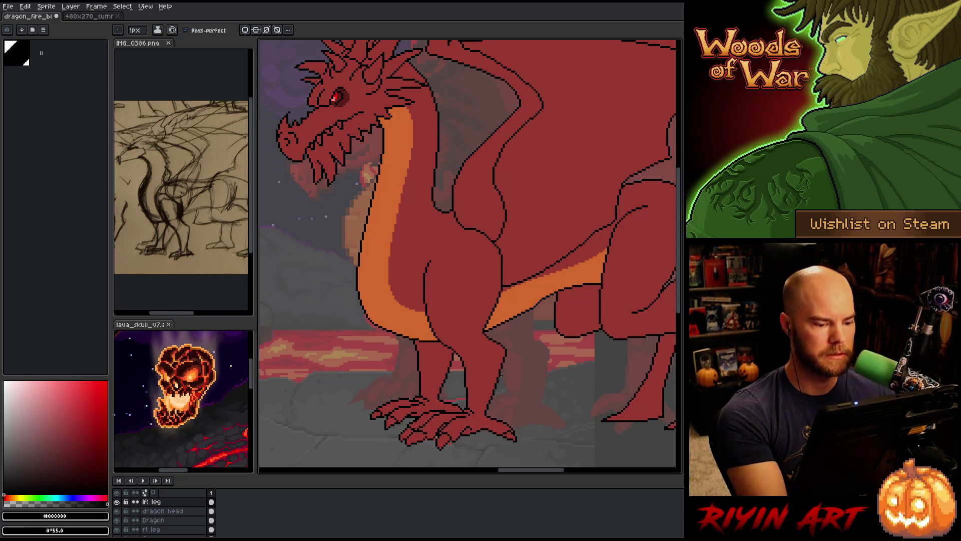
key("m")
left_click_drag(360, 432, 448, 390)
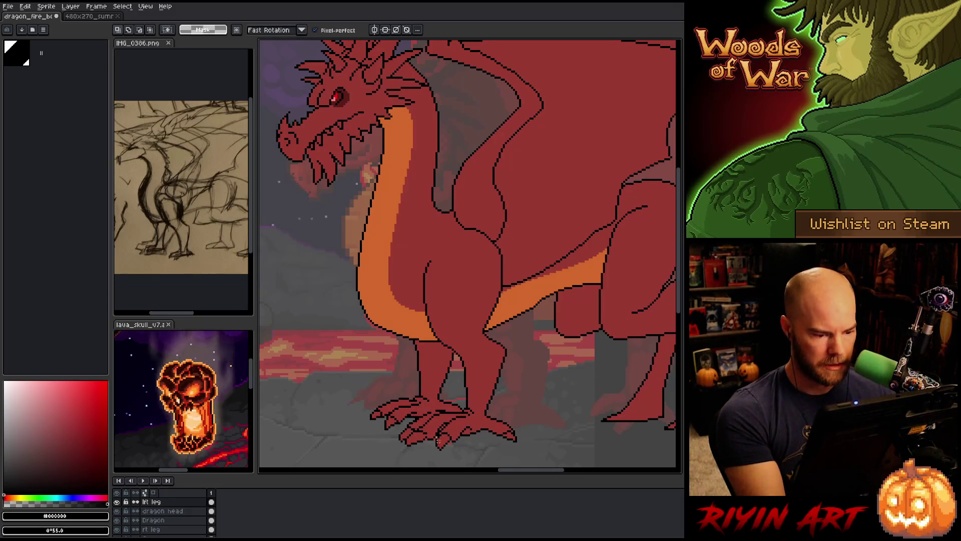
key("ctrl+e")
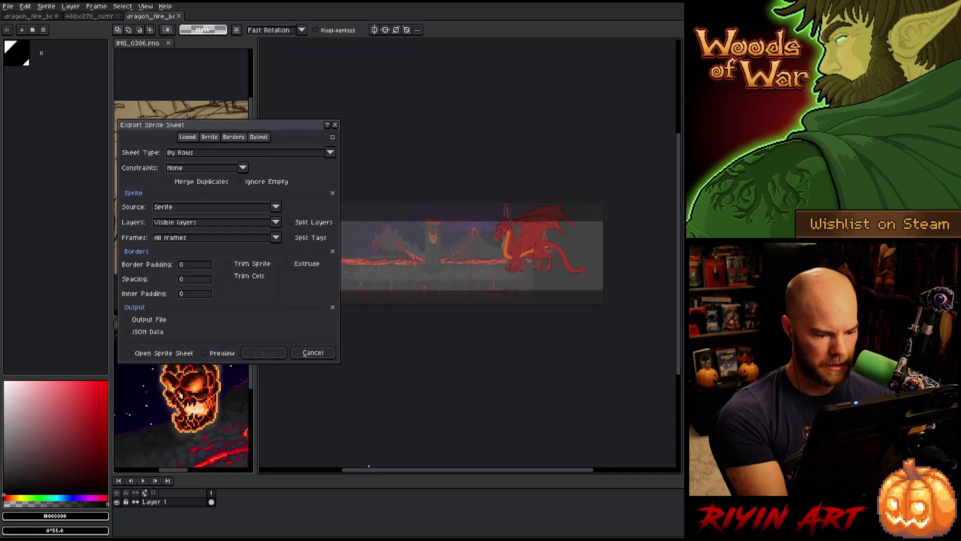
left_click(313, 352)
key("ctrl+shift+d")
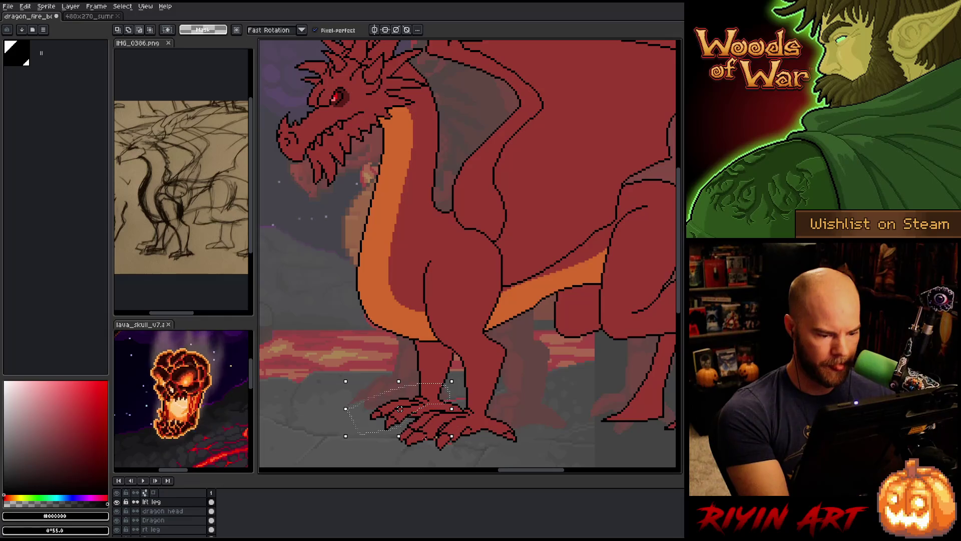
key("ctrl+d")
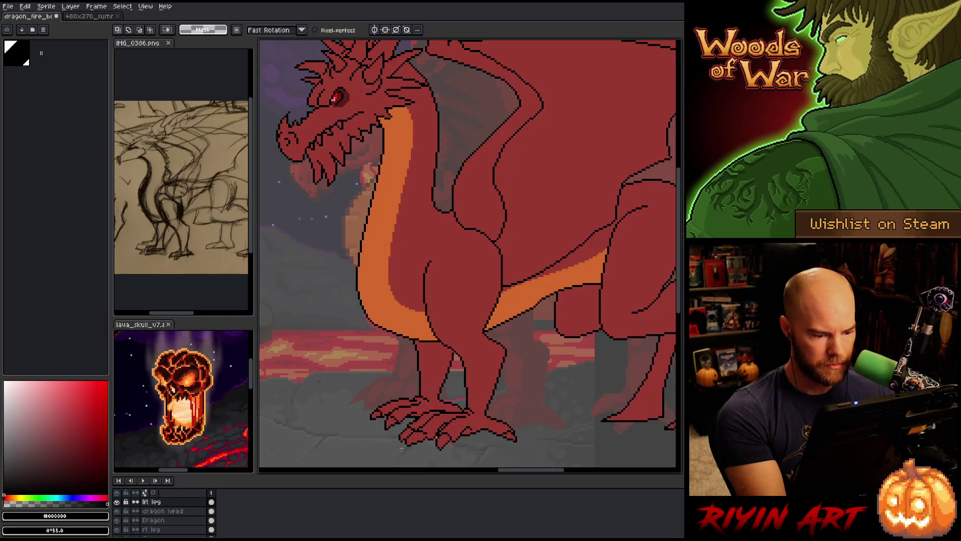
left_click(177, 529)
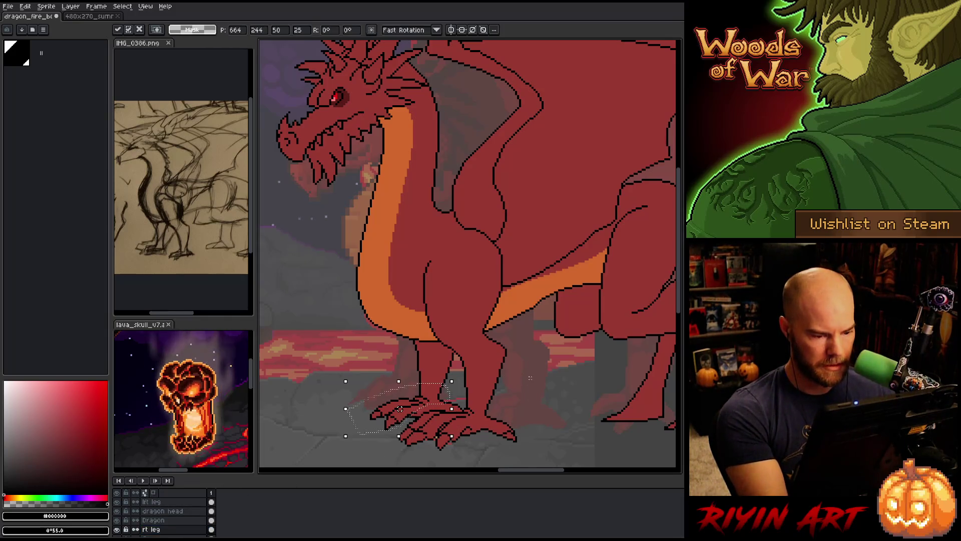
key("b")
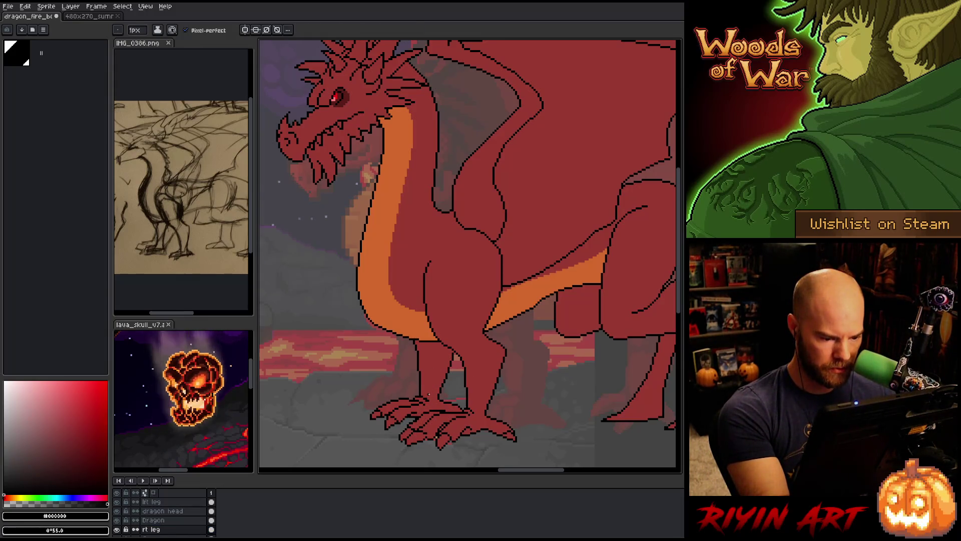
left_click(427, 395, "alt")
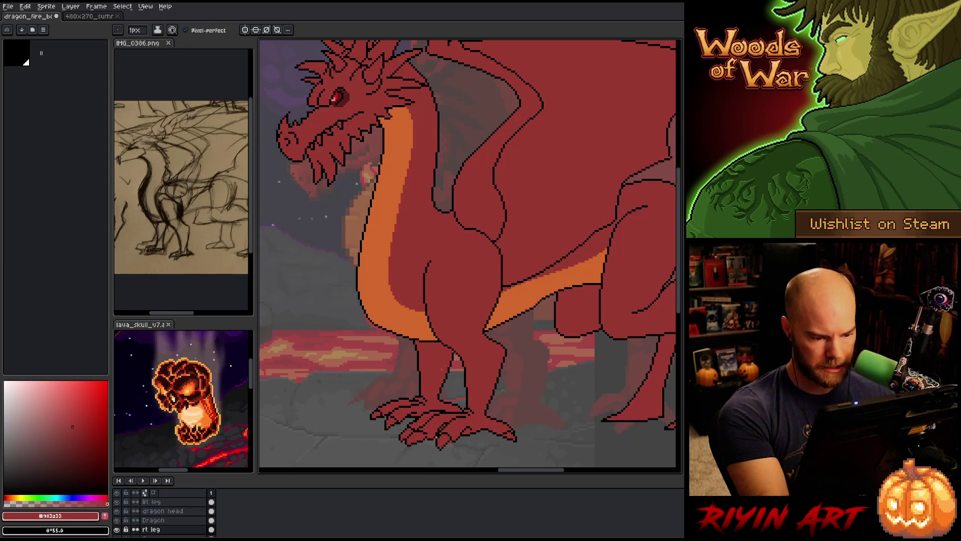
Step: Sample black and then red for a final leg touch-up, and save
left_click(441, 369, "alt")
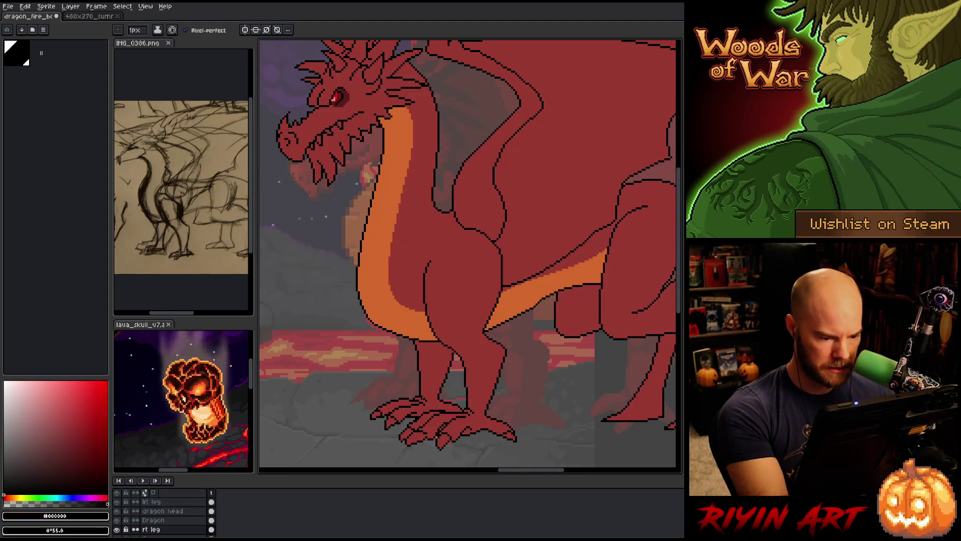
left_click(437, 374, "alt")
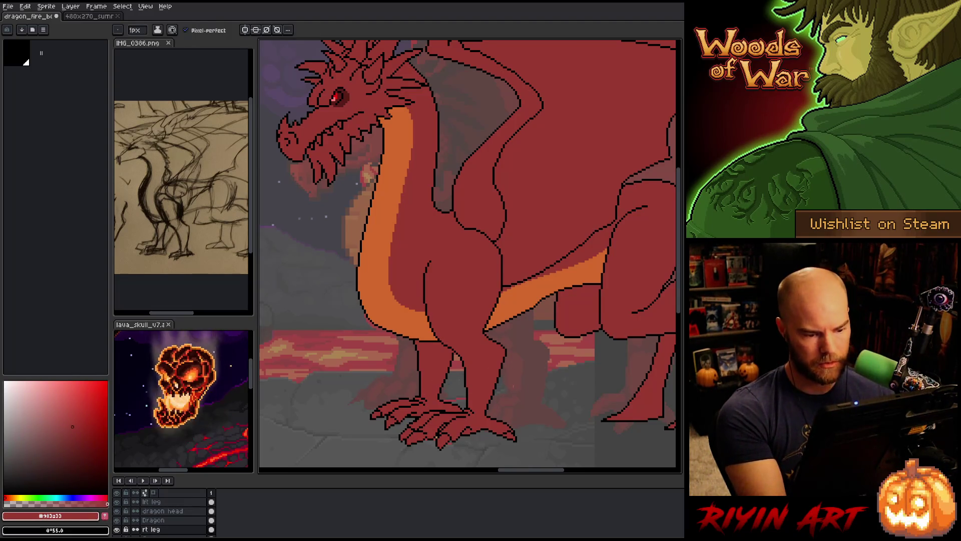
key("ctrl+s")
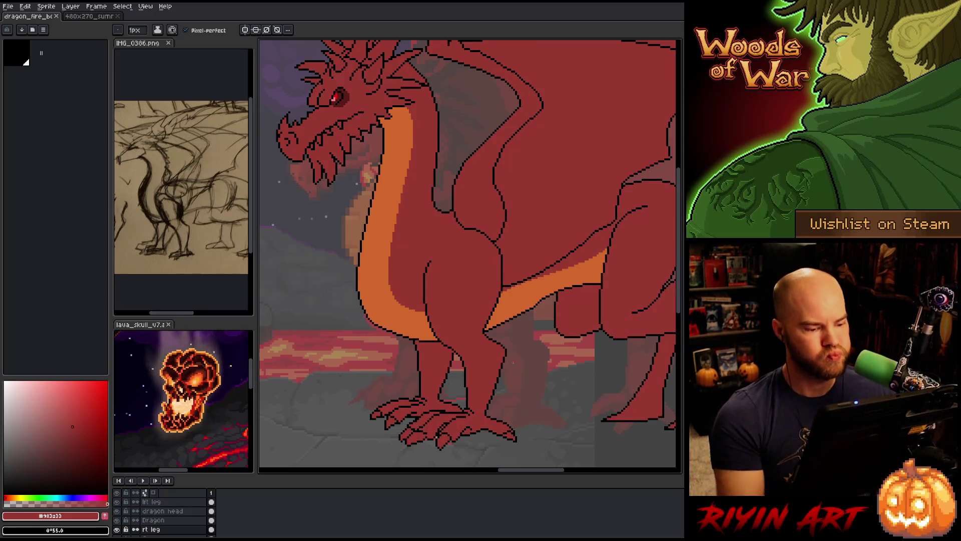
Step: Zoom out and pan to centre the whole dragon for review
scroll(447, 348, "down", 2)
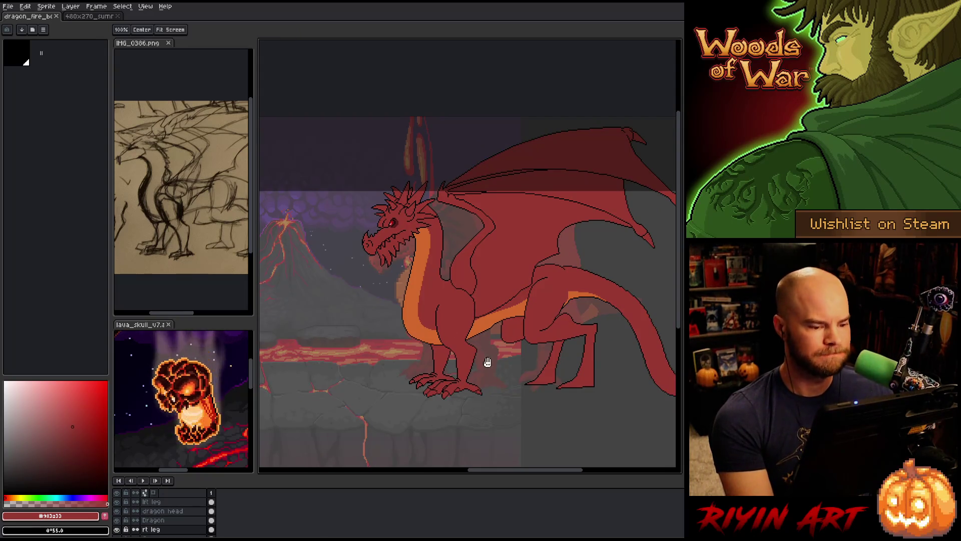
left_click_drag(489, 360, 437, 382)
scroll(413, 347, "up", 1)
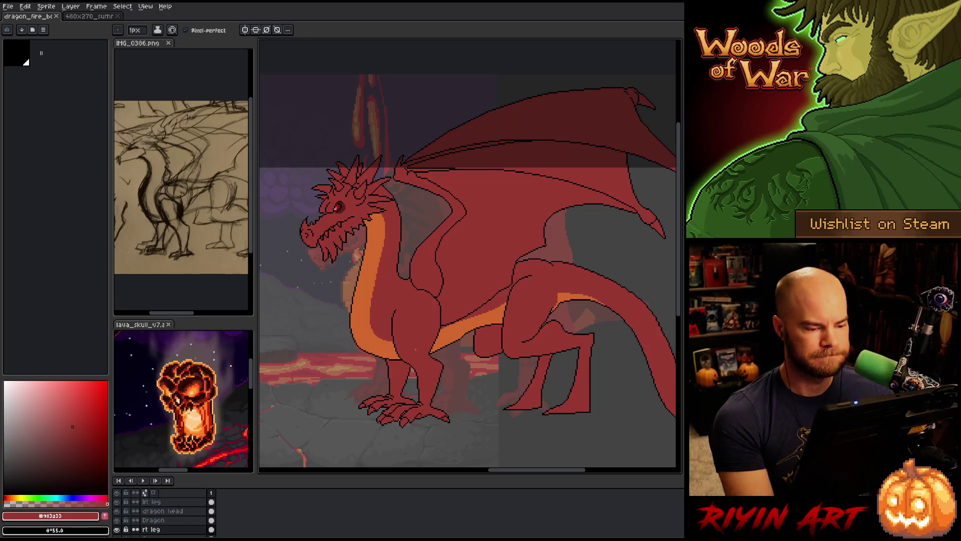
key("space")
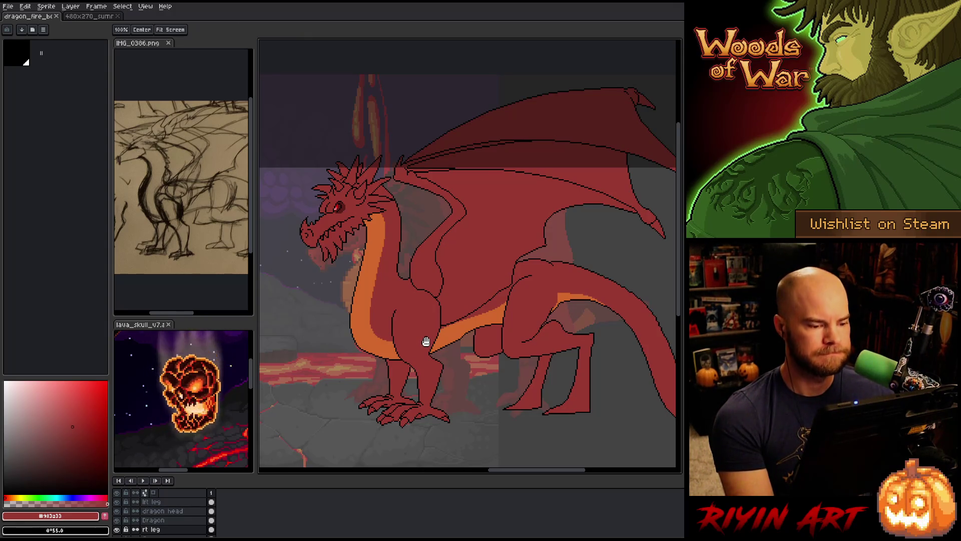
left_click_drag(429, 317, 436, 320)
Step: Select the Grey layer, add a new layer above it, and save the sprite
scroll(165, 517, "down", 3)
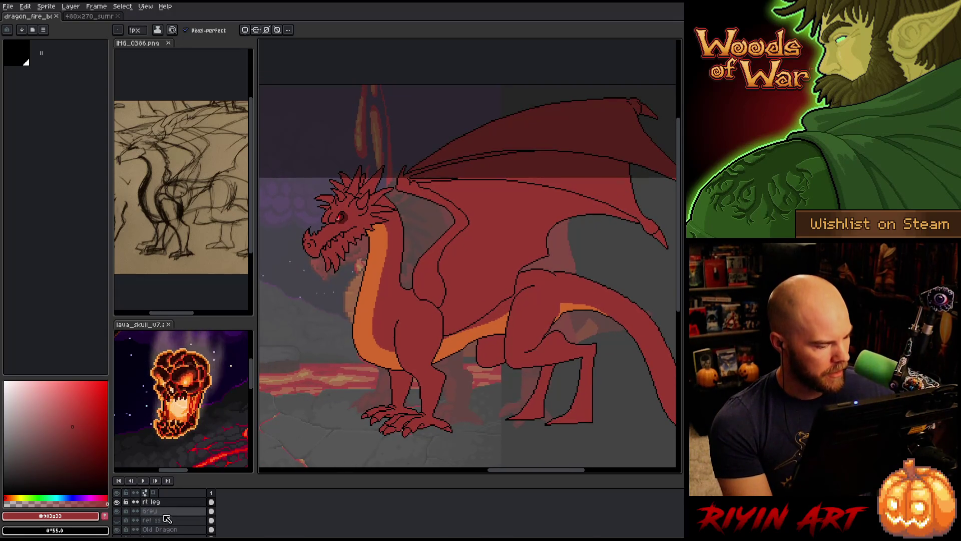
left_click(163, 513)
key("shift+n")
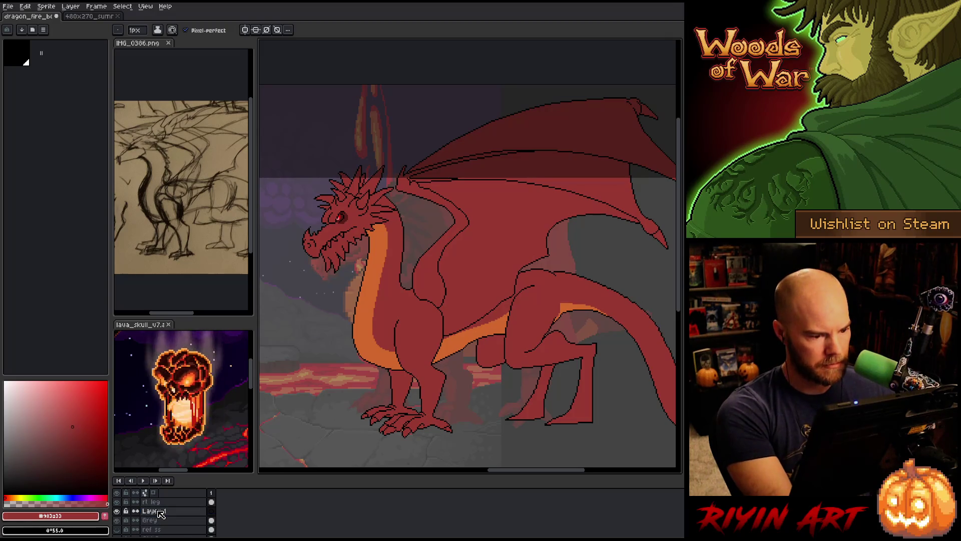
key("ctrl+s")
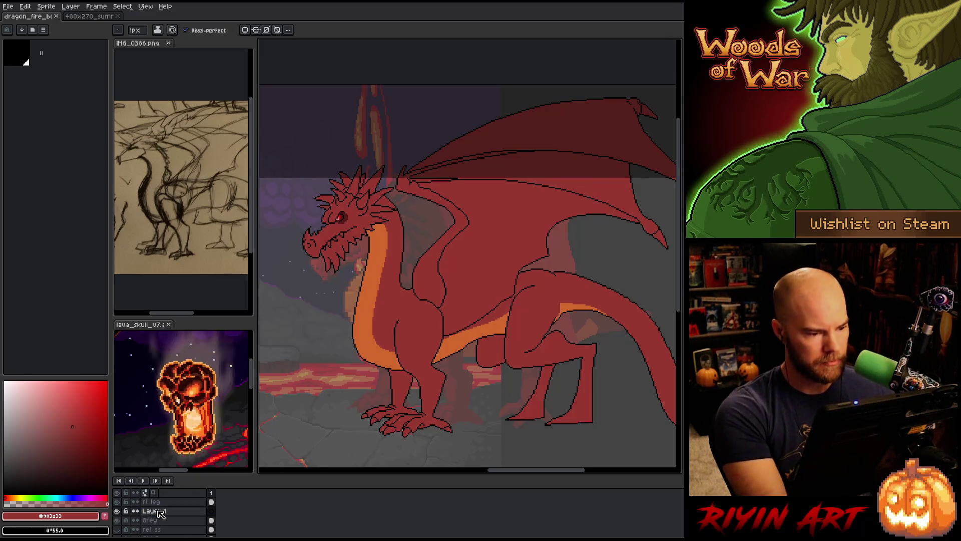
Step: Hide the Old Dragon reference layer and toggle the Grey overlay off and back on
scroll(160, 514, "down", 4)
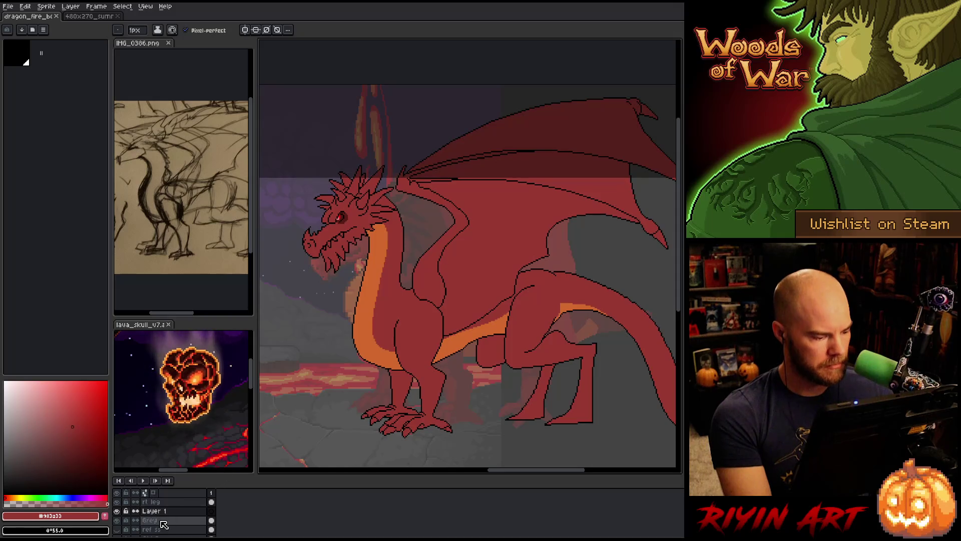
scroll(152, 520, "up", 1)
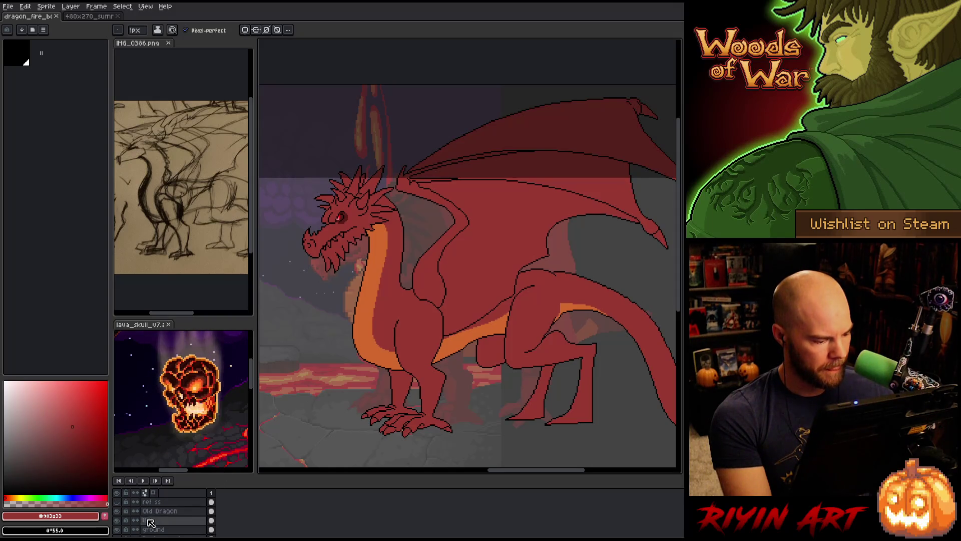
left_click(118, 511)
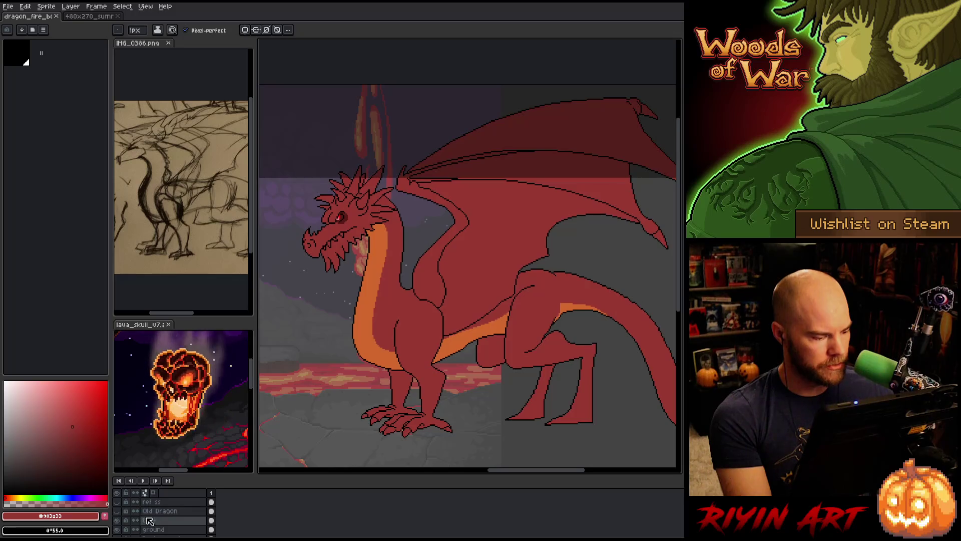
scroll(145, 524, "down", 2)
scroll(150, 524, "down", 1)
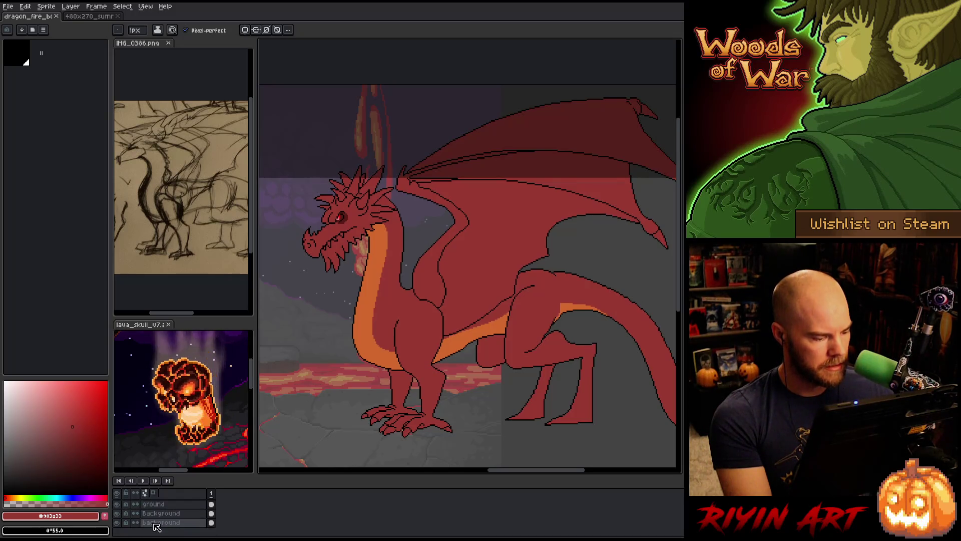
scroll(157, 525, "up", 4)
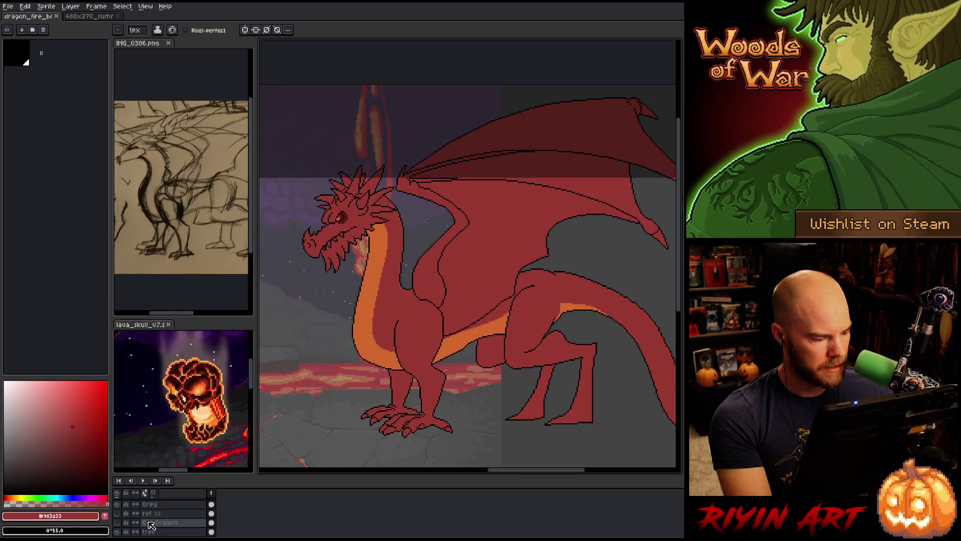
left_click(119, 504)
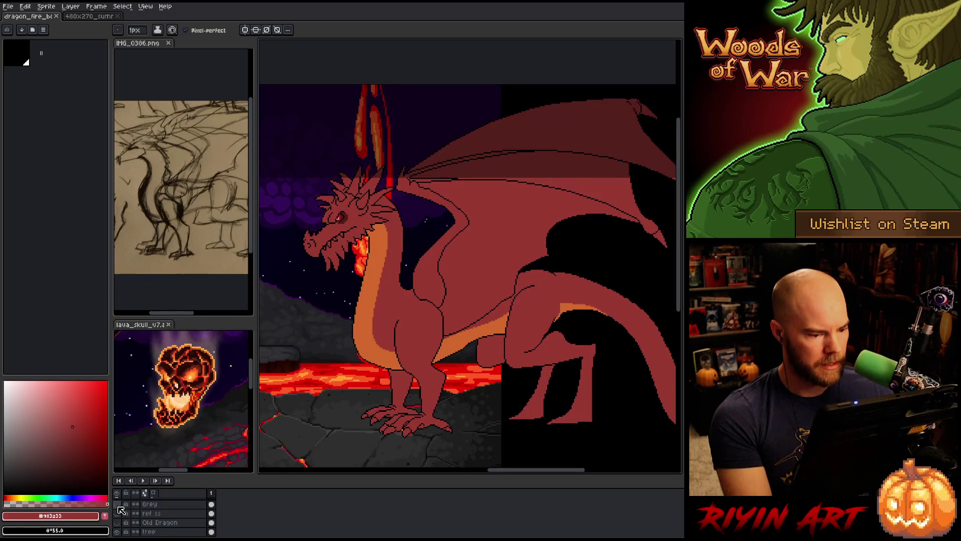
left_click(116, 504)
Step: Set the Grey layer's opacity to 38% in Layer Properties
double_click(149, 504)
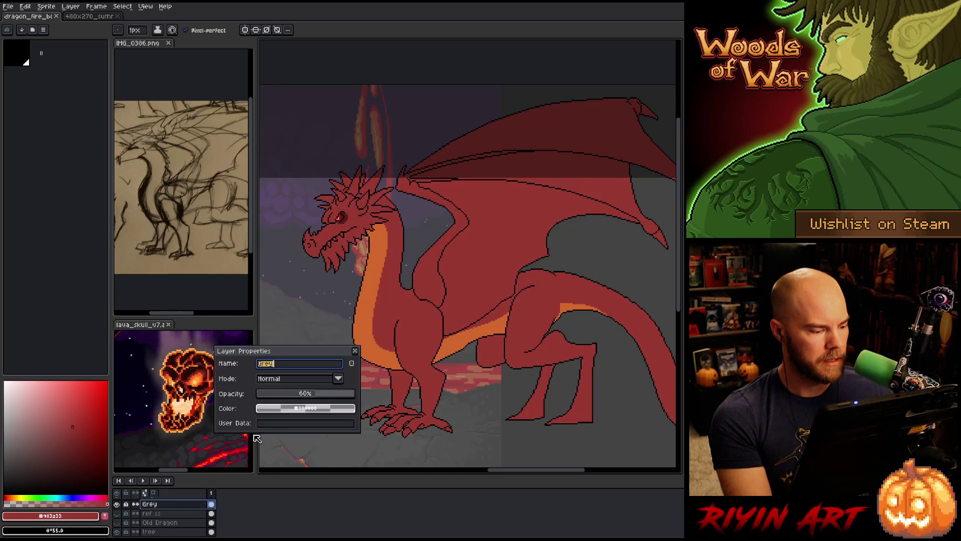
left_click(294, 394)
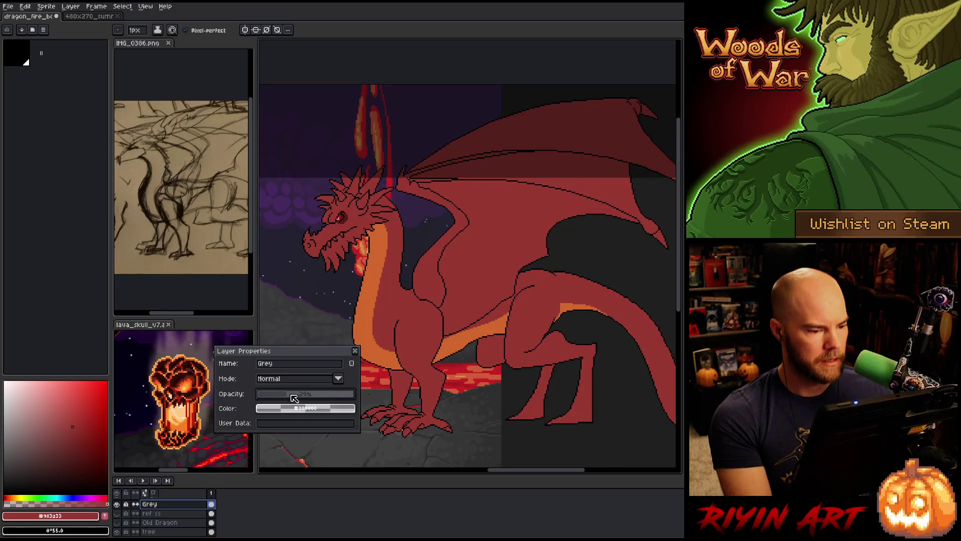
left_click(302, 396)
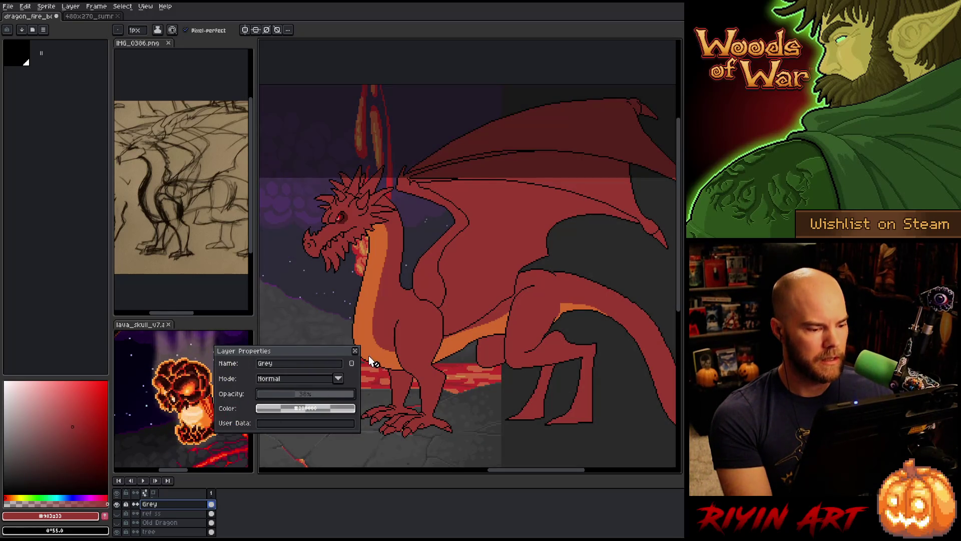
left_click(355, 351)
Step: Pan across the lava scene and add a new empty Layer 1 above Grey
mouse_move(354, 354)
left_mouse_down()
mouse_move(415, 377)
mouse_move(500, 359)
mouse_move(445, 377)
mouse_move(418, 360)
left_mouse_up()
scroll(405, 378, "down", 1)
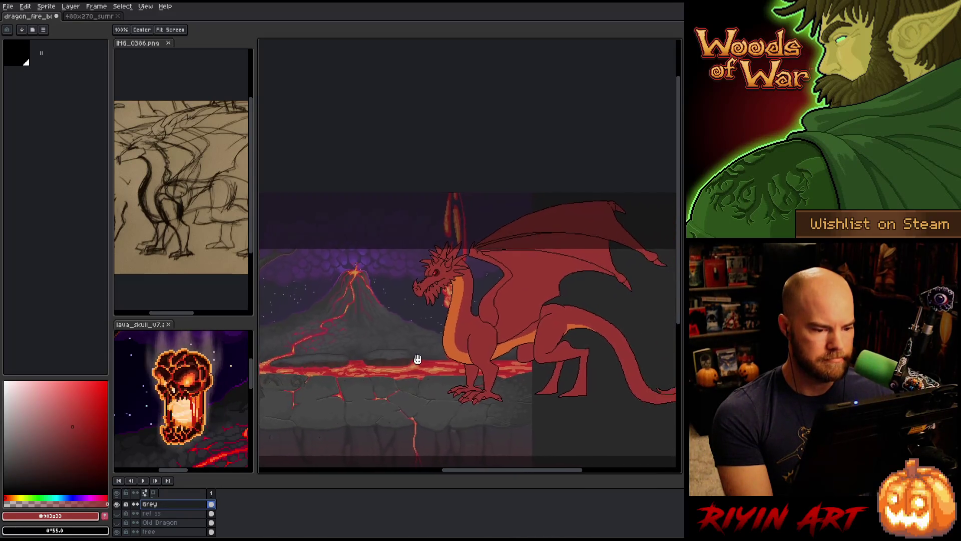
scroll(416, 351, "up", 2)
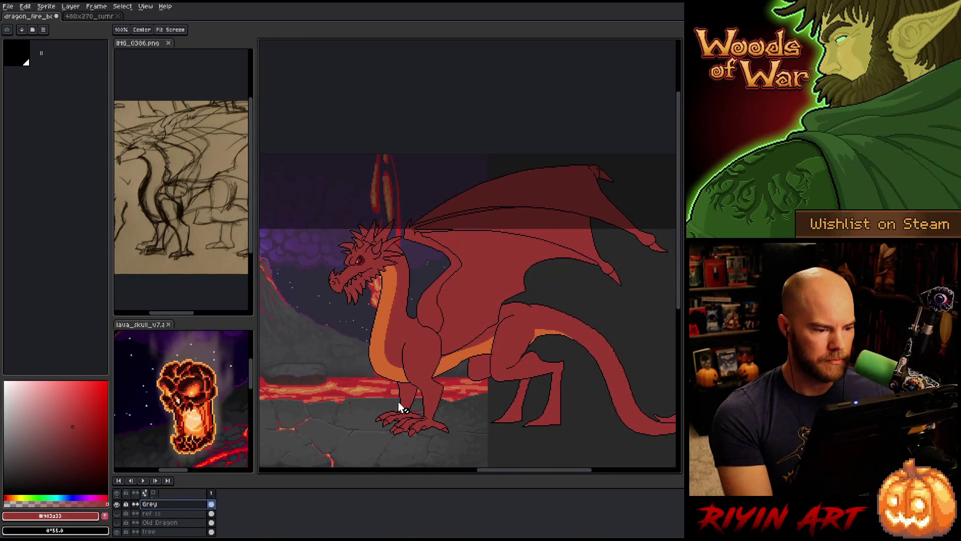
key("b")
key("shift+n")
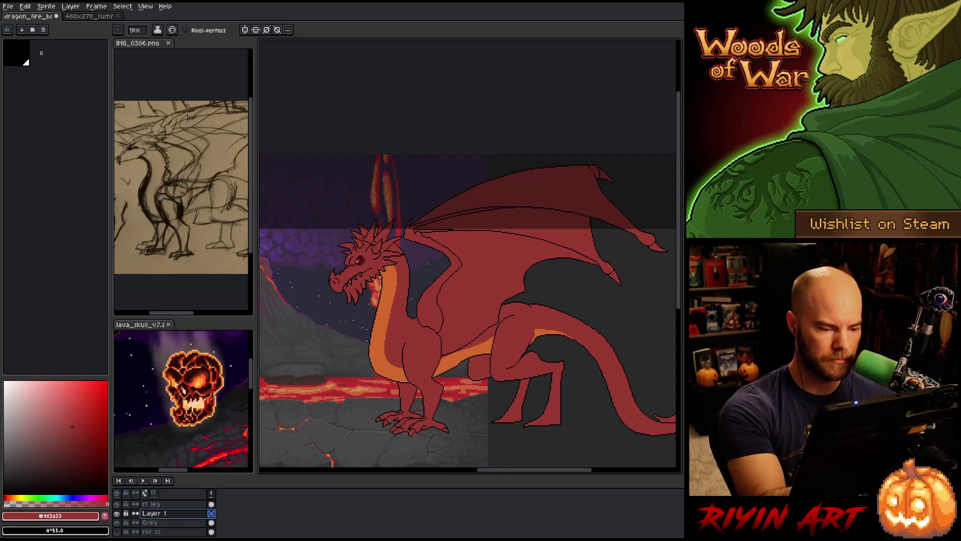
Step: Sample black from the dragon's outline as the drawing colour
scroll(419, 299, "up", 2)
left_click(422, 299, "alt")
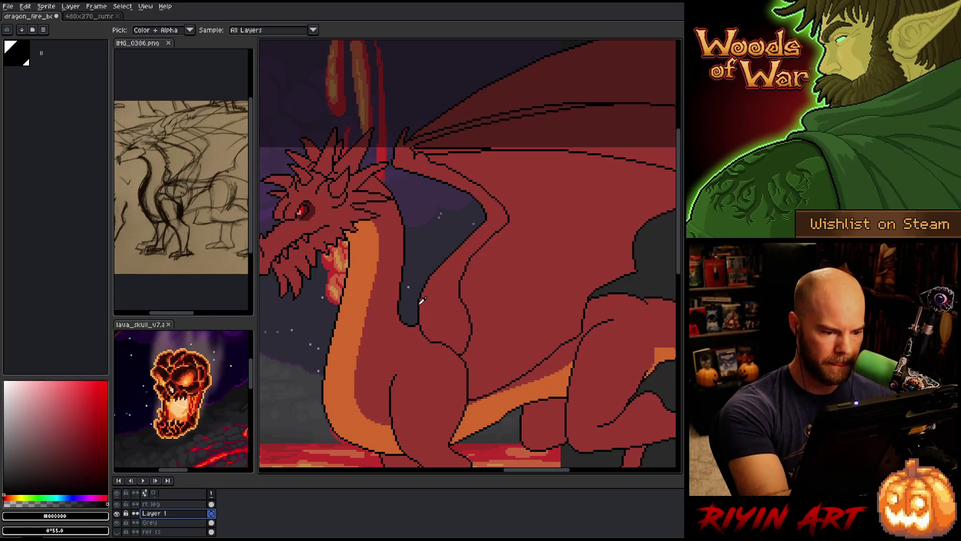
scroll(481, 325, "down", 1)
mouse_move(483, 347)
left_mouse_down()
mouse_move(552, 377)
mouse_move(444, 294)
left_mouse_up()
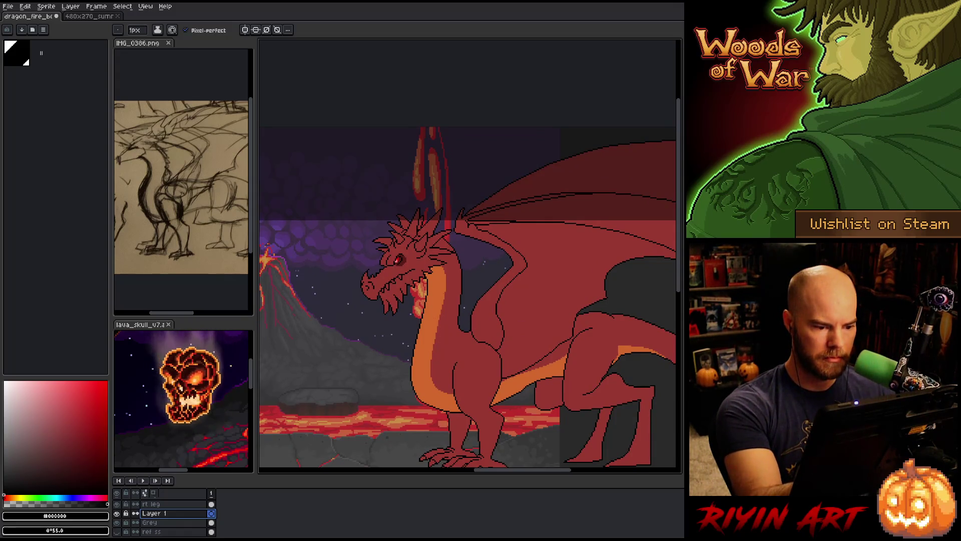
scroll(180, 516, "up", 3)
Step: Add a new empty layer named 'back wing' just below the guide layer
left_click(172, 521)
scroll(174, 525, "down", 3)
scroll(176, 526, "up", 3)
left_click(191, 511)
key("shift+n")
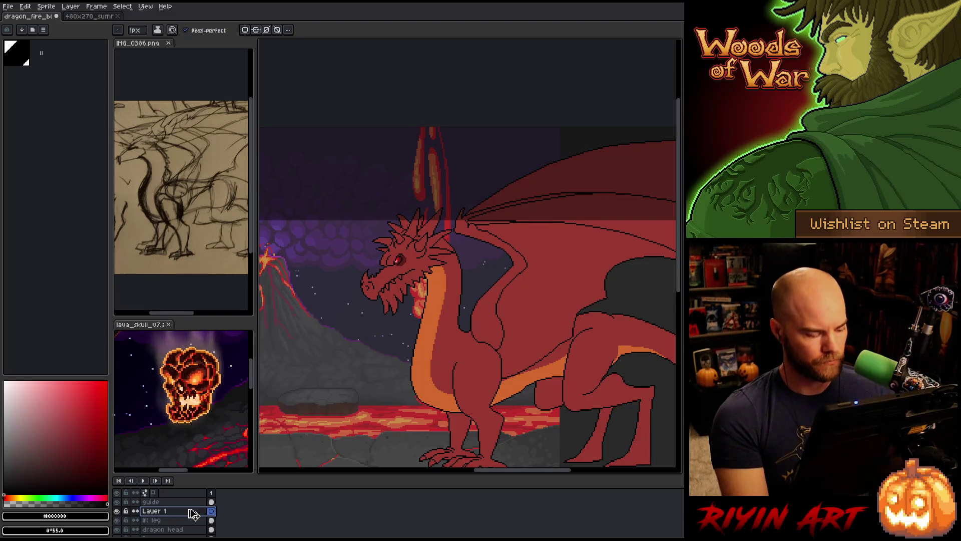
double_click(149, 511)
type("back ")
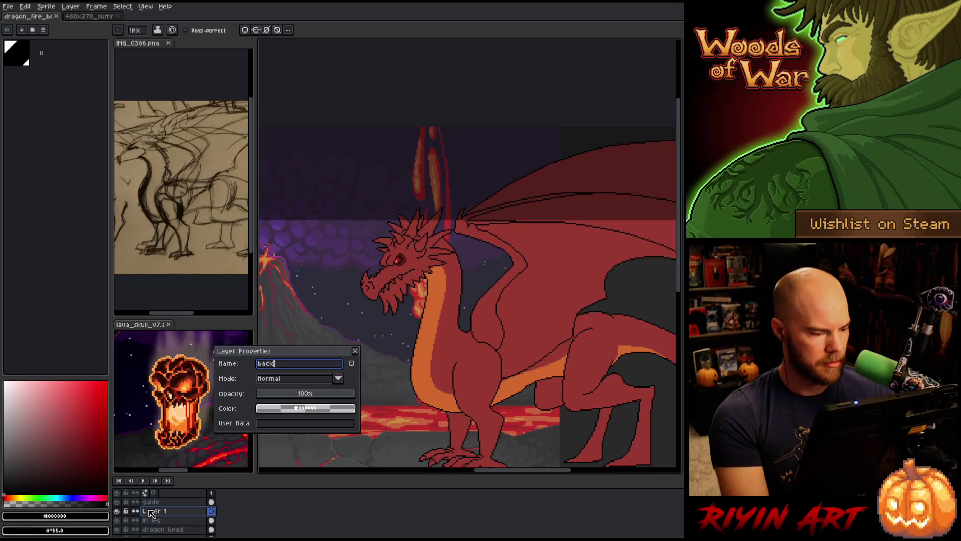
type("wing")
key("Return")
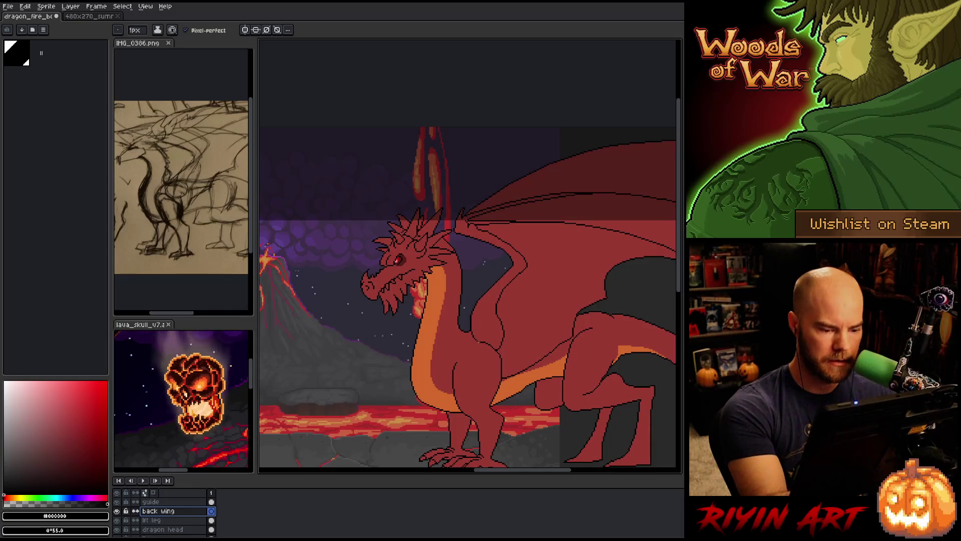
scroll(420, 265, "up", 3)
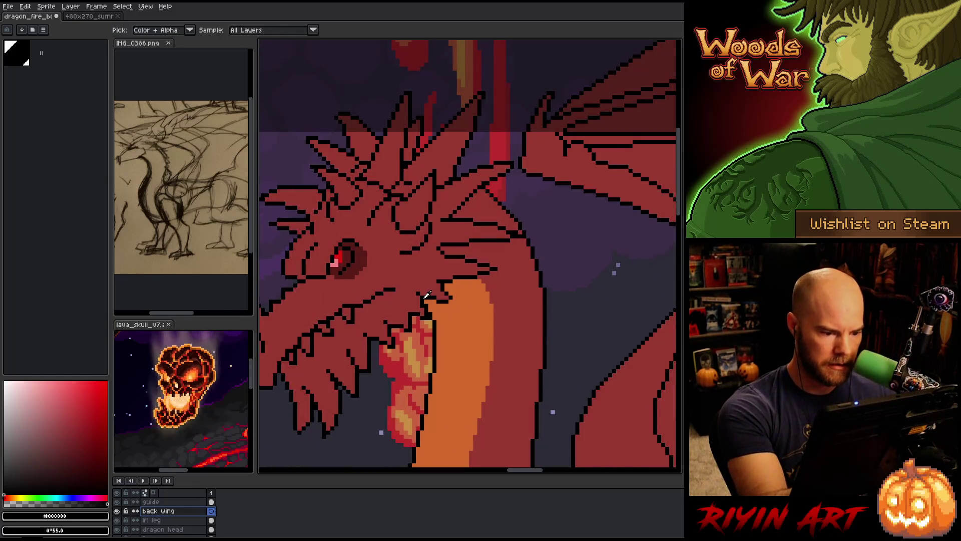
scroll(426, 295, "down", 3)
scroll(521, 273, "down", 2)
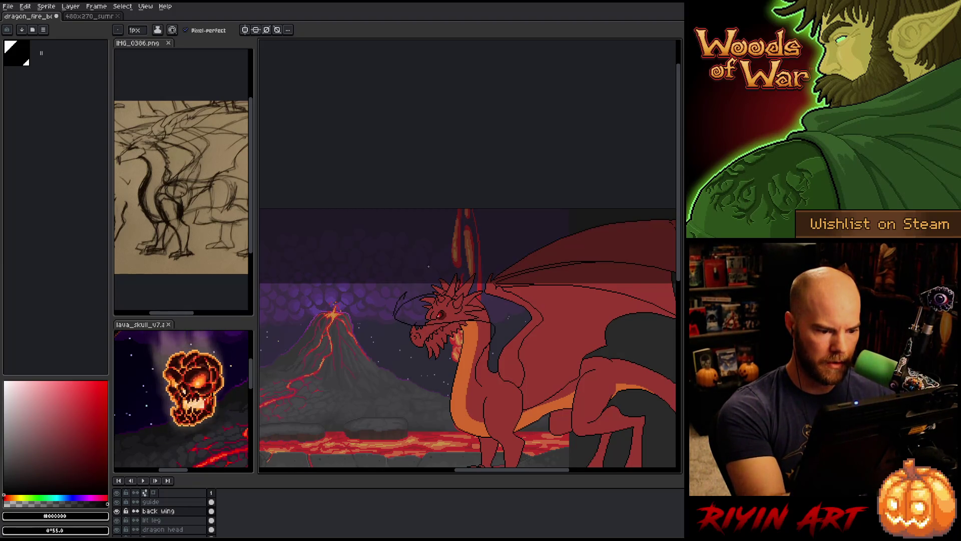
Step: Draw the back wing's long top-edge curve behind the head, then lasso the head crest
mouse_move(403, 298)
left_mouse_down()
mouse_move(450, 263)
mouse_move(610, 210)
left_mouse_up()
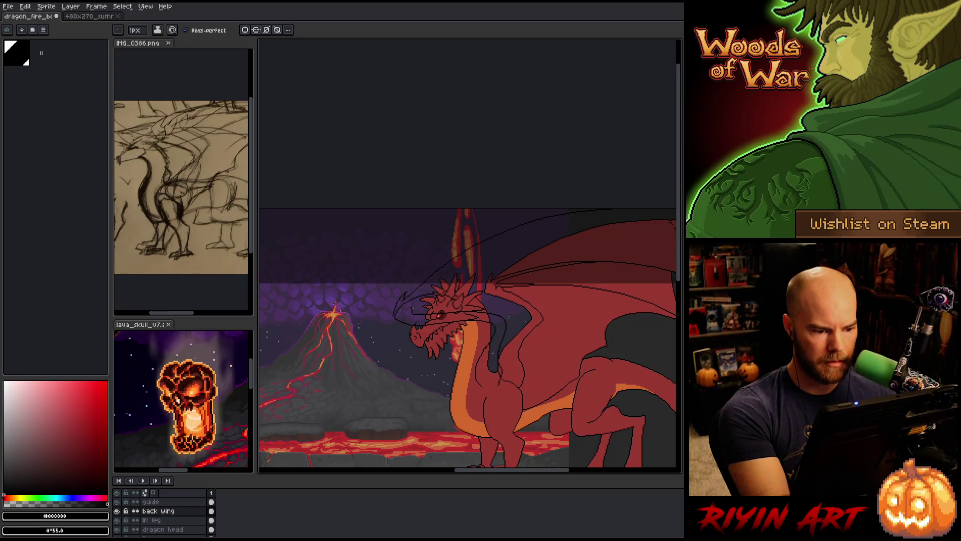
key("q")
mouse_move(441, 304)
left_mouse_down()
mouse_move(468, 289)
mouse_move(429, 287)
mouse_move(412, 307)
left_mouse_up()
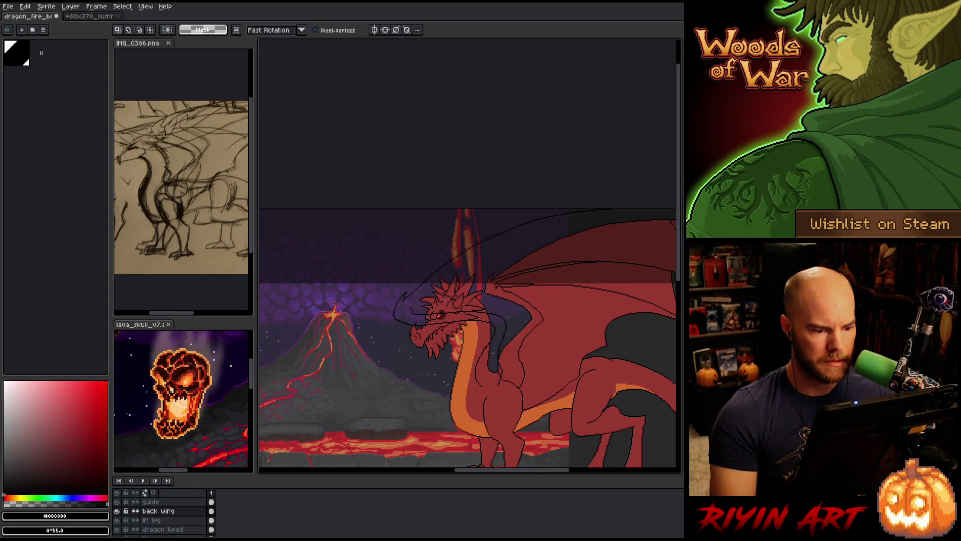
key("b")
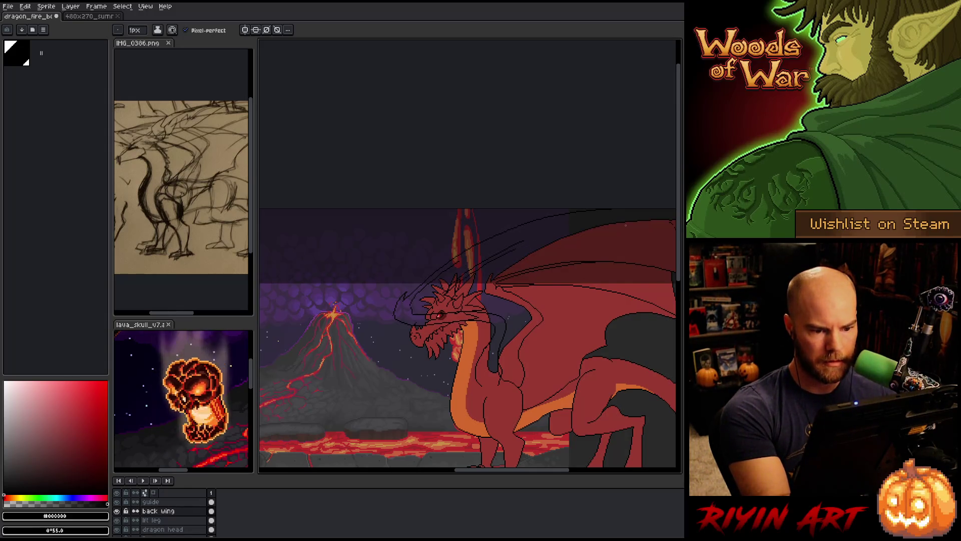
Step: Add curved fold lines to the back wing, erase stray bits, and sample the dragon red
left_click_drag(625, 226, 555, 210)
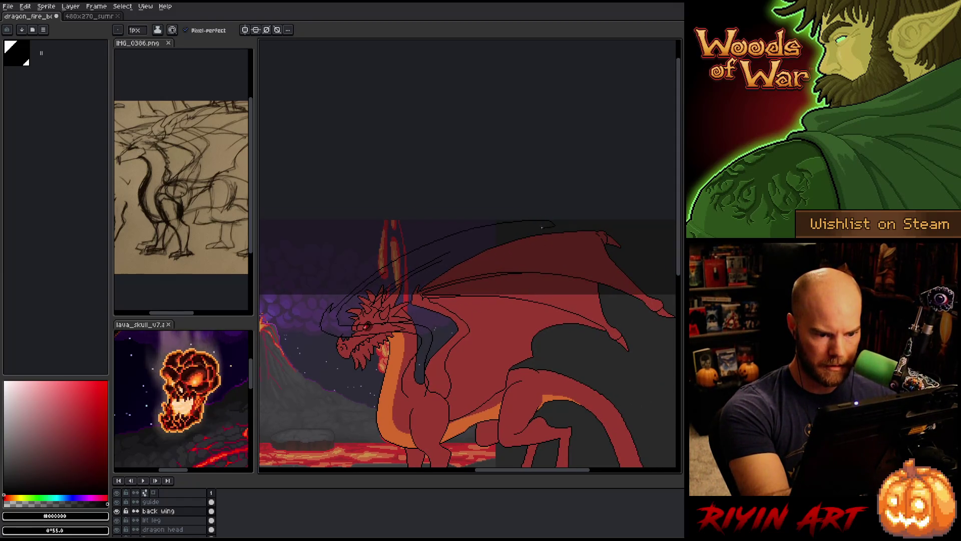
left_click_drag(531, 237, 561, 267)
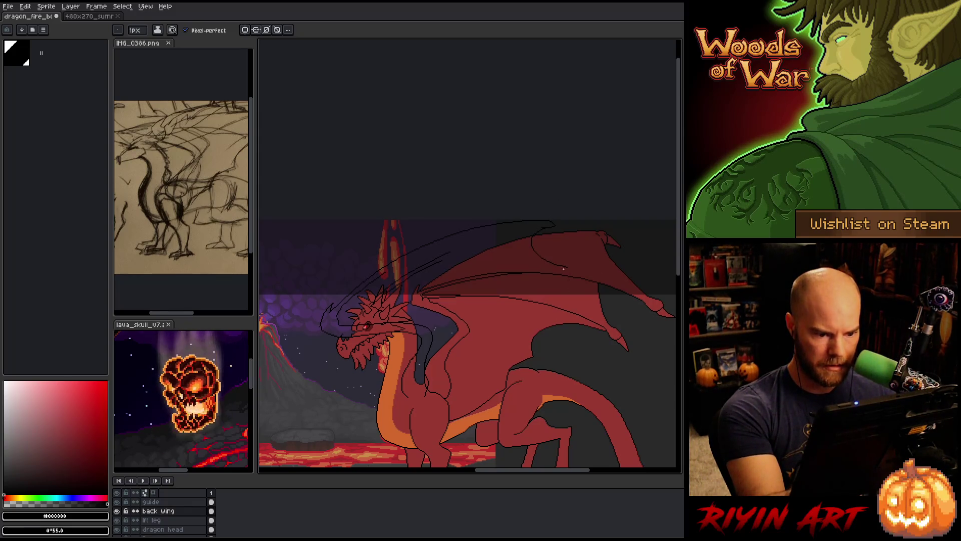
mouse_move(567, 270)
left_mouse_down()
mouse_move(534, 271)
mouse_move(537, 303)
mouse_move(501, 314)
mouse_move(502, 364)
mouse_move(450, 395)
left_mouse_up()
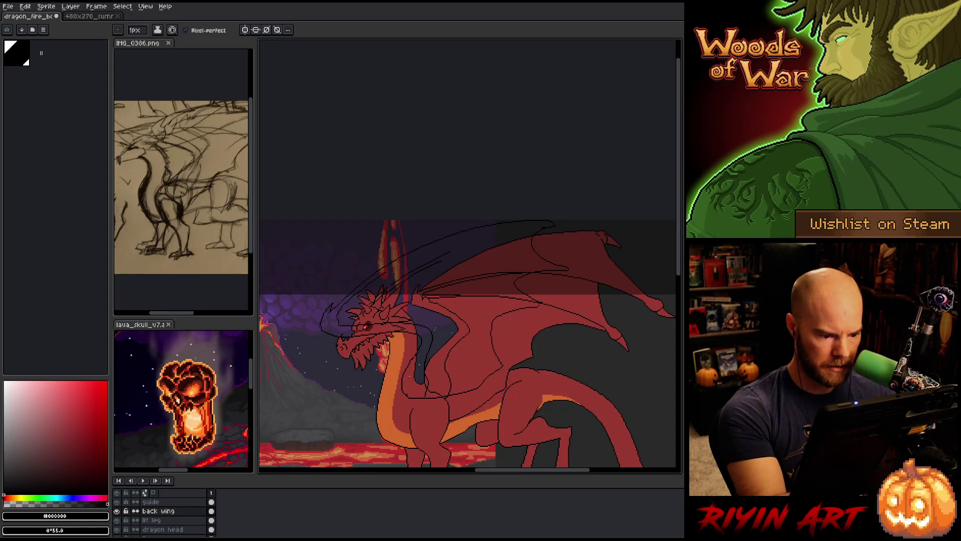
key("e")
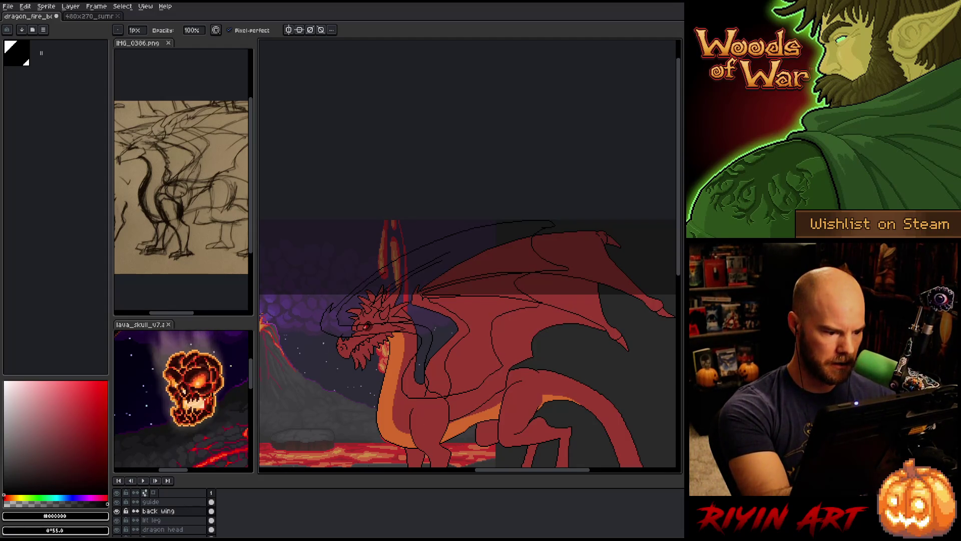
key("b")
key("e")
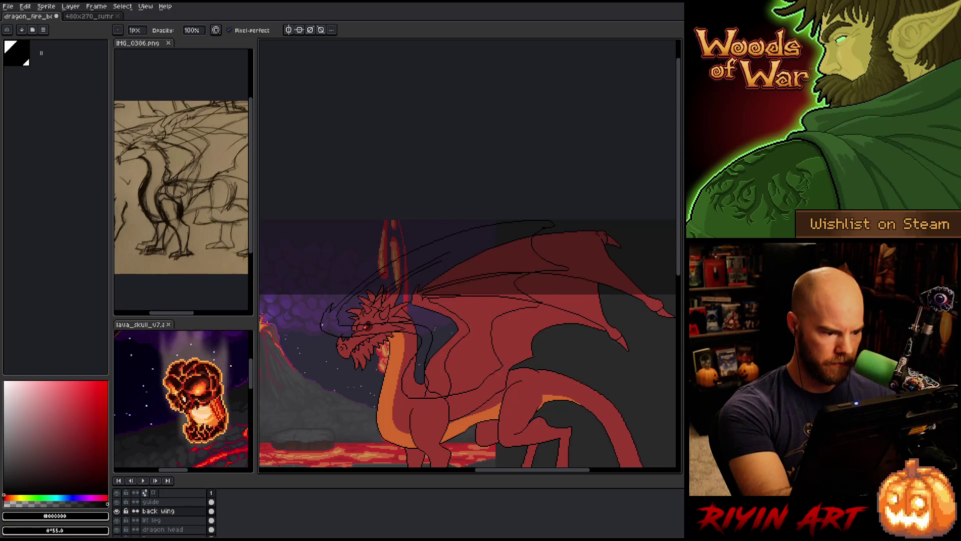
key("i")
left_click(504, 390)
Step: Bucket-fill the back wing area with the dragon red
key("g")
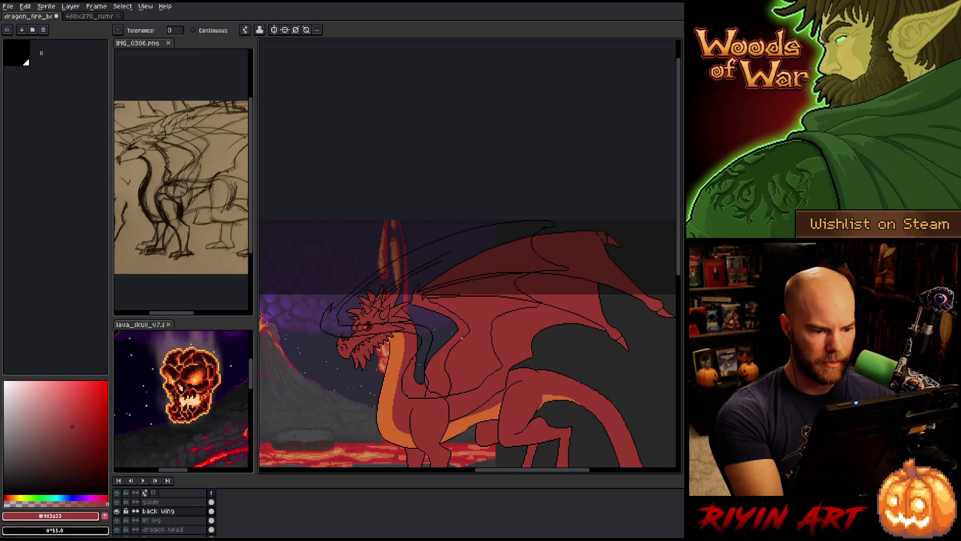
left_click(504, 389)
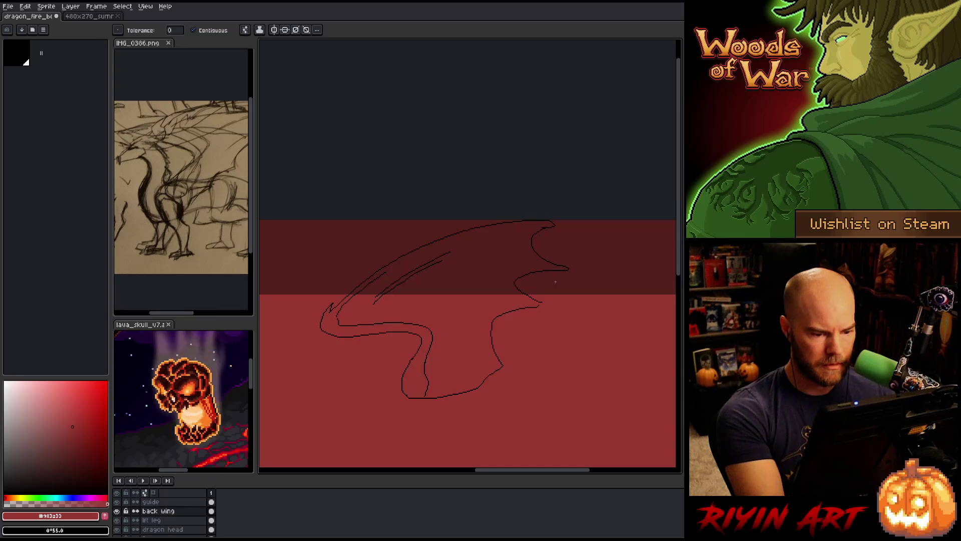
scroll(554, 284, "up", 4)
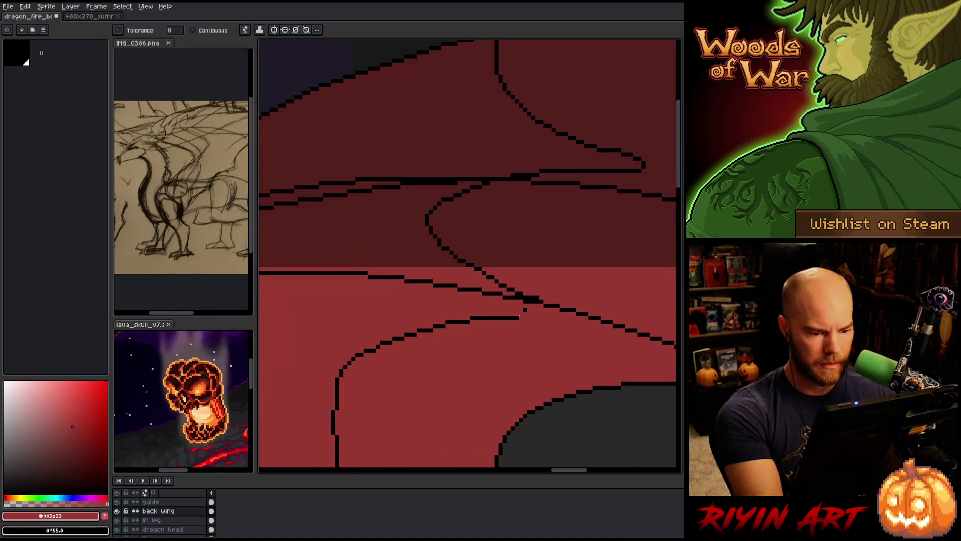
Step: Draw a short black 1px line joining the wing outline lines
key("i")
left_click(518, 314)
key("b")
left_click_drag(520, 313, 541, 299)
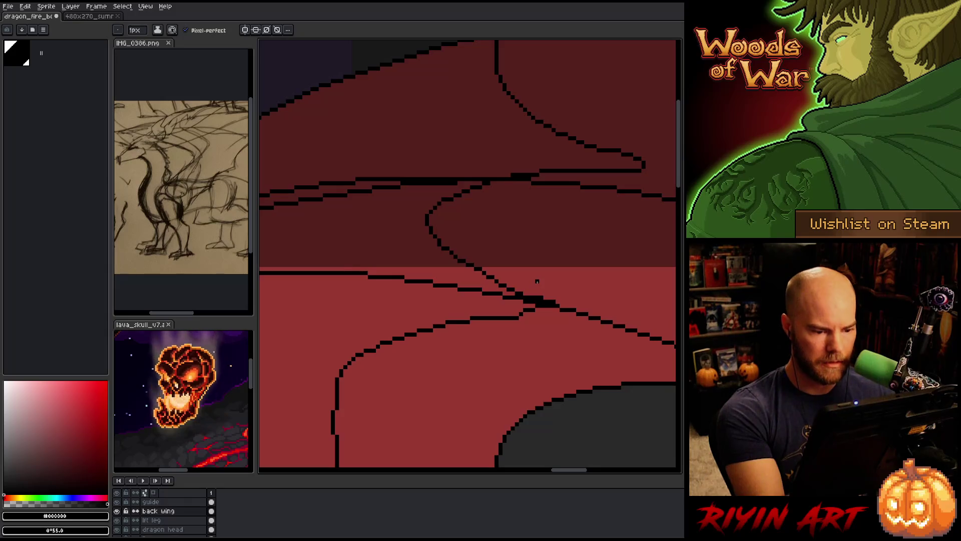
key("e")
scroll(541, 326, "down", 4)
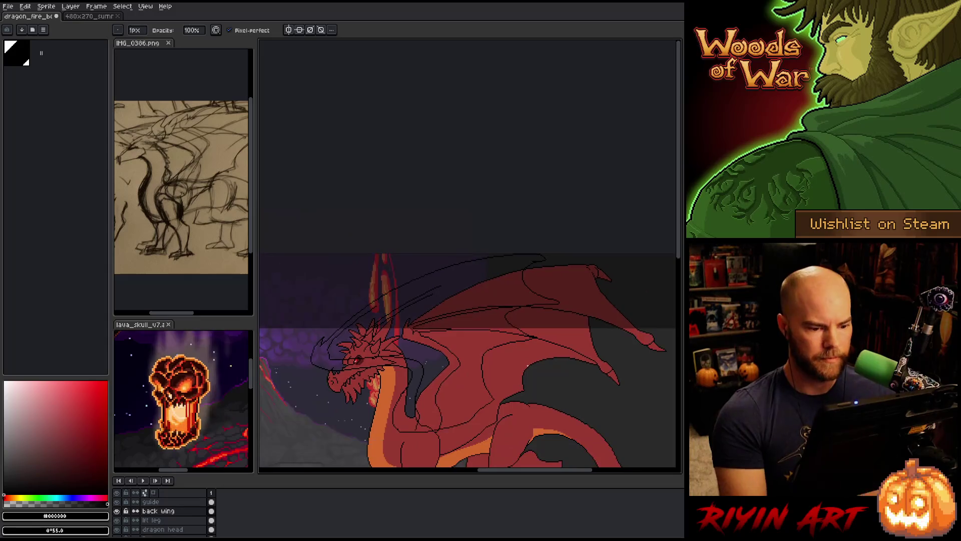
Step: Fill the dark gap by the head and neck with dragon red
left_click(504, 353, "alt")
key("g")
left_click(400, 402)
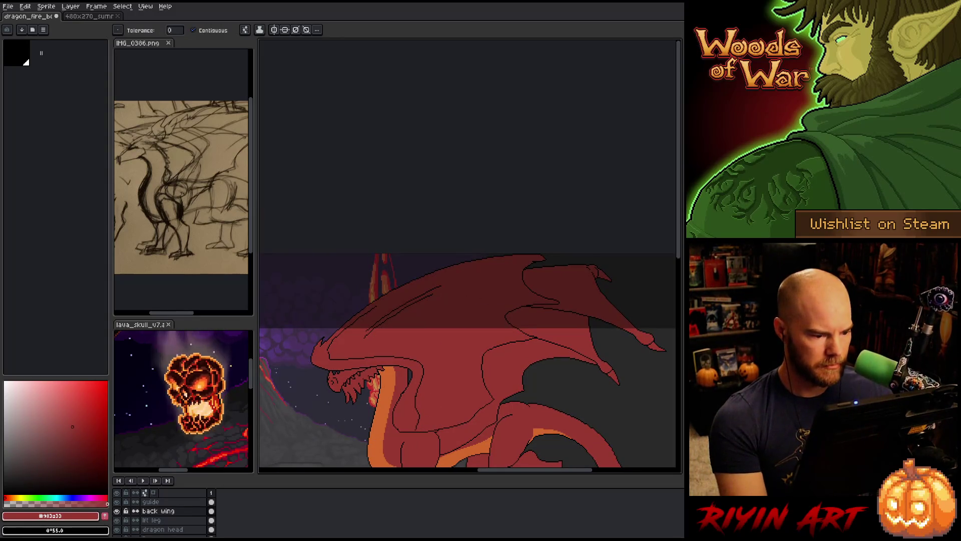
left_click_drag(356, 388, 424, 352)
Step: Move the back wing layer below the Dragon layer and show it alone
left_click(165, 510)
left_click_drag(170, 523, 180, 530)
scroll(176, 535, "down", 1)
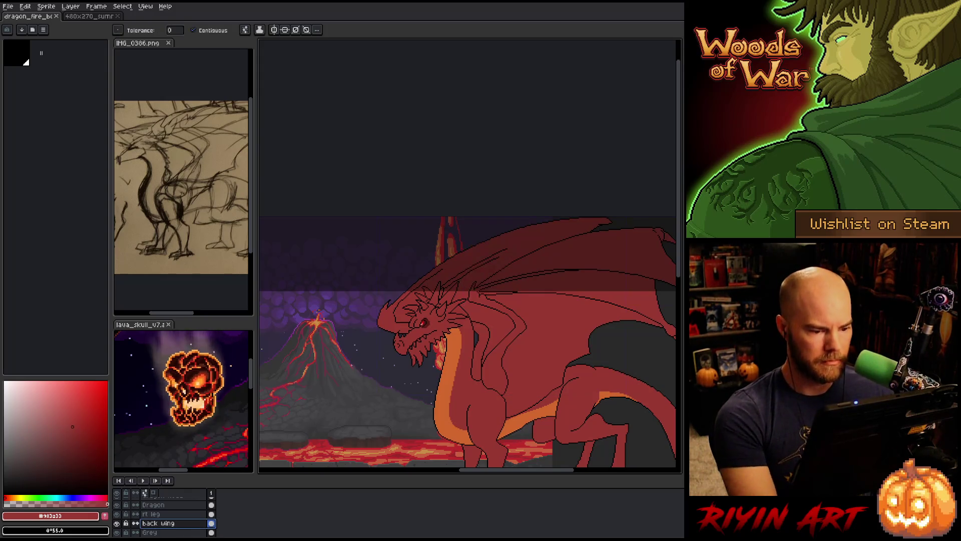
left_click_drag(346, 398, 378, 383)
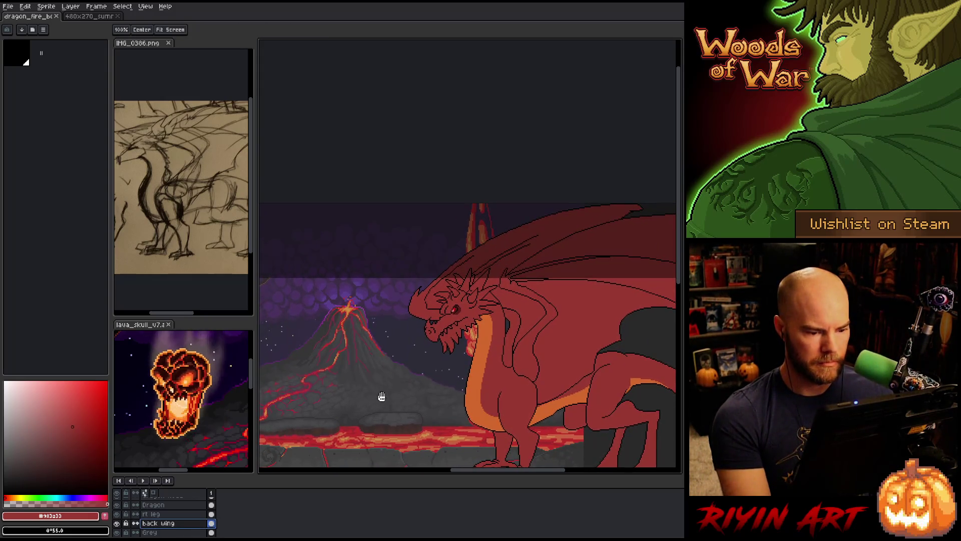
left_click(117, 522, "alt")
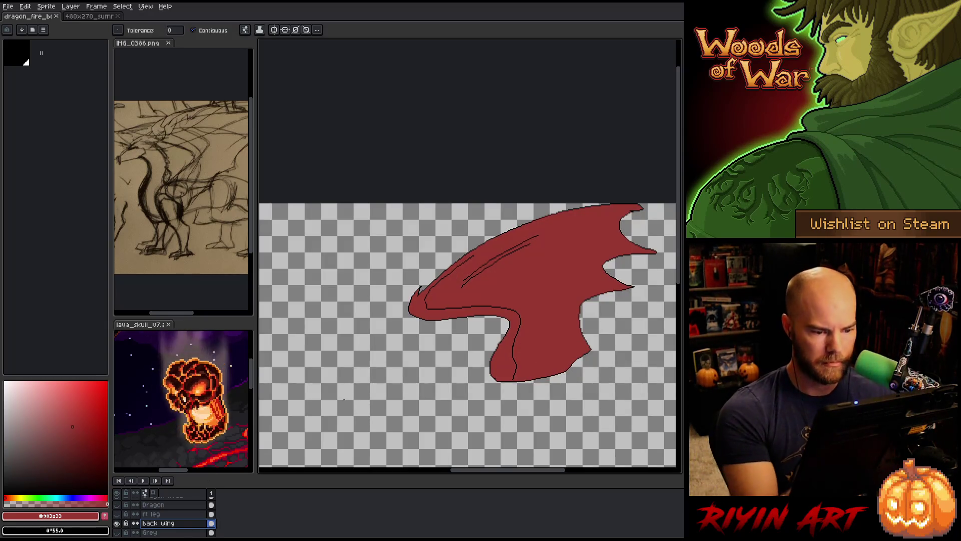
Step: Lasso the wing's lower fold lines and fill the selection with red
key("m")
mouse_move(548, 333)
left_mouse_down()
mouse_move(531, 365)
mouse_move(485, 312)
mouse_move(435, 316)
left_mouse_up()
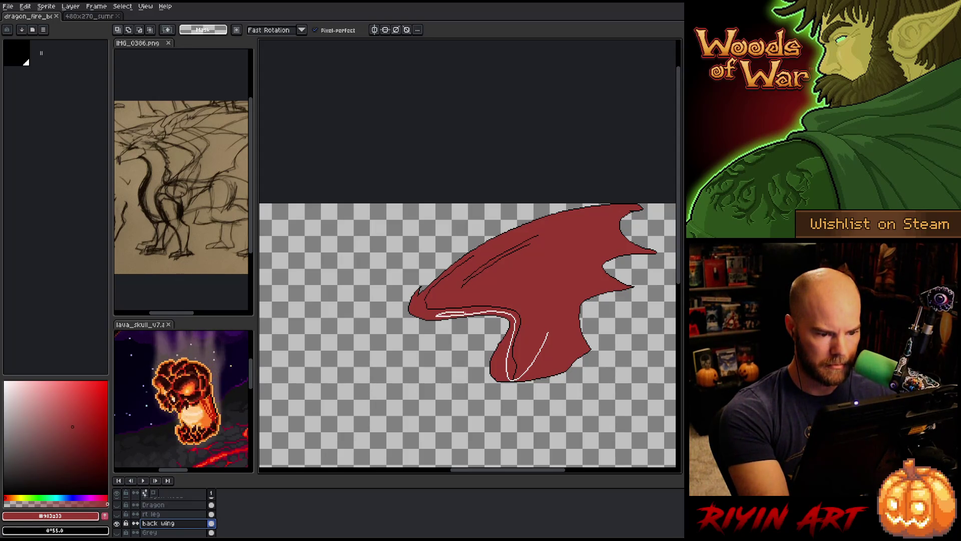
mouse_move(478, 310)
left_mouse_down()
mouse_move(560, 286)
mouse_move(566, 301)
left_mouse_up()
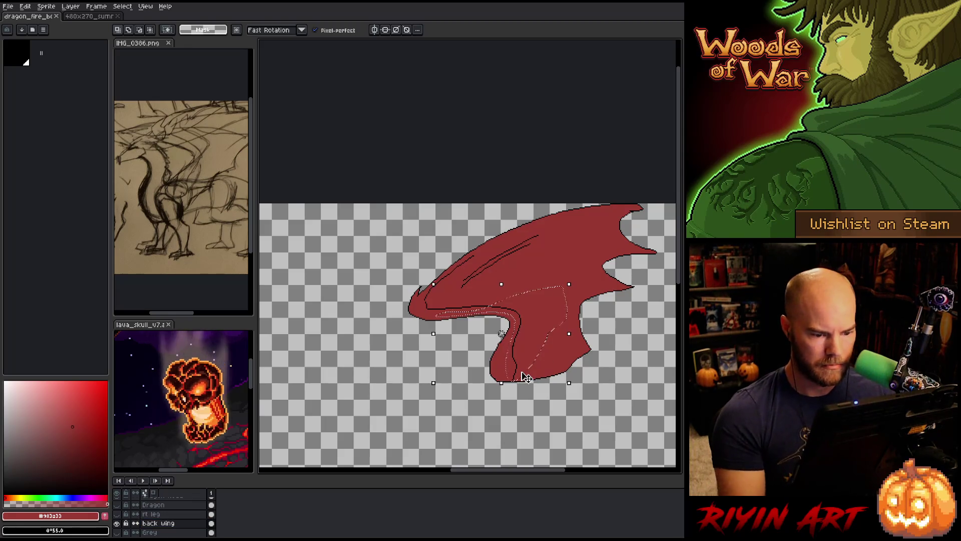
key("f")
key("ctrl+d")
key("b")
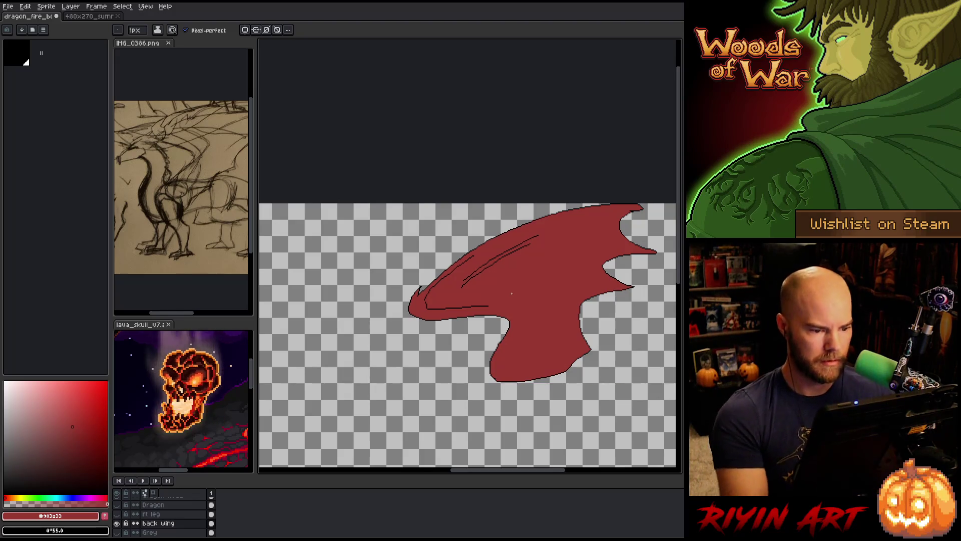
Step: Select the small leftover fold area, deselect, and show all layers again
key("q")
mouse_move(456, 309)
left_mouse_down()
mouse_move(485, 314)
mouse_move(502, 303)
mouse_move(449, 307)
left_mouse_up()
key("ctrl+d")
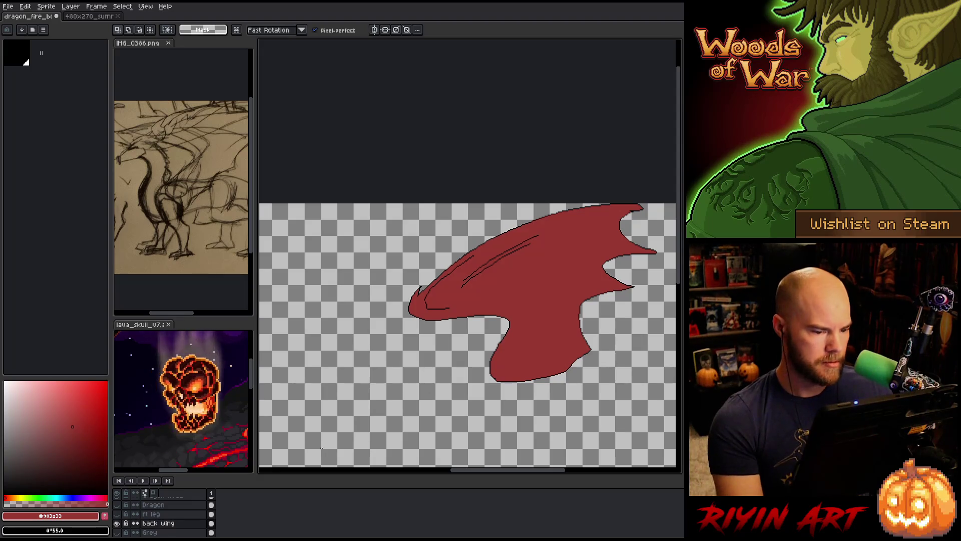
left_click(116, 522, "alt")
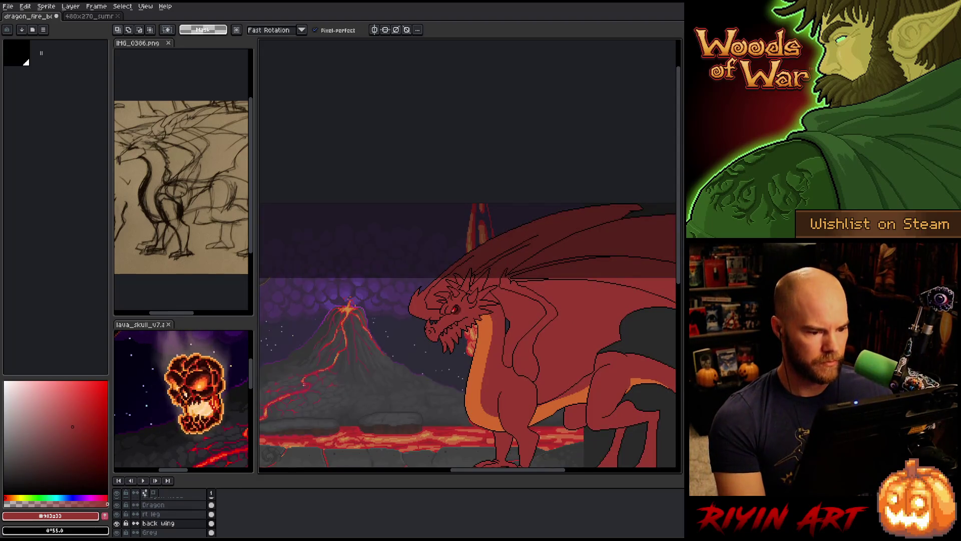
scroll(408, 332, "up", 2)
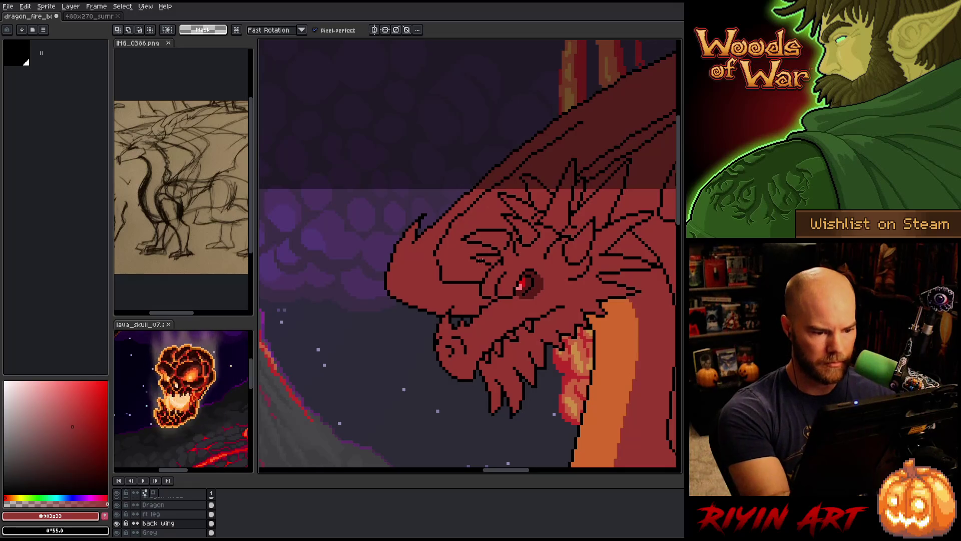
key("b")
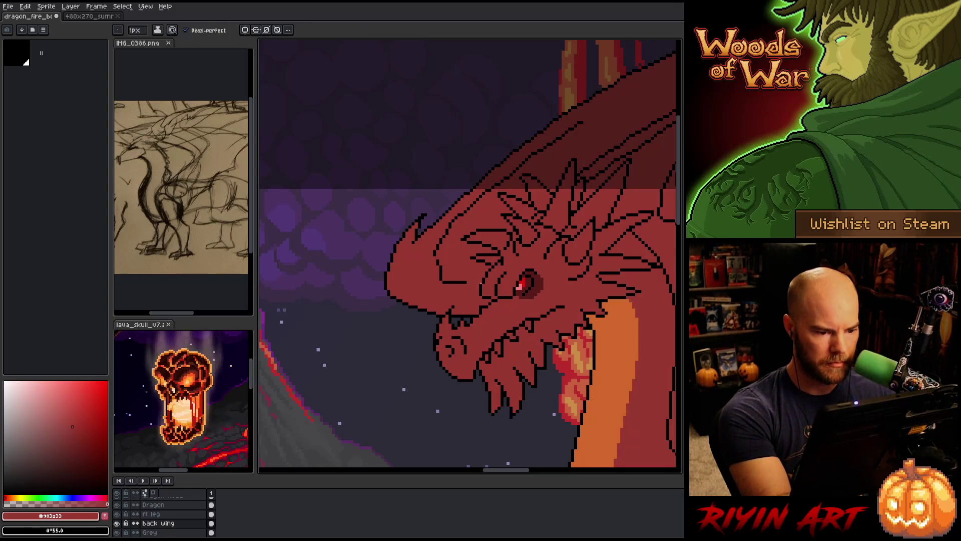
left_click(449, 228, "alt")
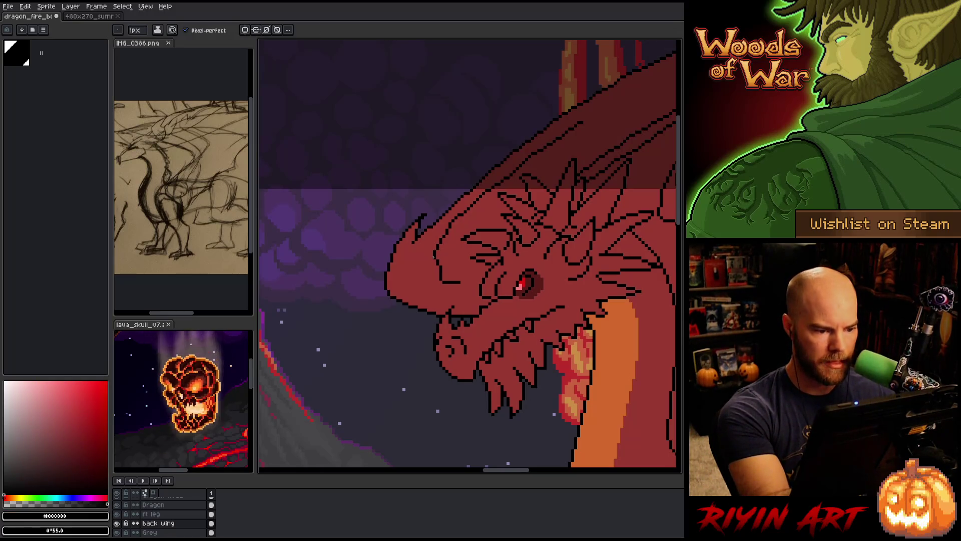
left_click(487, 231, "alt")
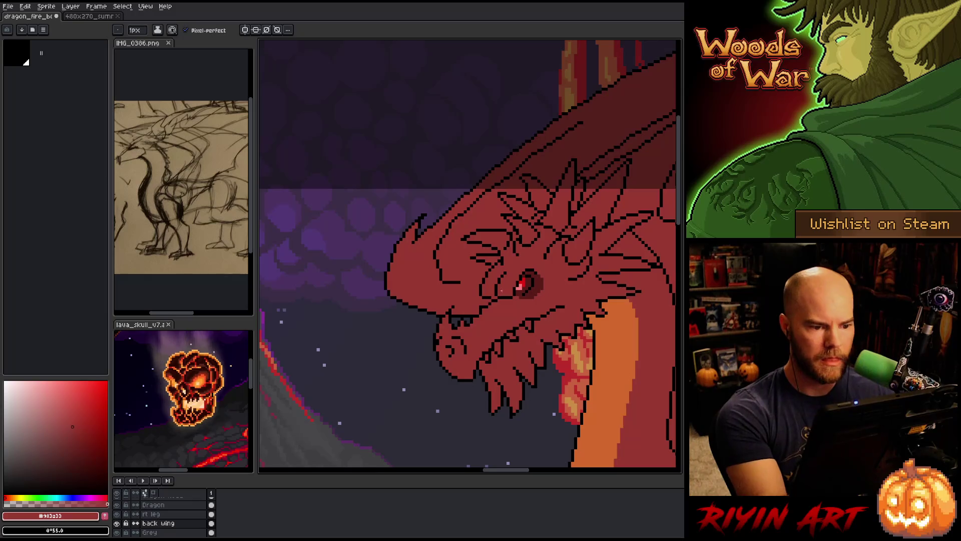
scroll(507, 284, "down", 2)
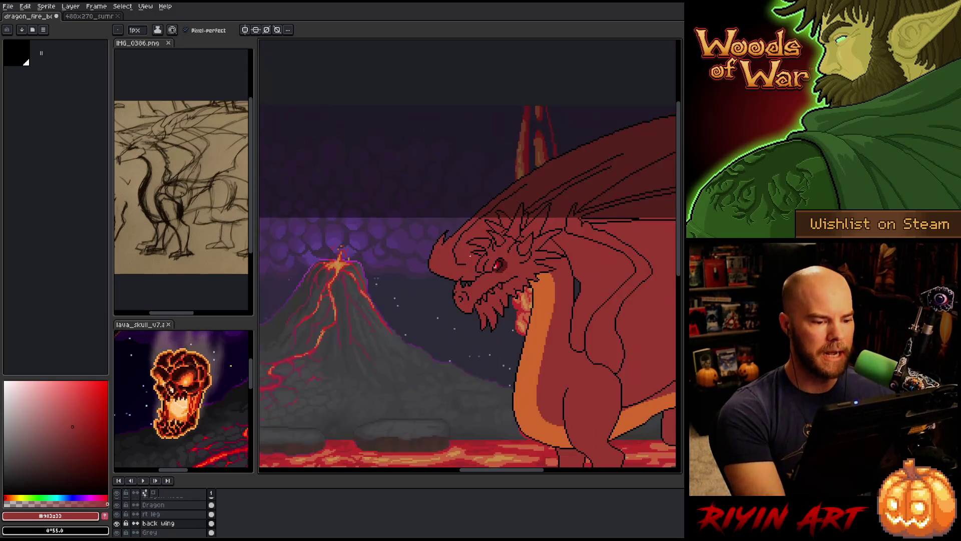
scroll(507, 284, "down", 1)
left_click_drag(507, 284, 443, 296)
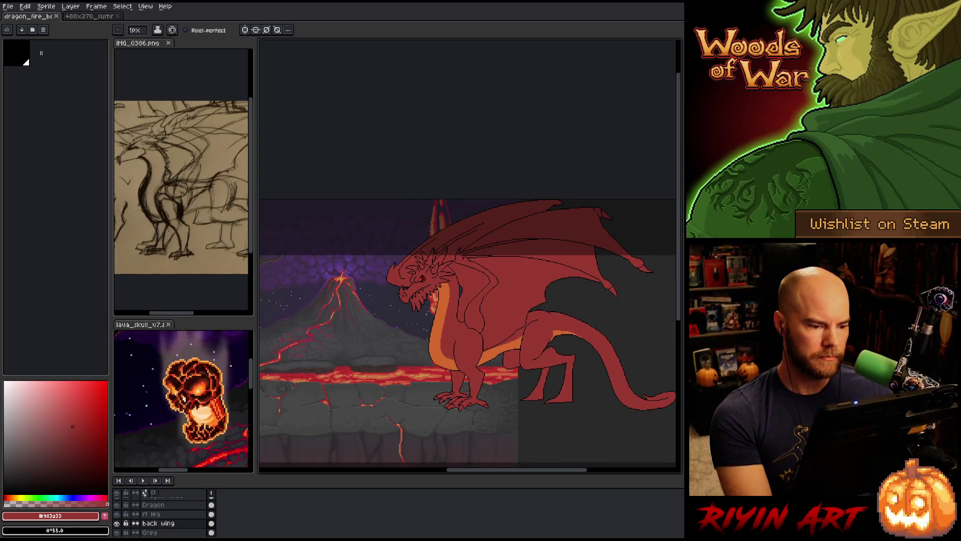
scroll(475, 267, "down", 1)
scroll(476, 266, "up", 2)
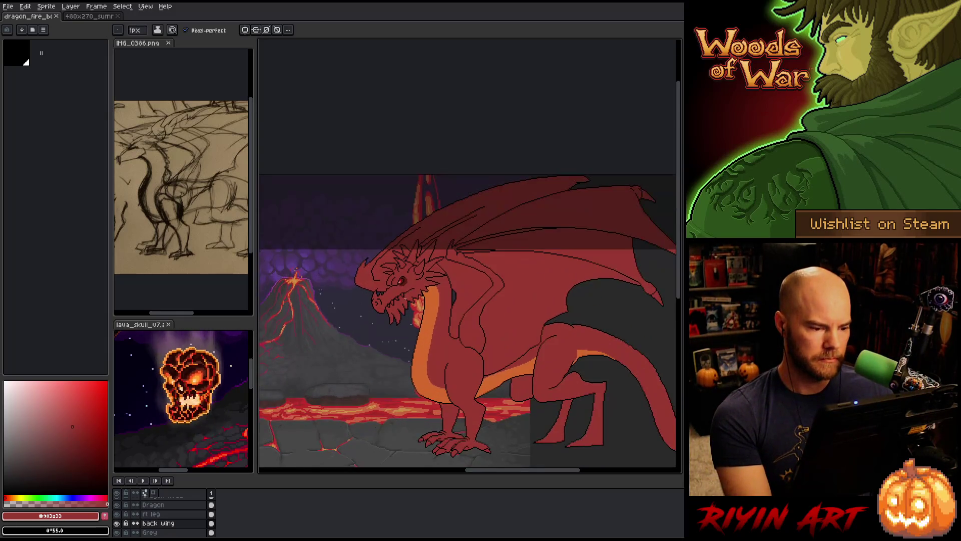
key("q")
mouse_move(463, 258)
left_mouse_down()
mouse_move(508, 212)
mouse_move(453, 207)
mouse_move(428, 221)
left_mouse_up()
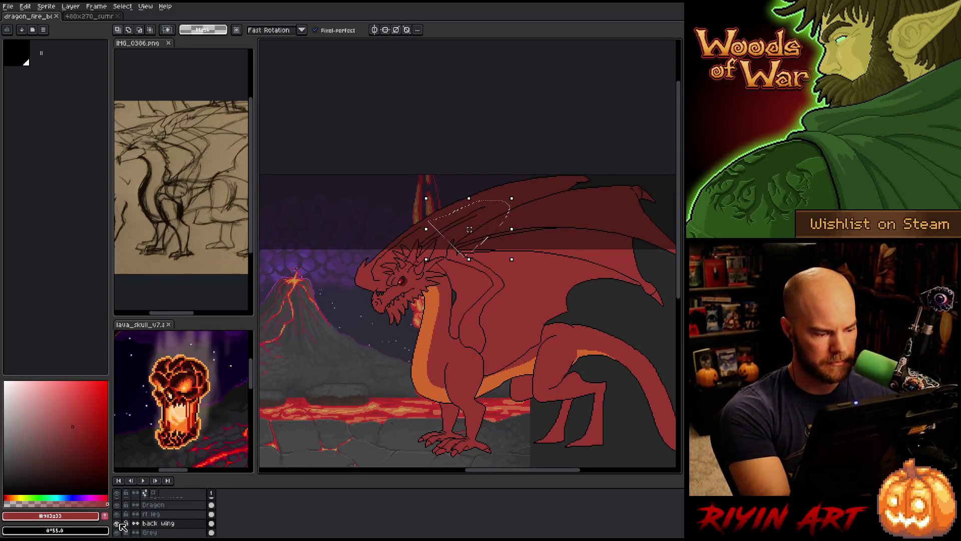
Step: Solo the back wing and nudge the selected front lines one pixel left
key("alt+h")
key("ctrl+d")
left_click_drag(395, 255, 428, 229)
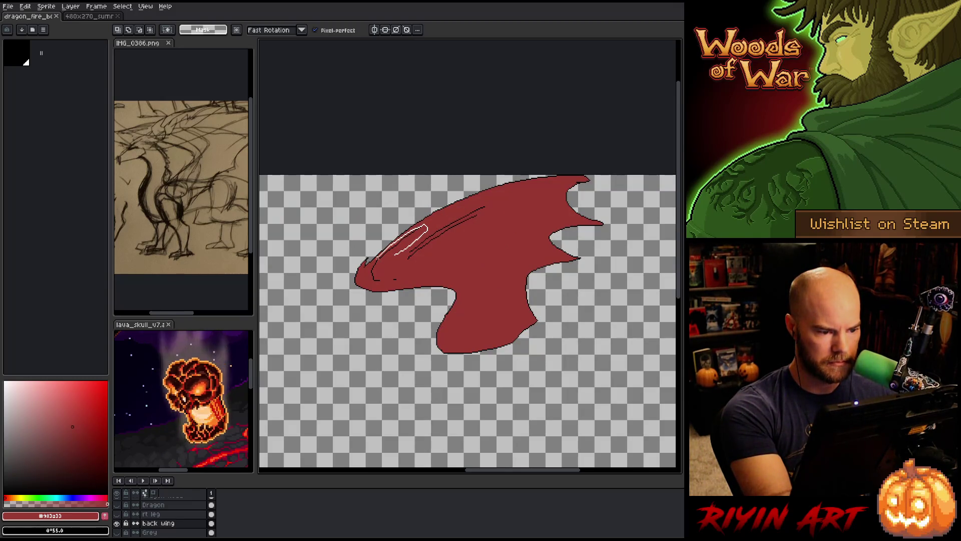
left_click_drag(369, 281, 433, 275)
scroll(390, 255, "up", 3)
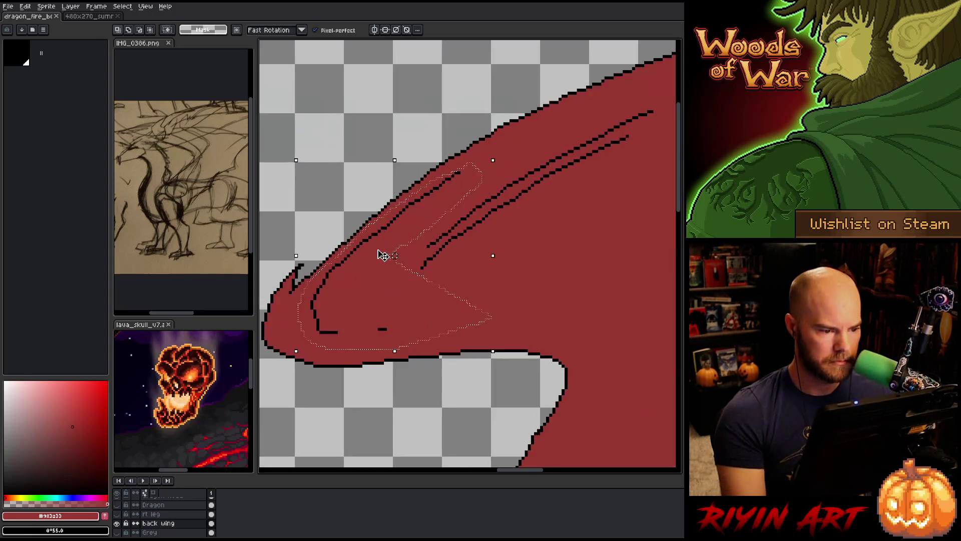
key("Left")
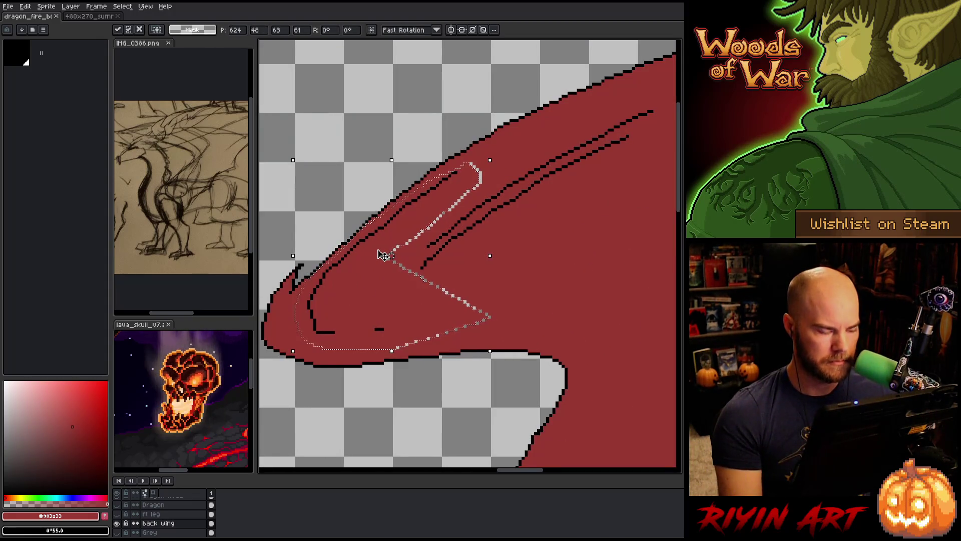
left_click(516, 277)
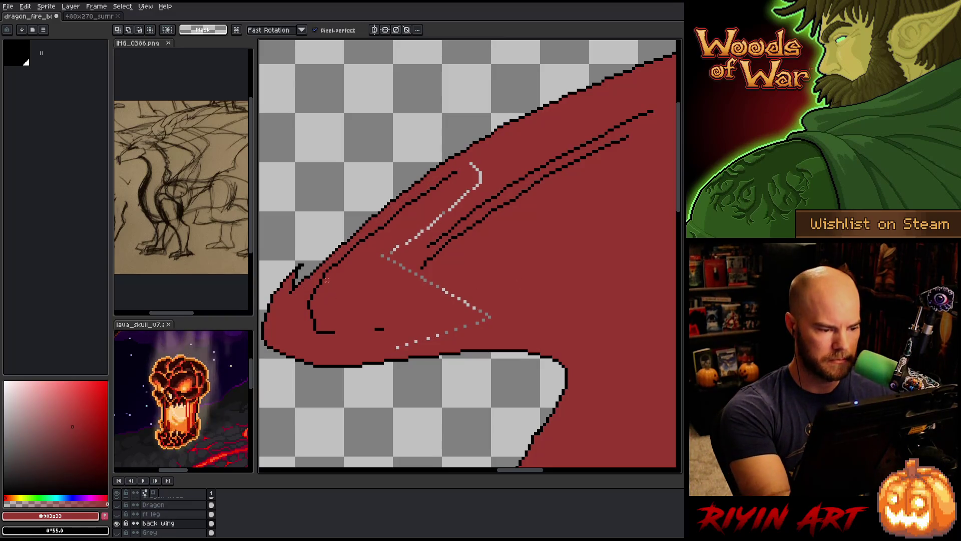
Step: Select and adjust the lines at the back wing's front tip
mouse_move(322, 284)
left_mouse_down()
mouse_move(314, 343)
mouse_move(374, 345)
left_mouse_up()
left_click(334, 314)
left_click(329, 347)
mouse_move(330, 346)
left_mouse_down()
mouse_move(345, 291)
mouse_move(326, 278)
mouse_move(300, 328)
mouse_move(331, 354)
left_mouse_up()
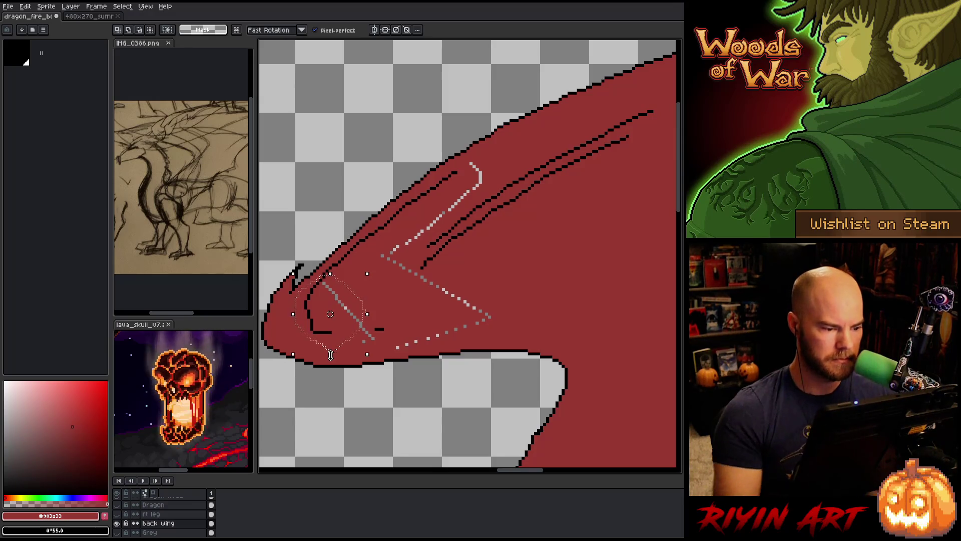
left_click(330, 355)
Step: Paint red over the grey dotted marks and the end of the short dark line
key("b")
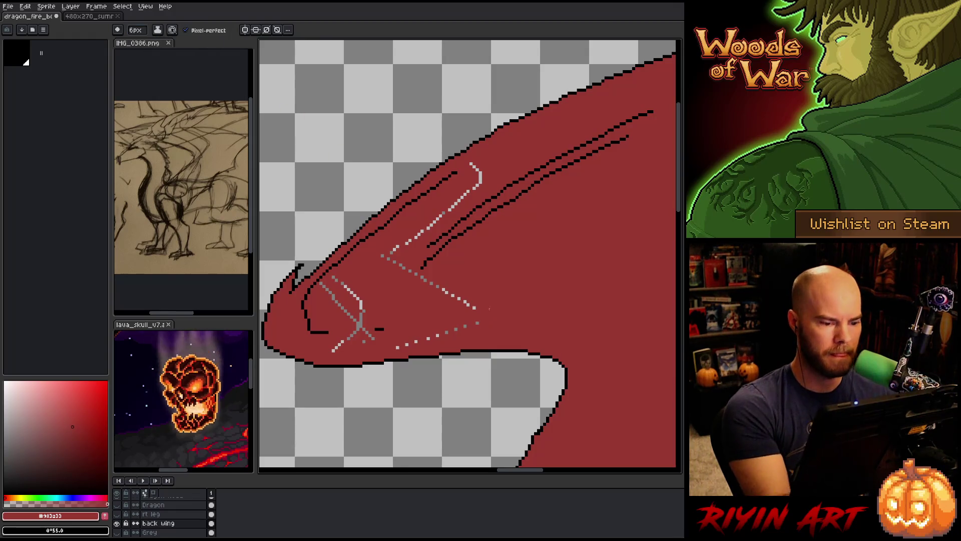
mouse_move(470, 303)
left_mouse_down()
mouse_move(395, 345)
mouse_move(363, 335)
mouse_move(338, 349)
mouse_move(361, 303)
mouse_move(333, 300)
left_mouse_up()
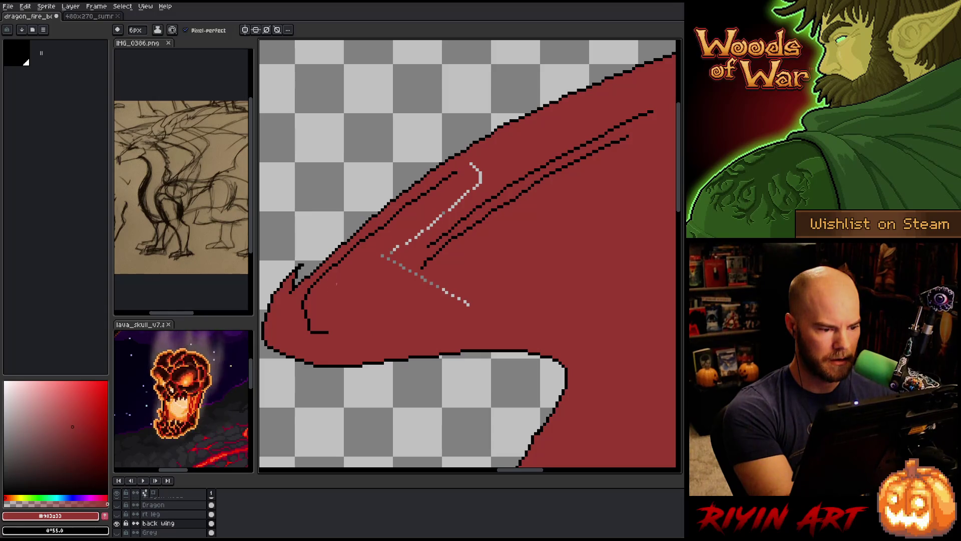
left_click_drag(383, 265, 469, 304)
mouse_move(390, 253)
left_mouse_down()
mouse_move(445, 211)
mouse_move(472, 165)
left_mouse_up()
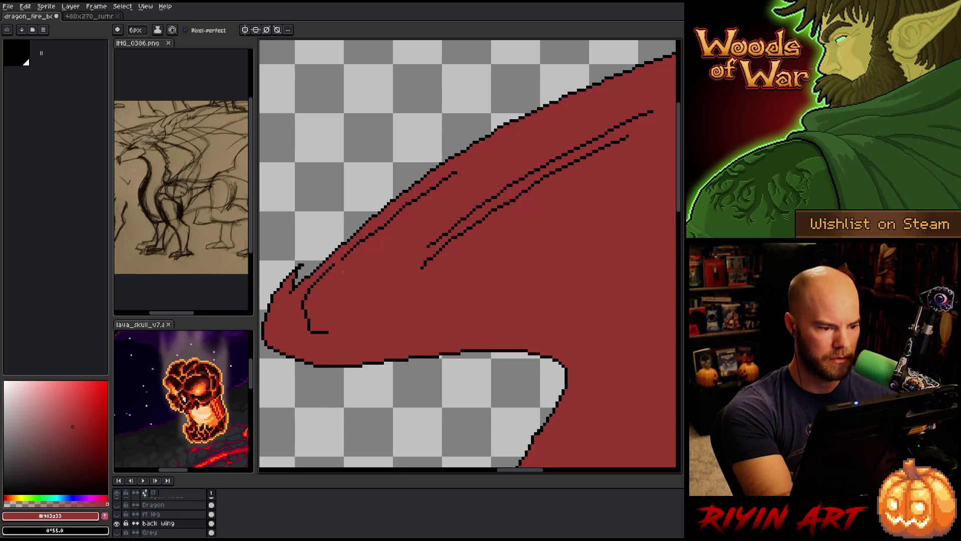
left_click_drag(425, 186, 438, 180)
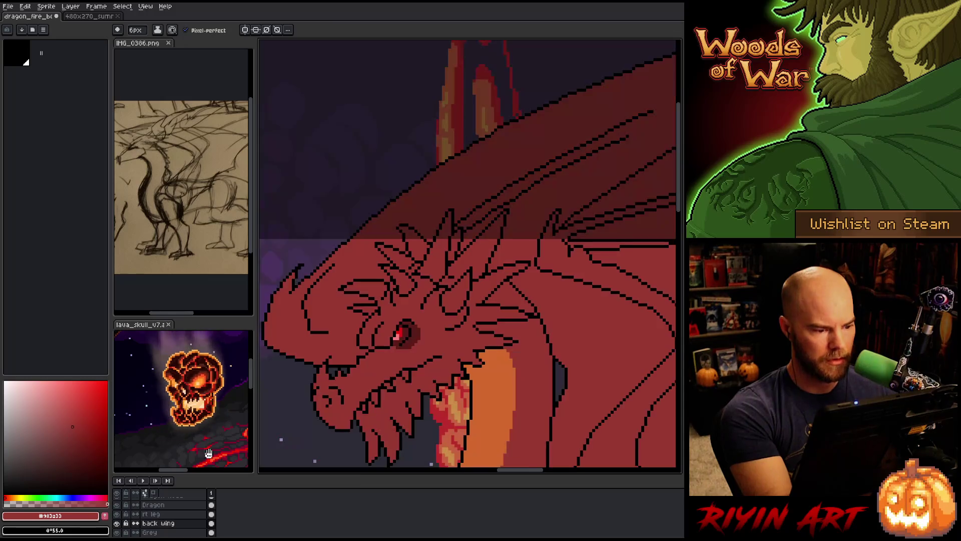
Step: Show all layers again and save the dragon piece
left_click(117, 523, "alt")
scroll(429, 300, "down", 4)
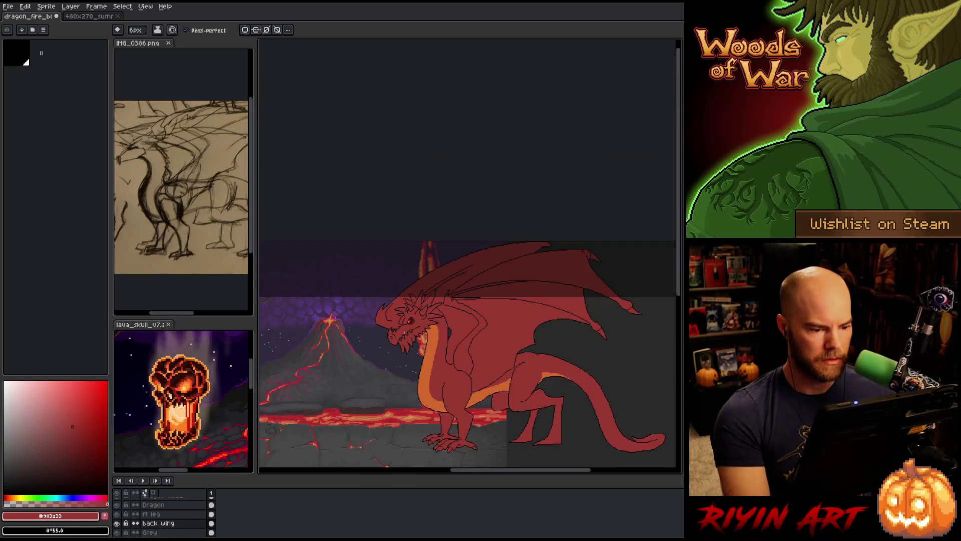
left_click_drag(385, 341, 411, 331)
scroll(411, 331, "up", 3)
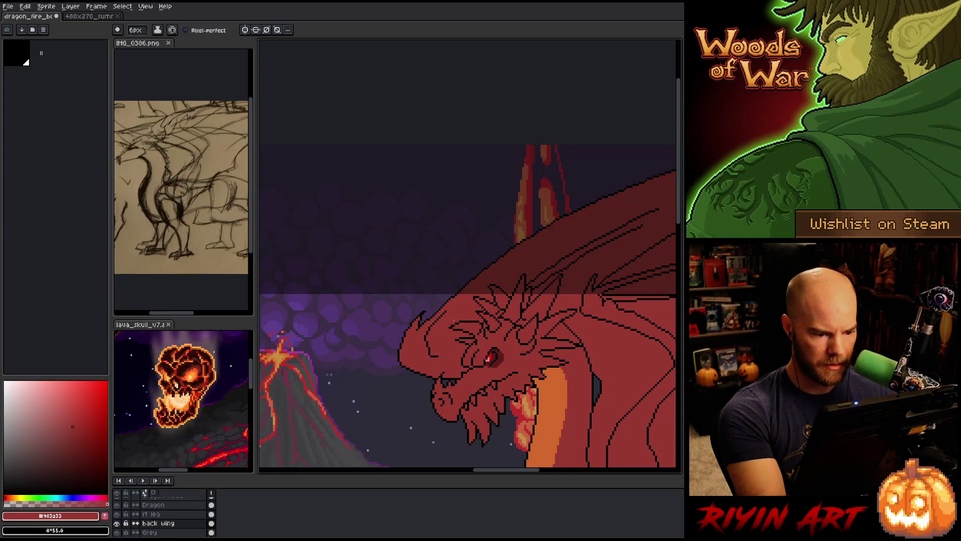
scroll(444, 321, "down", 1)
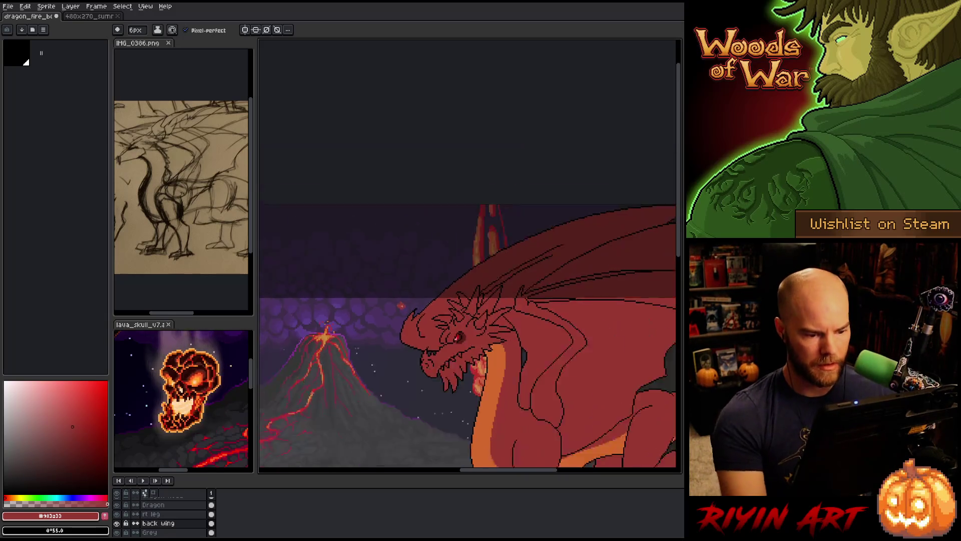
scroll(450, 311, "down", 2)
right_click(458, 307)
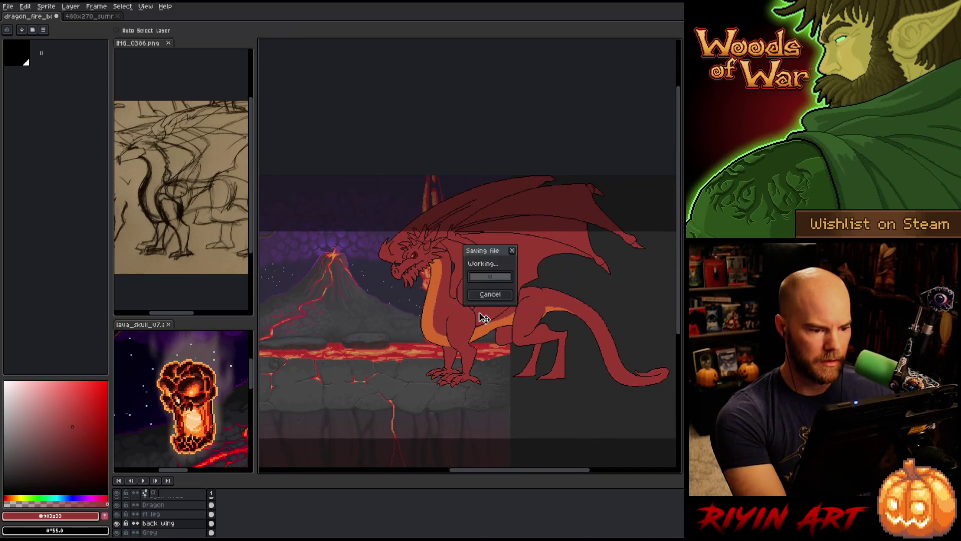
key("Escape")
scroll(449, 311, "down", 2)
scroll(450, 311, "up", 2)
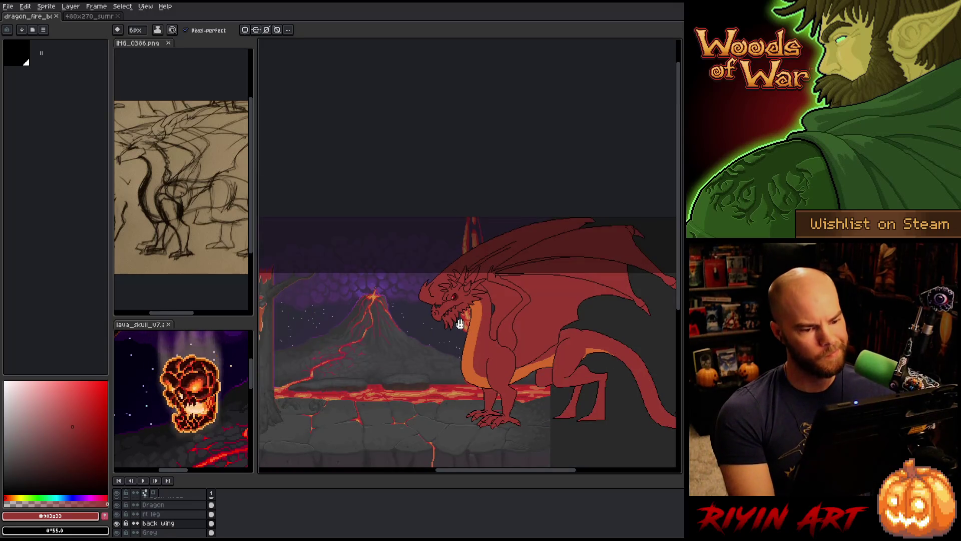
left_click_drag(453, 359, 431, 357)
Step: Pick a darker red shade and bucket-fill the back wing with it
key("b")
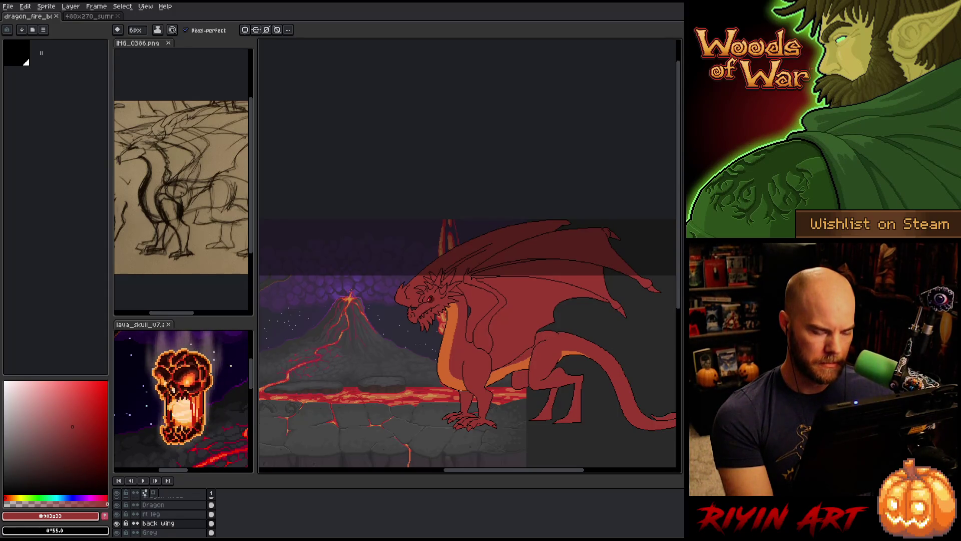
key("space")
left_click_drag(462, 355, 455, 370)
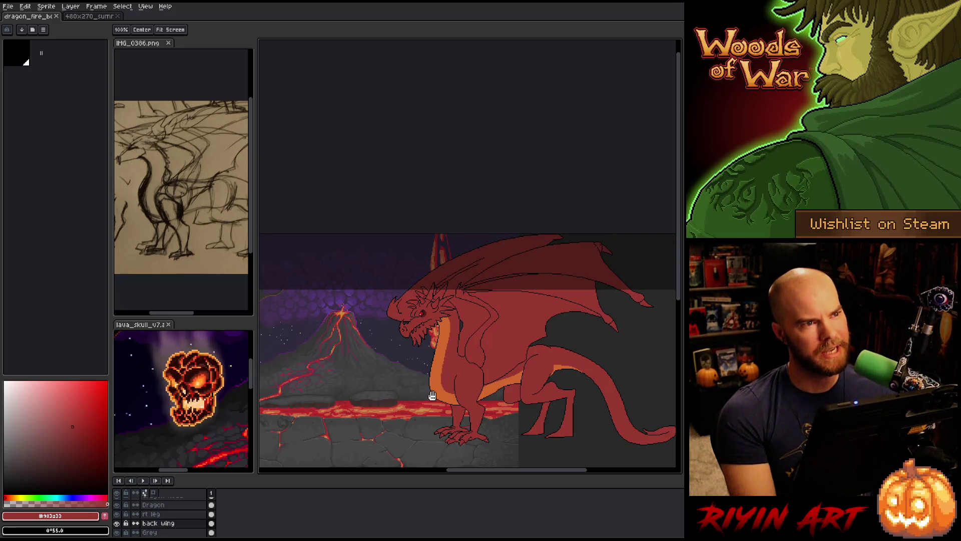
mouse_move(429, 398)
left_mouse_down()
mouse_move(408, 390)
mouse_move(404, 361)
left_mouse_up()
scroll(408, 380, "up", 2)
key("b")
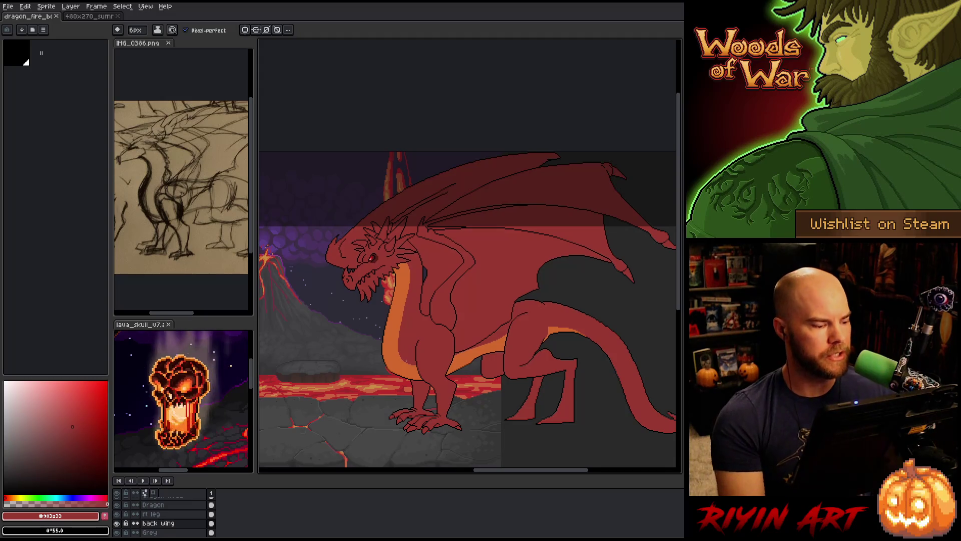
left_click_drag(73, 426, 81, 443)
key("g")
left_click(464, 307)
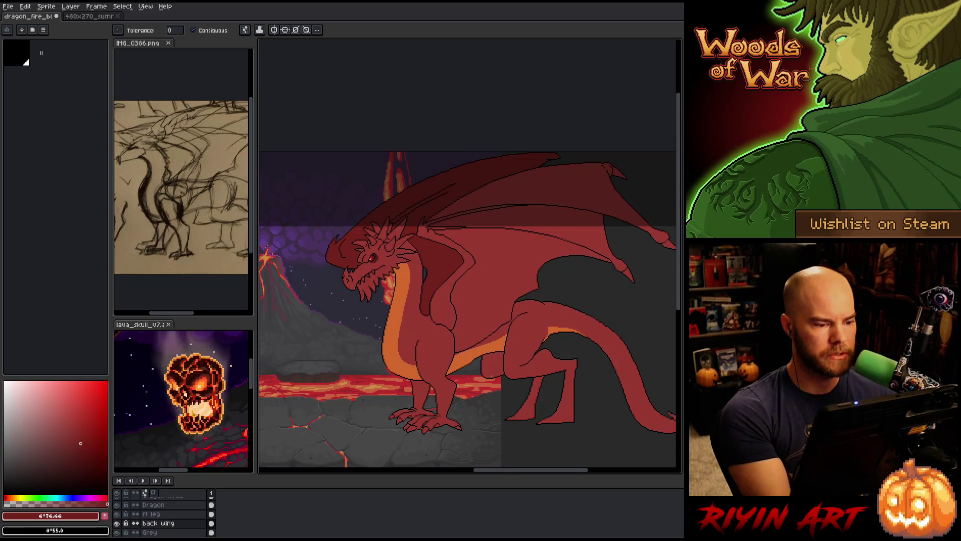
Step: Hide the Grey overlay layer
scroll(145, 520, "down", 2)
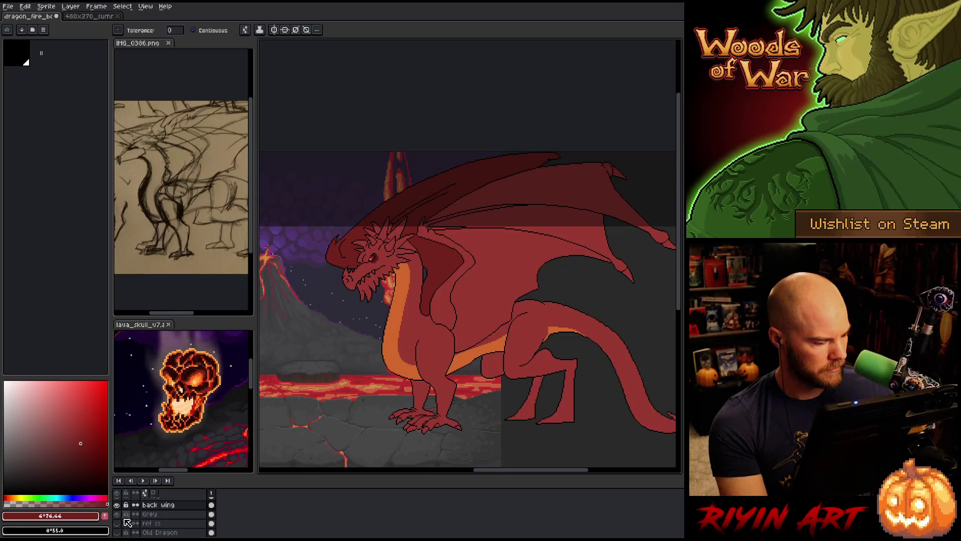
left_click(117, 514)
key("space")
mouse_move(364, 347)
left_mouse_down()
mouse_move(424, 325)
mouse_move(385, 325)
mouse_move(405, 320)
left_mouse_up()
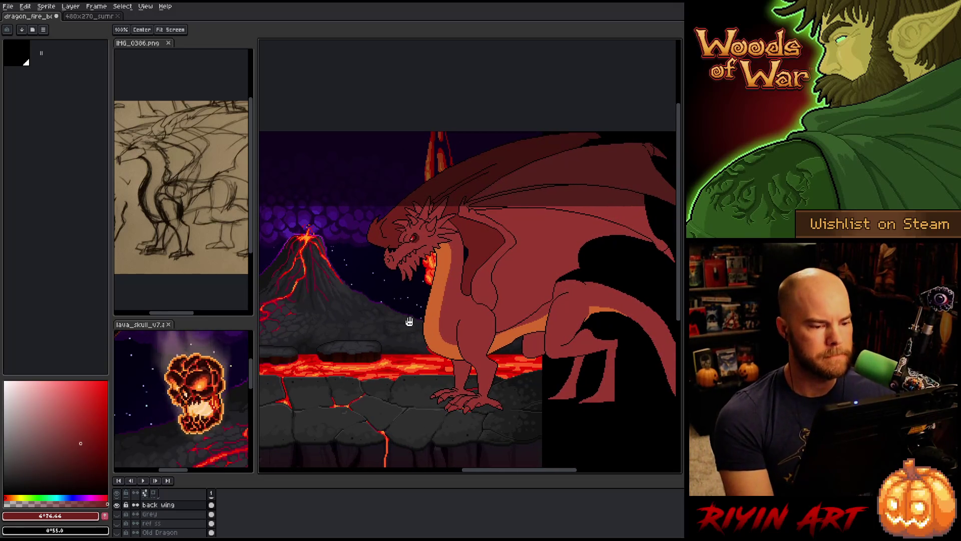
mouse_move(392, 318)
left_mouse_down()
mouse_move(478, 285)
mouse_move(458, 290)
mouse_move(500, 293)
mouse_move(446, 294)
left_mouse_up()
scroll(458, 289, "down", 1)
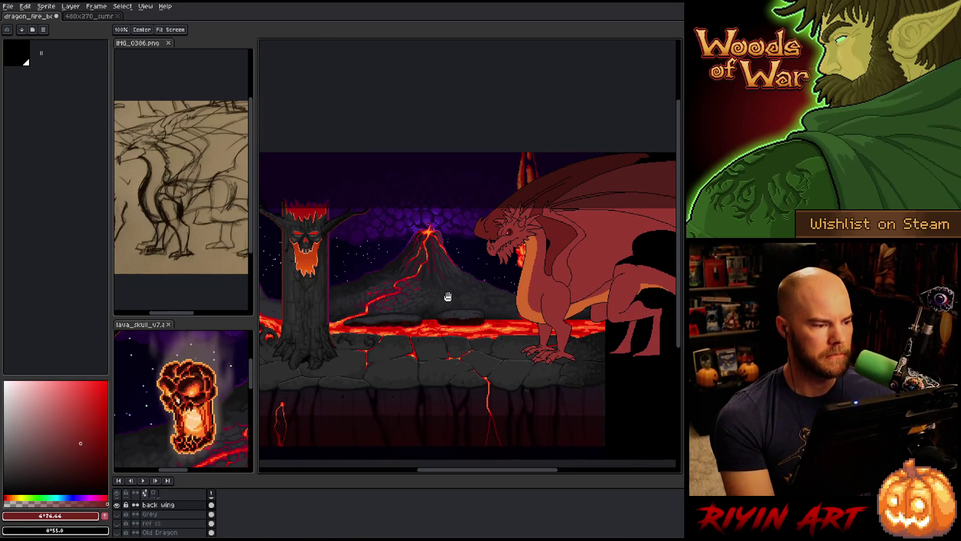
Step: Close the lava_skull and IMG_0386 reference images
key("w")
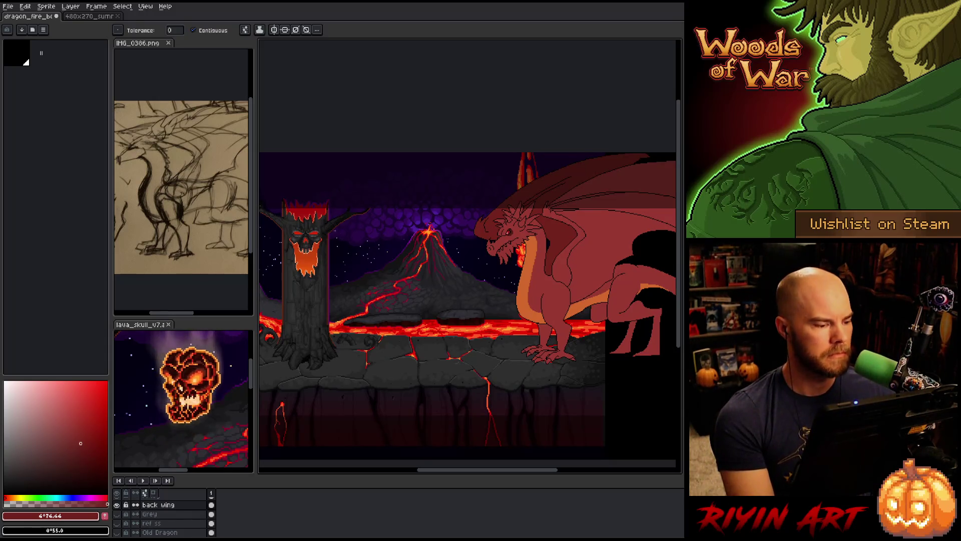
left_click_drag(431, 260, 402, 259)
key("space")
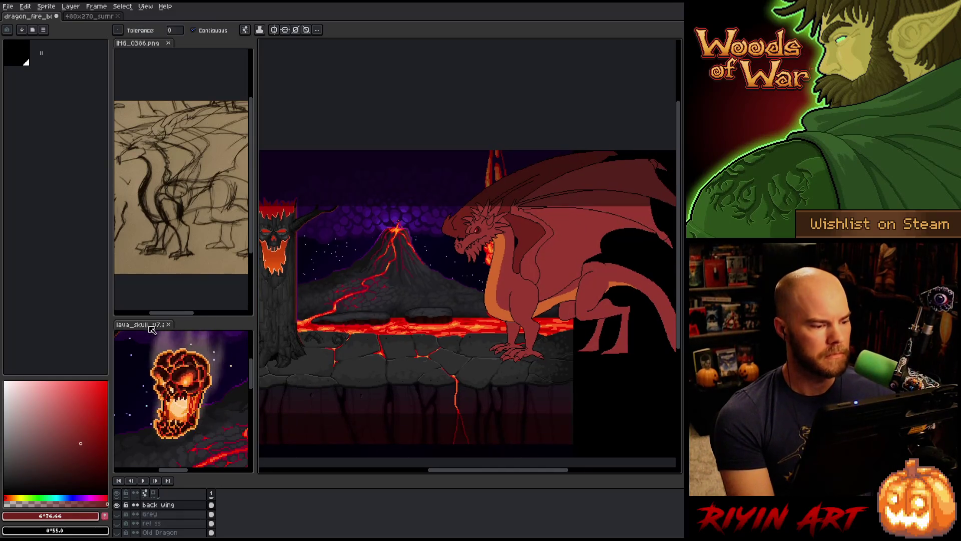
left_click(170, 324)
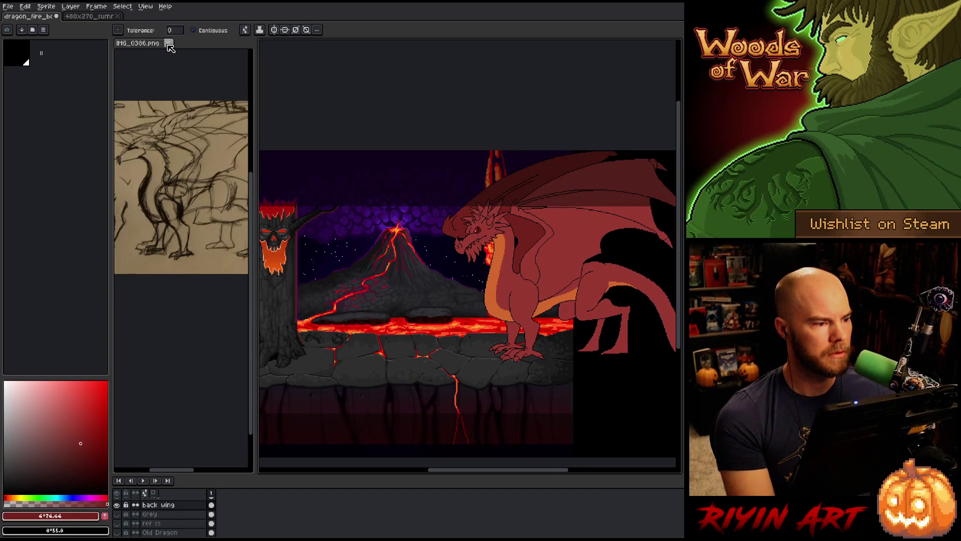
left_click(168, 43)
Step: Collapse the preview panel to widen the canvas and add a new empty layer
key("space")
scroll(500, 225, "up", 2)
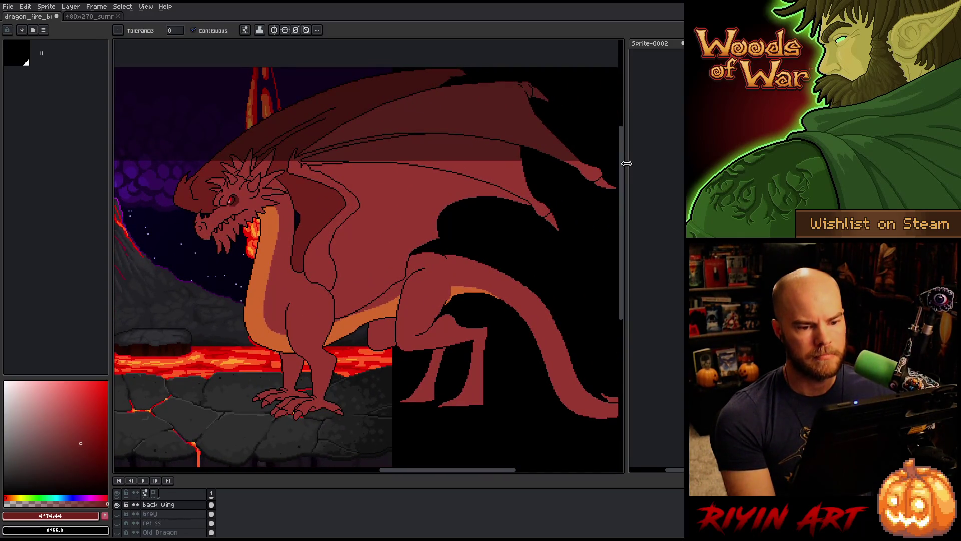
left_click_drag(626, 164, 683, 156)
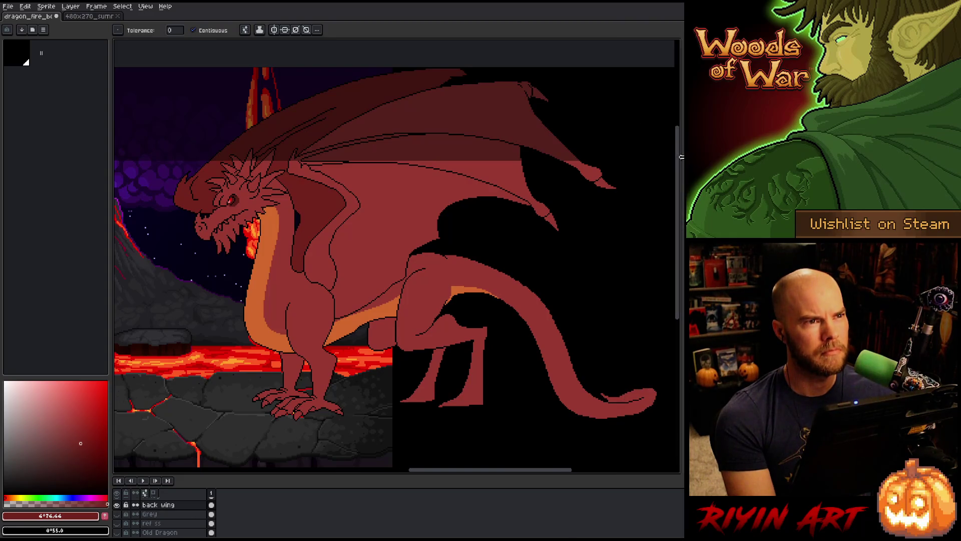
key("space")
left_click_drag(422, 225, 373, 238)
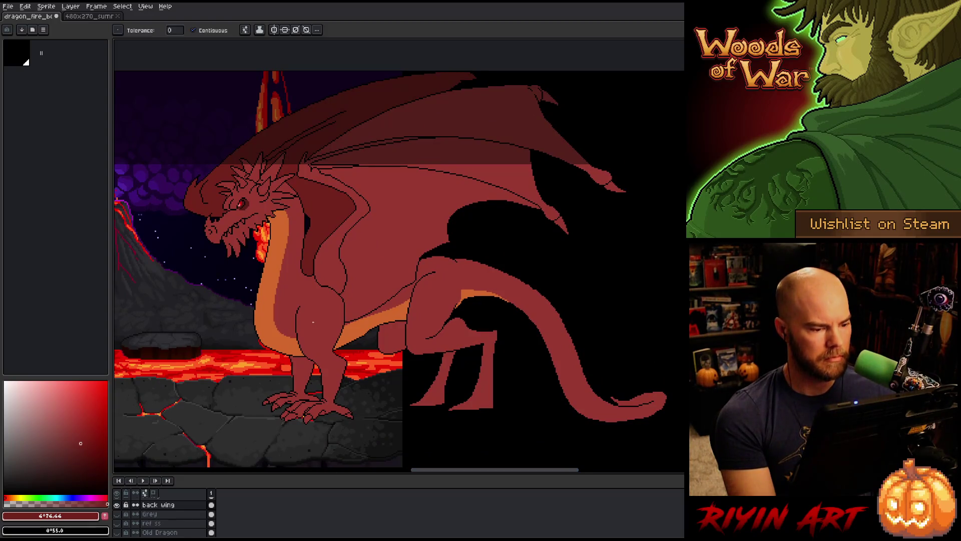
key("space")
mouse_move(343, 315)
left_mouse_down()
mouse_move(336, 322)
mouse_move(352, 324)
left_mouse_up()
scroll(350, 300, "down", 2)
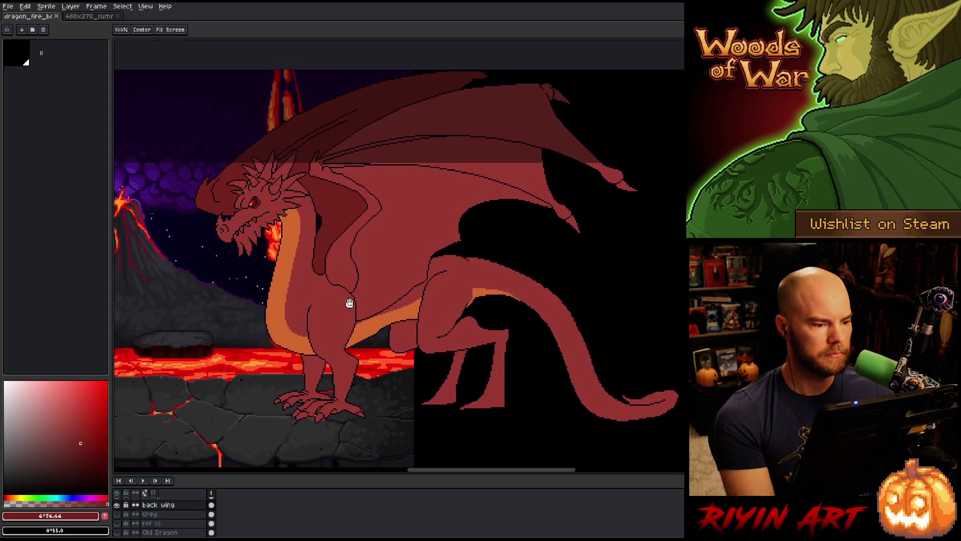
scroll(317, 257, "up", 1)
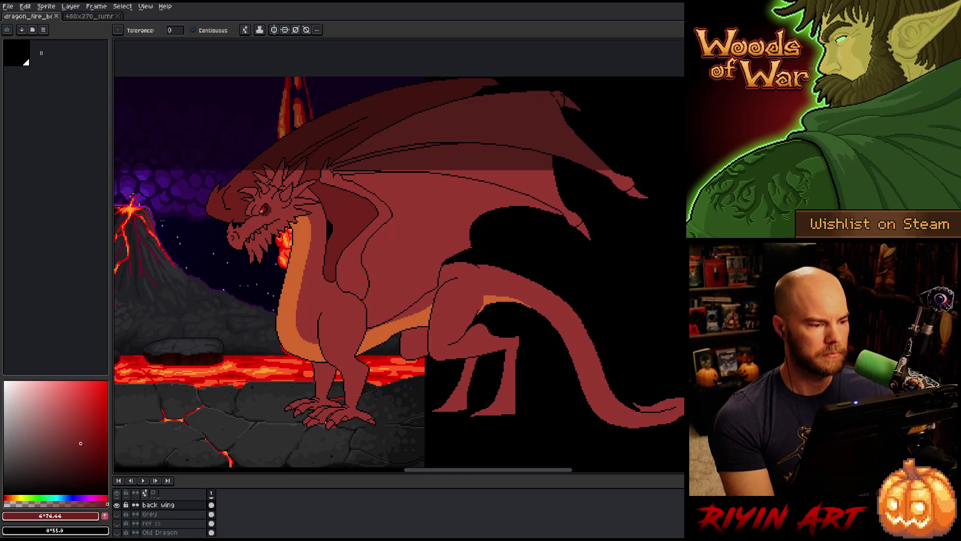
key("shift+n")
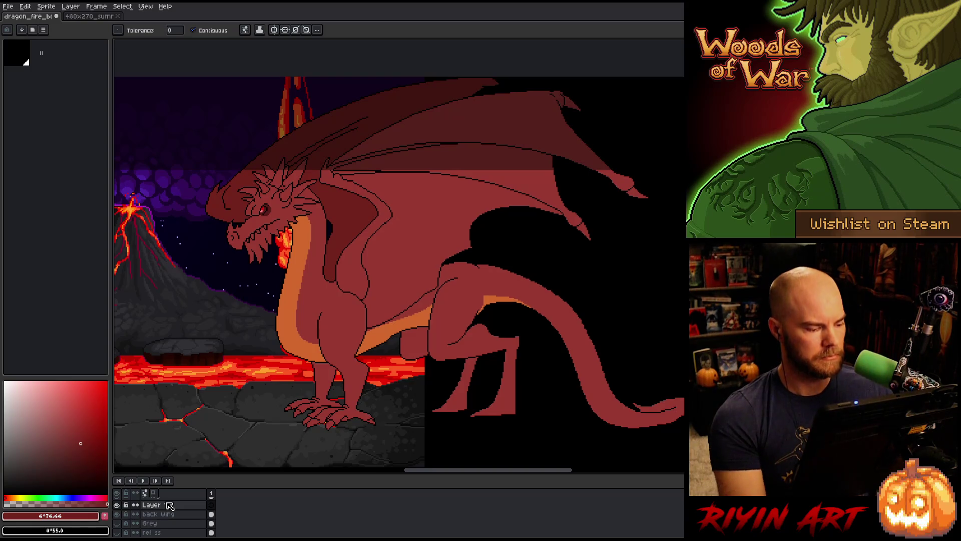
Step: Pick black from the dragon outline, hide the back wing layer, and shrink the pencil
key("i")
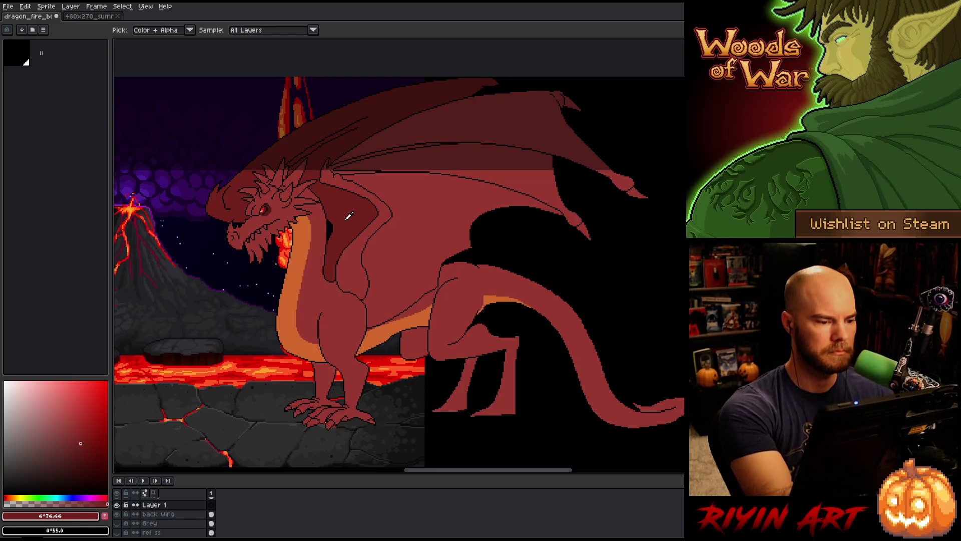
left_click(373, 278)
key("w")
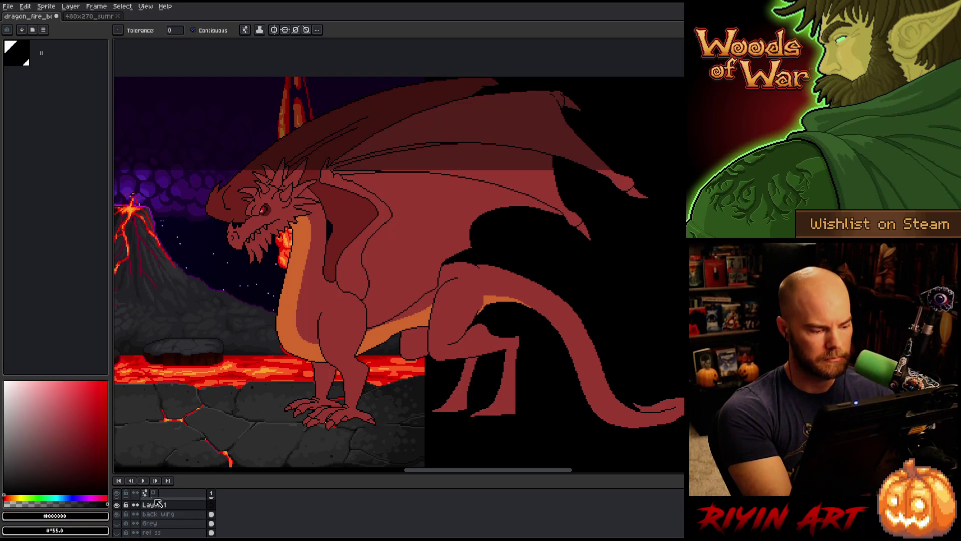
left_click(116, 514)
key("b")
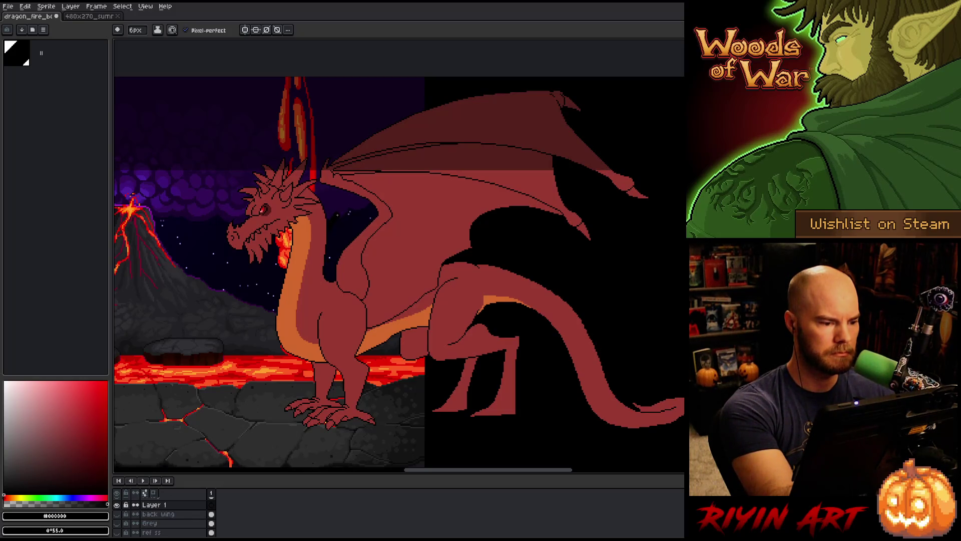
left_click_drag(250, 195, 227, 196)
key("ctrl+z")
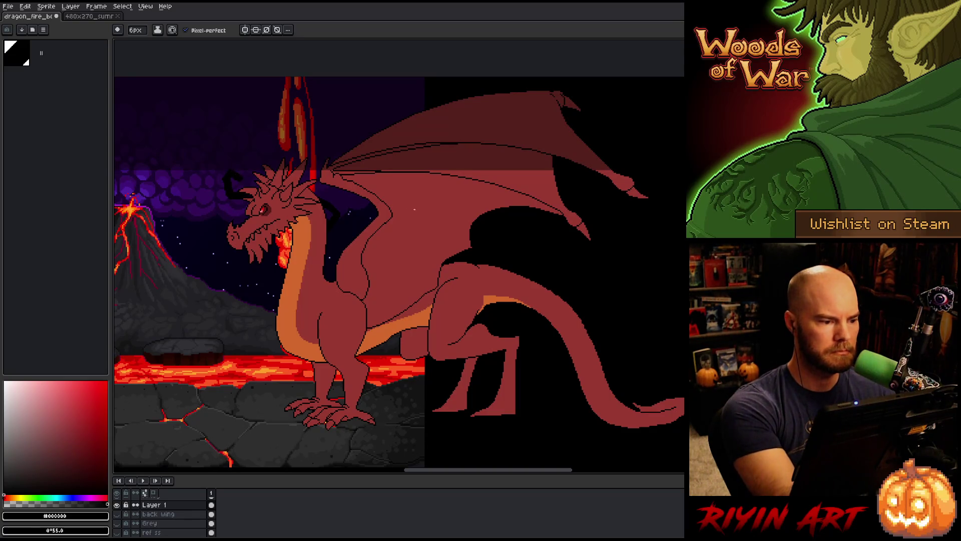
key("minus")
key("minus")
key("minus")
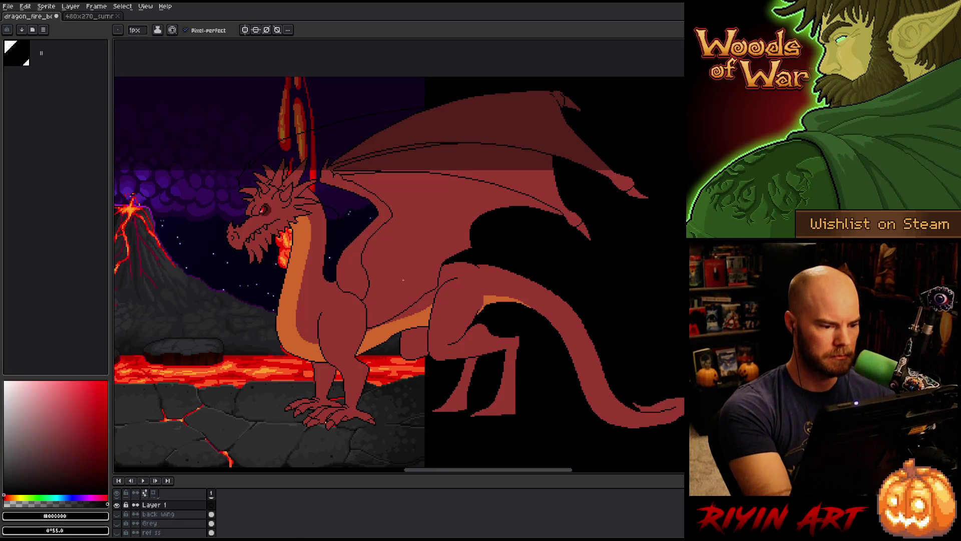
Step: View the new wing outline alone and erase stray pixels at its lower end
left_click(117, 504, "alt")
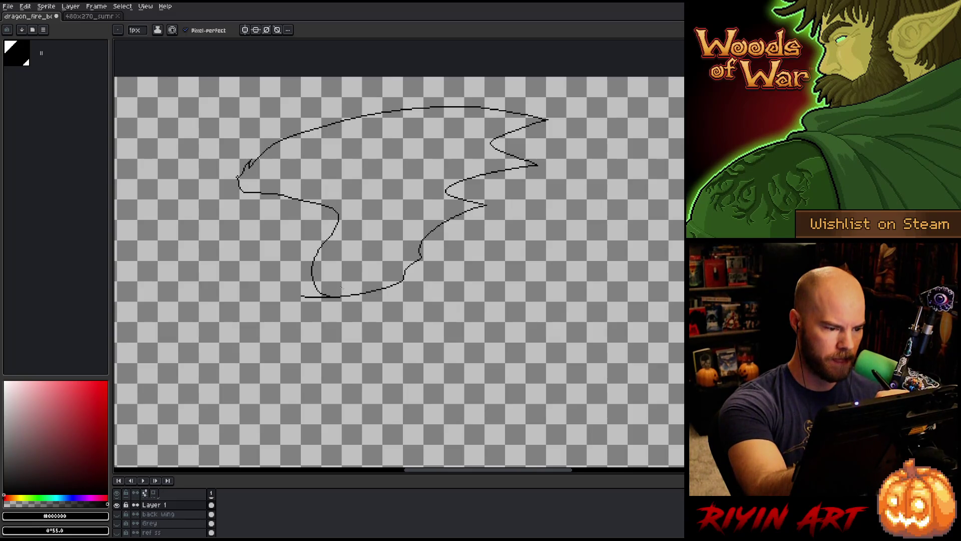
key("e")
left_click_drag(302, 297, 306, 297)
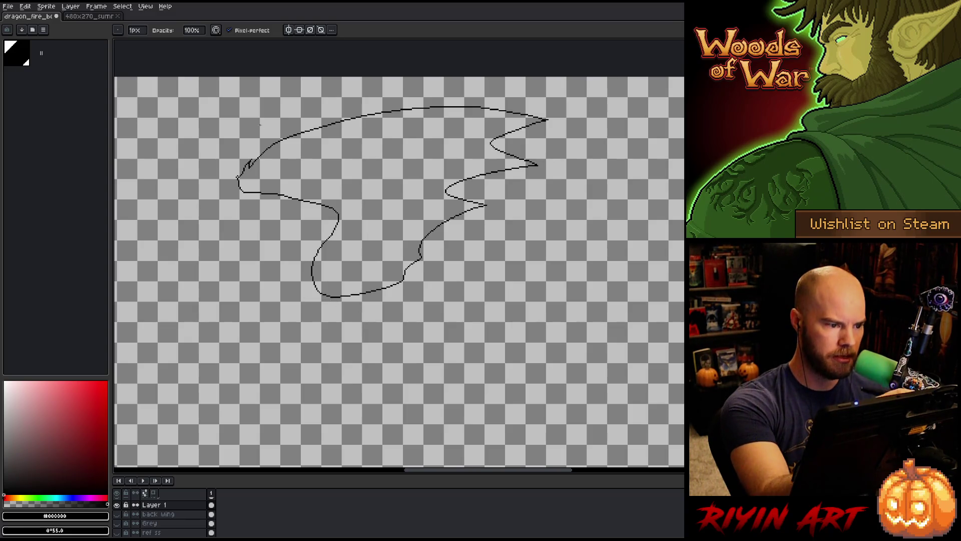
key("b")
key("w")
left_click(248, 165)
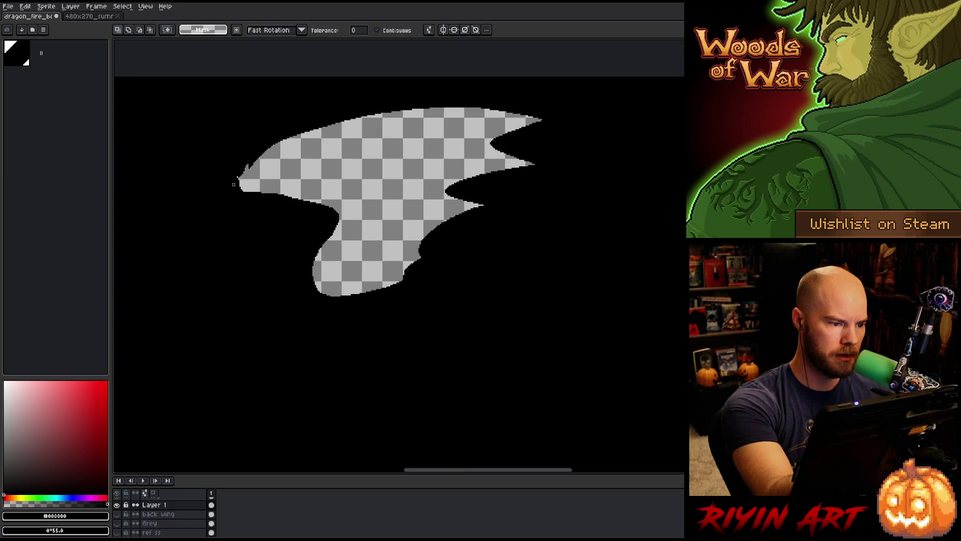
key("ctrl+d")
key("b")
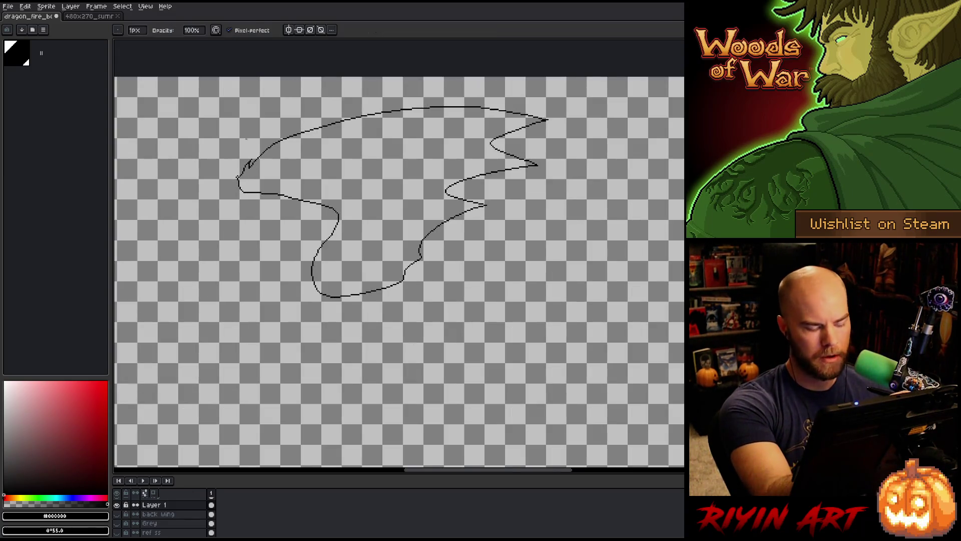
Step: Refine the scalloped trailing edge with pencil and eraser, zoomed in on the lower curve
key("b")
key("b")
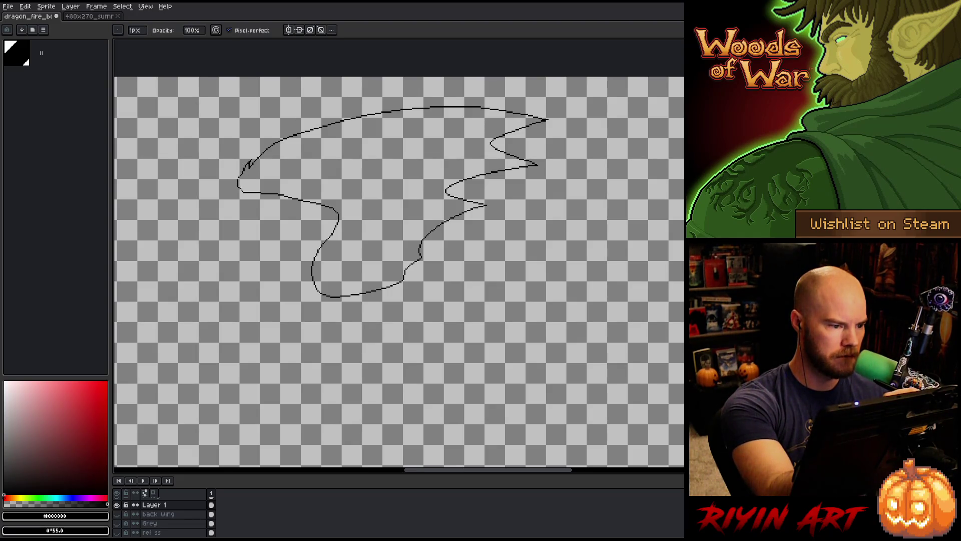
key("b")
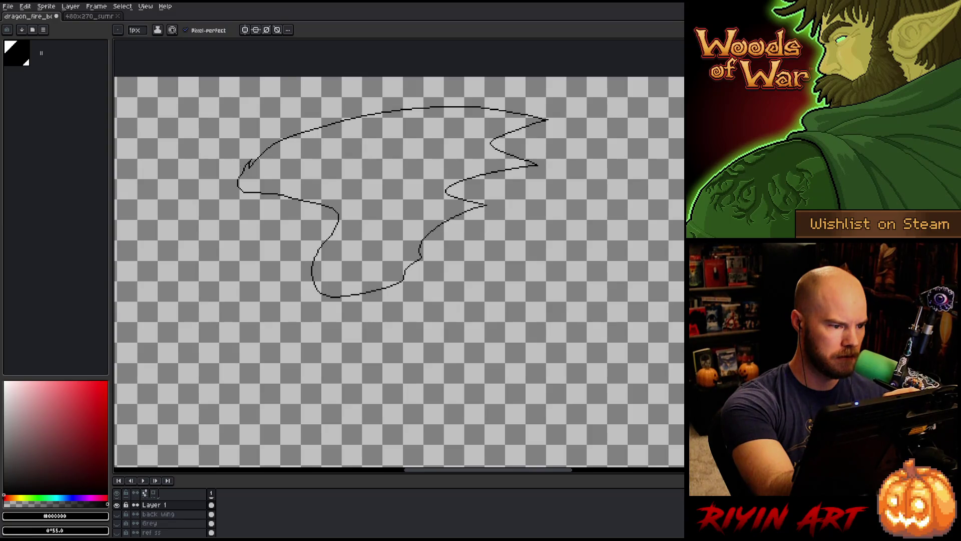
key("b")
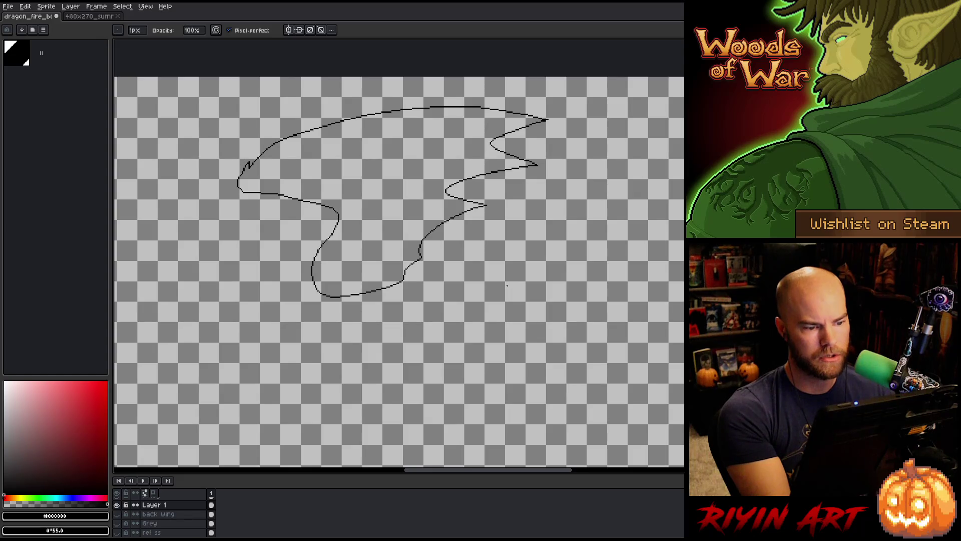
key("b")
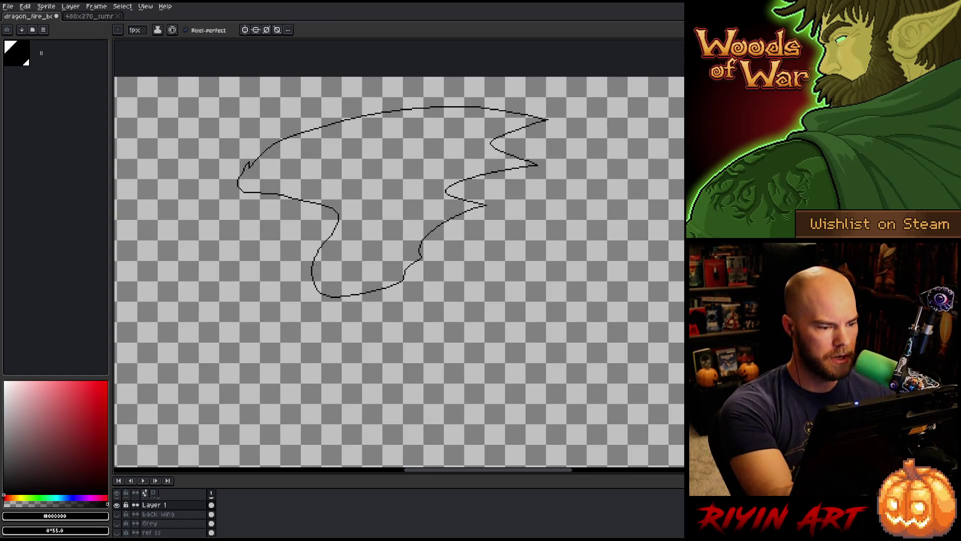
scroll(318, 256, "up", 3)
key("b")
key("e")
key("b")
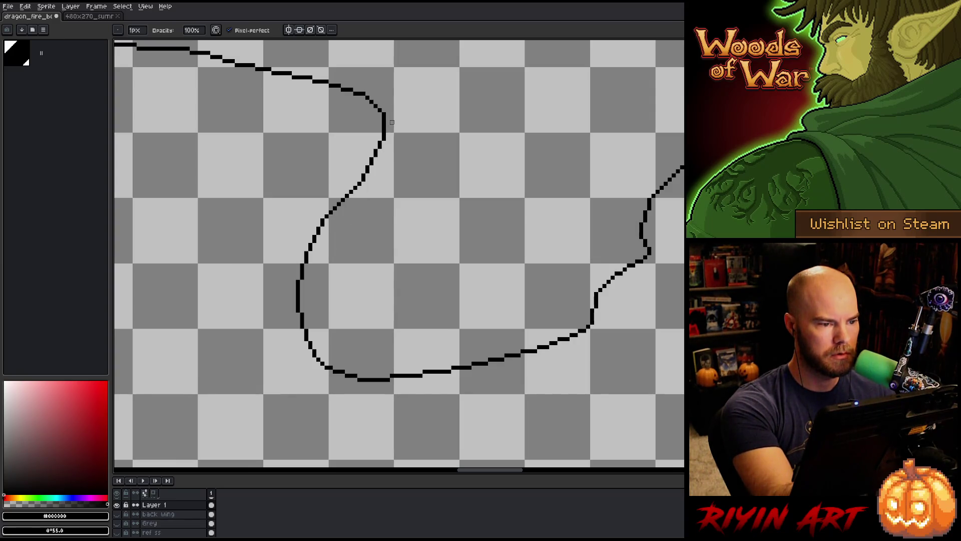
Step: Bring the wing's lower curve, tip and upper edge into close view
key("e")
left_click_drag(392, 122, 444, 312)
key("b")
key("e")
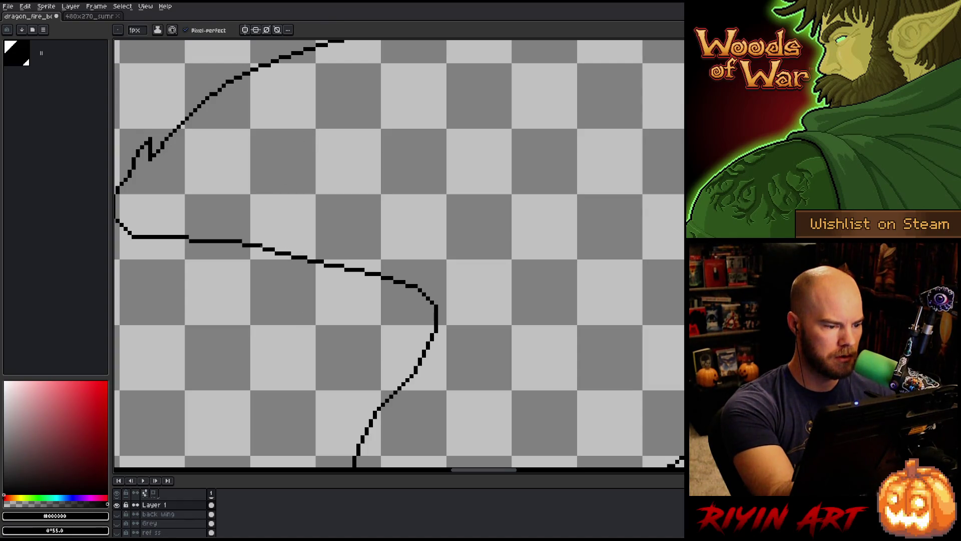
key("b")
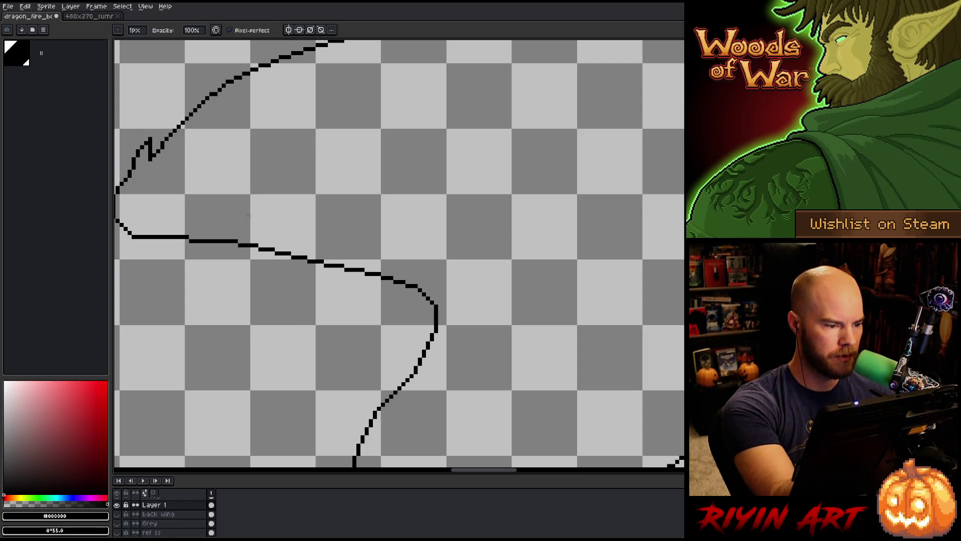
left_click_drag(408, 246, 430, 258)
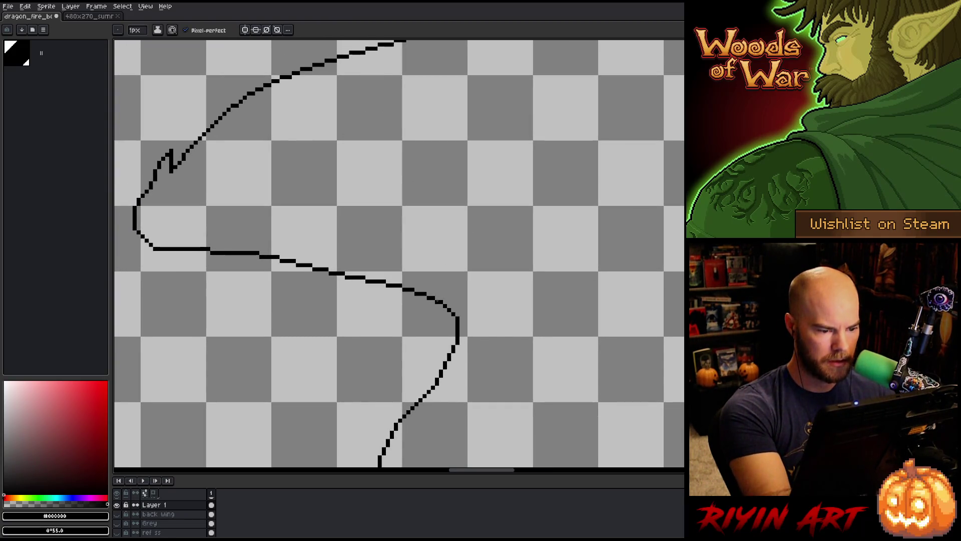
key("e")
left_click_drag(485, 207, 487, 319)
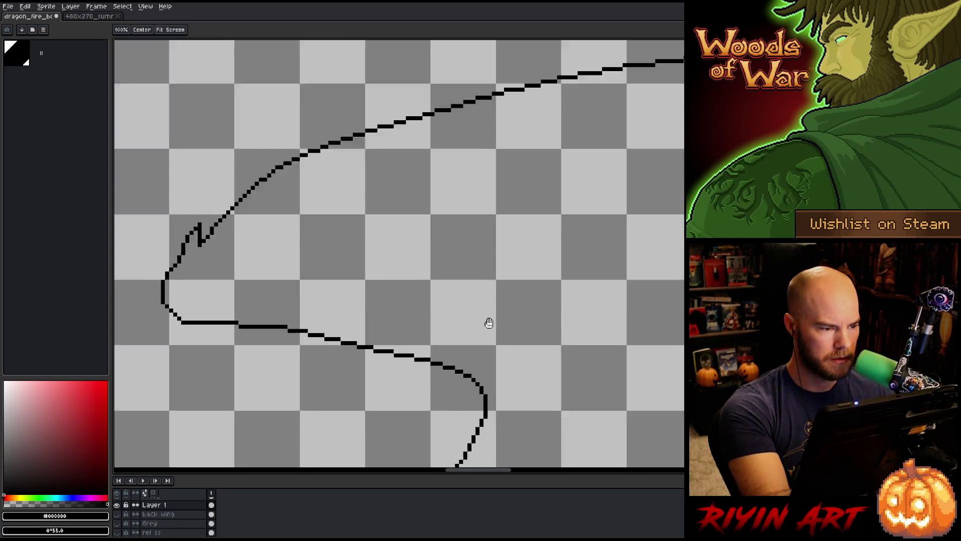
left_click_drag(309, 221, 330, 257)
key("e")
key("b")
Step: Redraw and erase pixels to fix the small kink near the wing tip
left_click(283, 205)
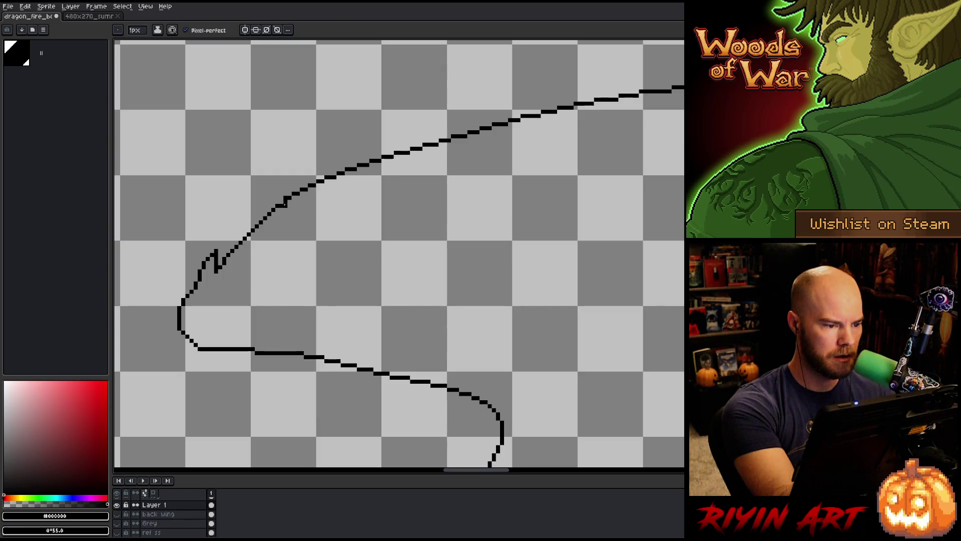
key("e")
left_click(284, 205)
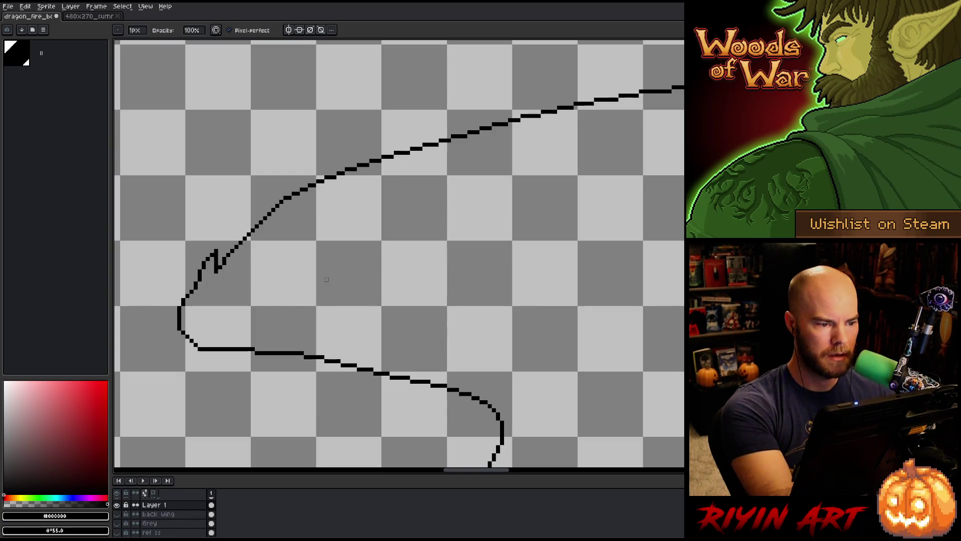
key("b")
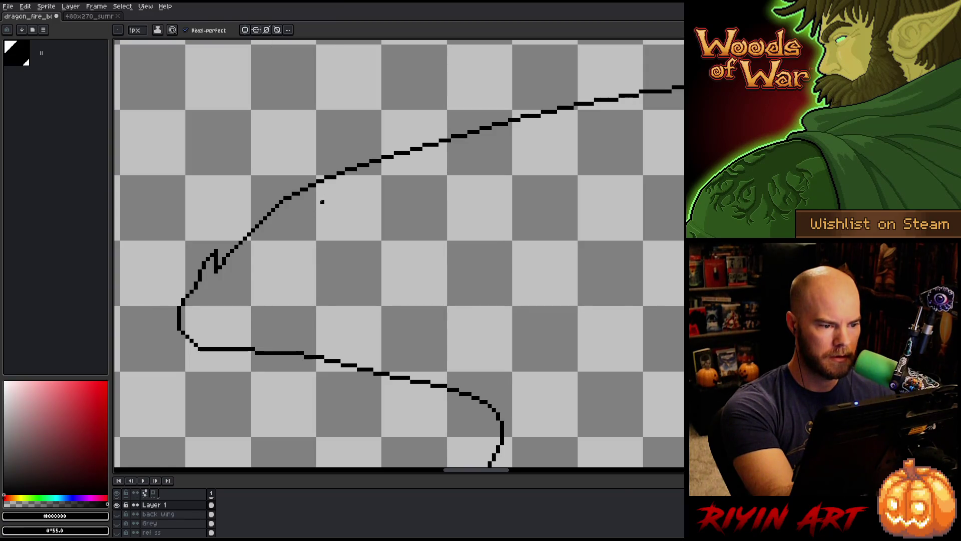
key("e")
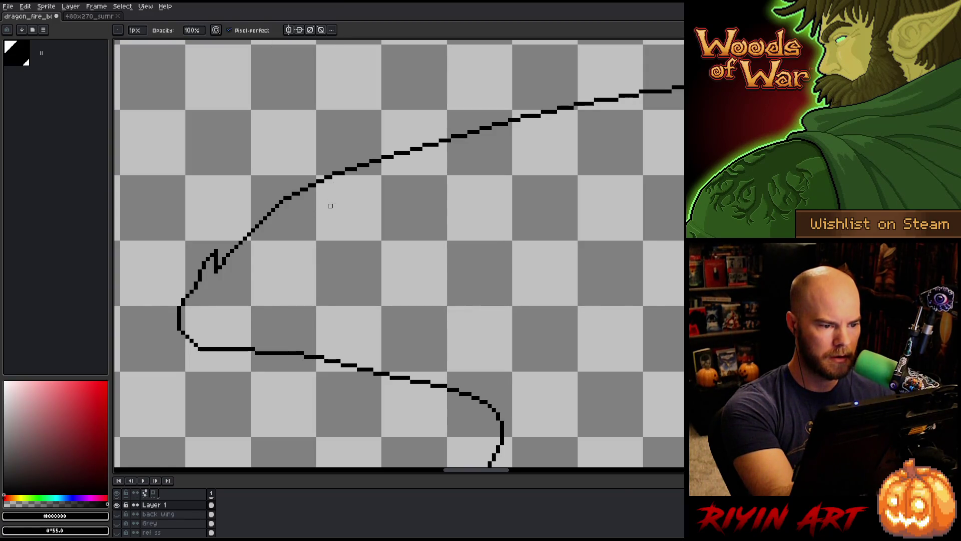
key("b")
key("e")
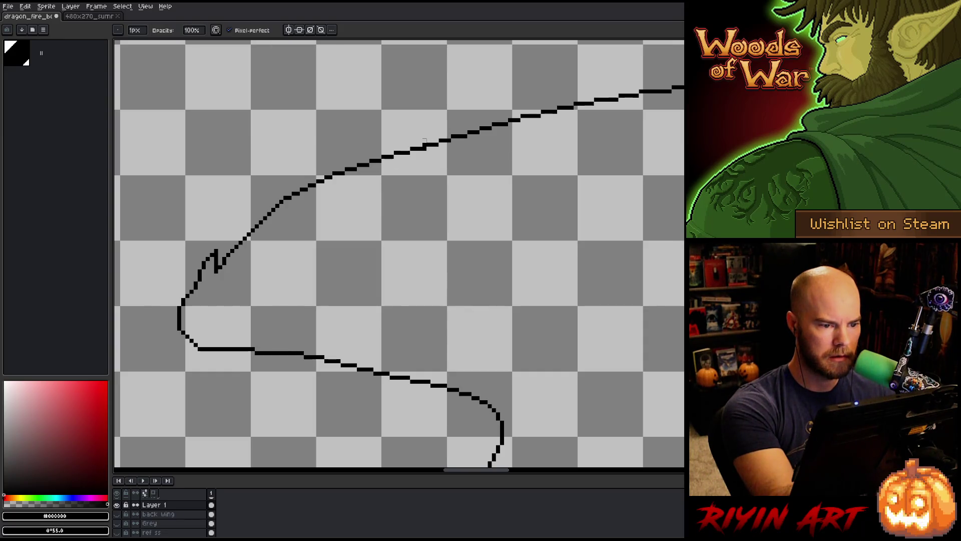
key("b")
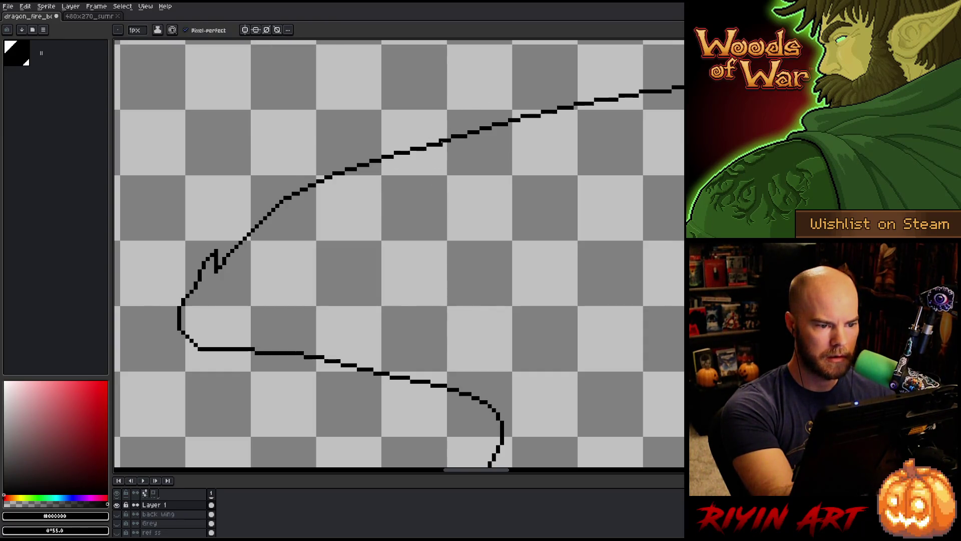
key("e")
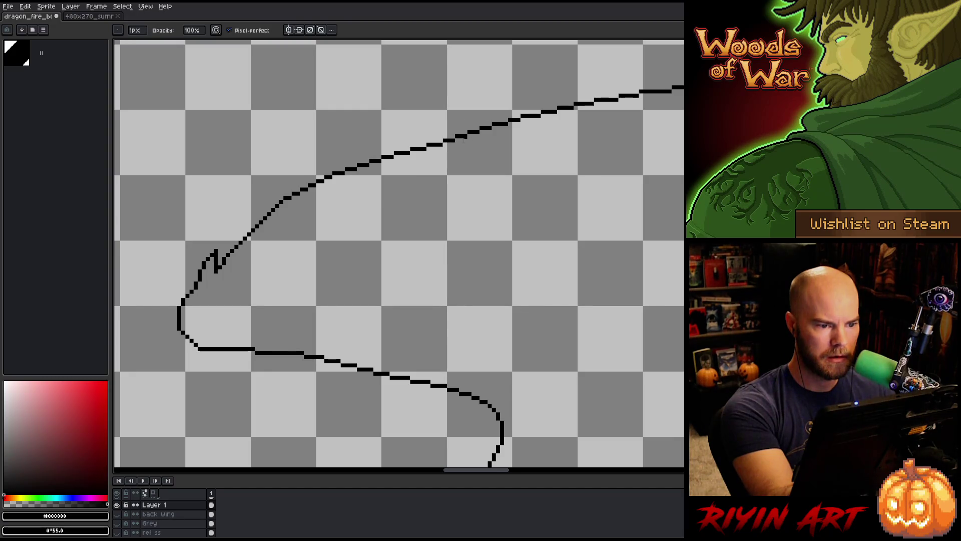
key("b")
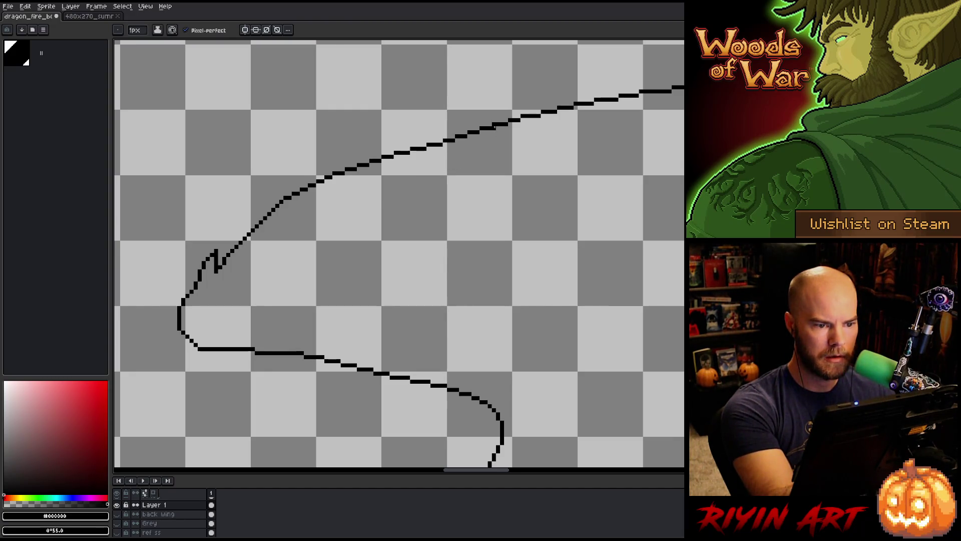
key("e")
Step: Move along the wing's upper edge and lasso-select a stretch of its line
left_click_drag(505, 160, 434, 213)
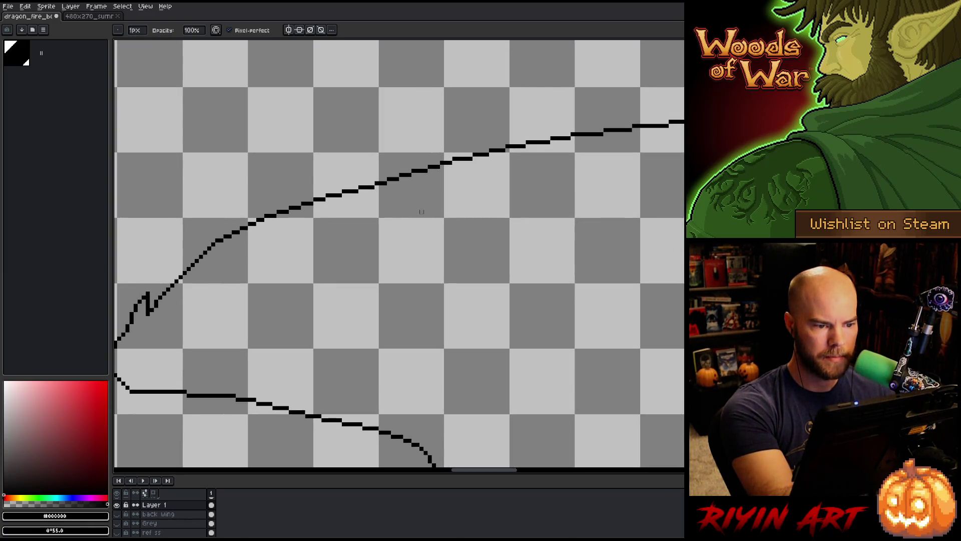
key("b")
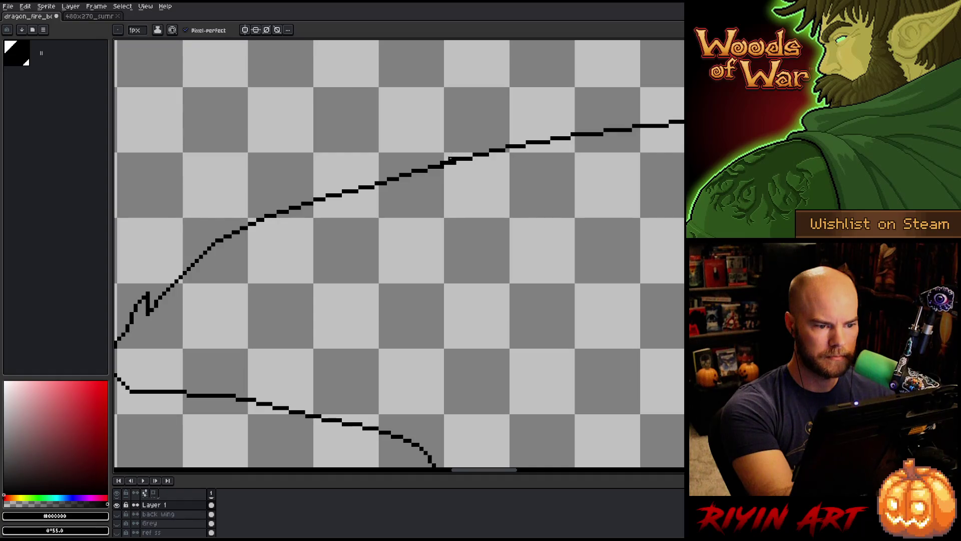
key("e")
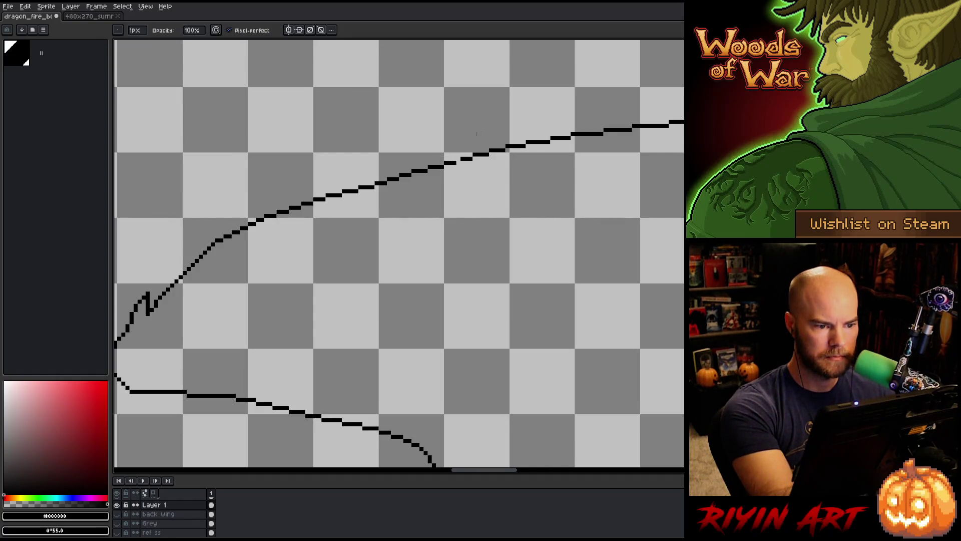
key("b")
key("e")
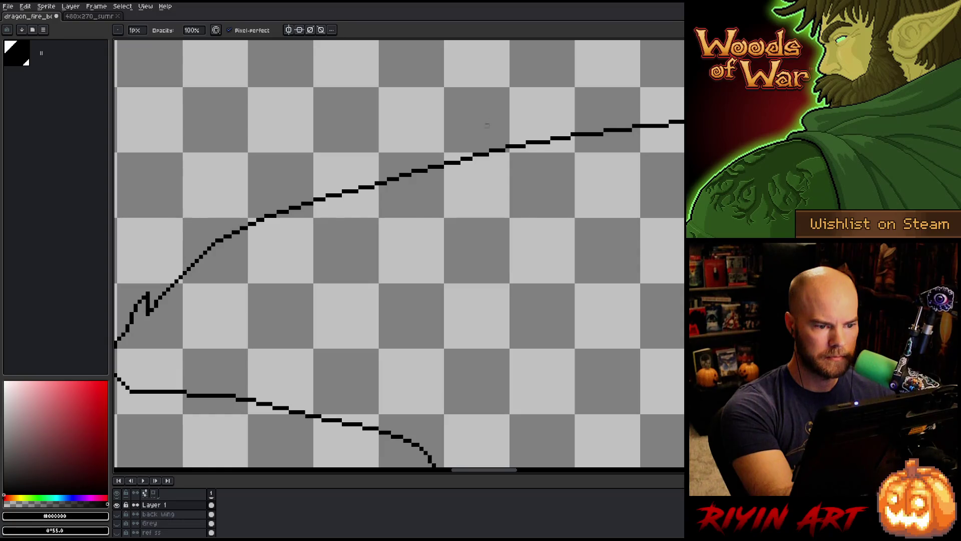
left_click_drag(495, 180, 425, 229)
key("q")
mouse_move(381, 208)
left_mouse_down()
mouse_move(493, 211)
mouse_move(625, 173)
mouse_move(381, 165)
left_mouse_up()
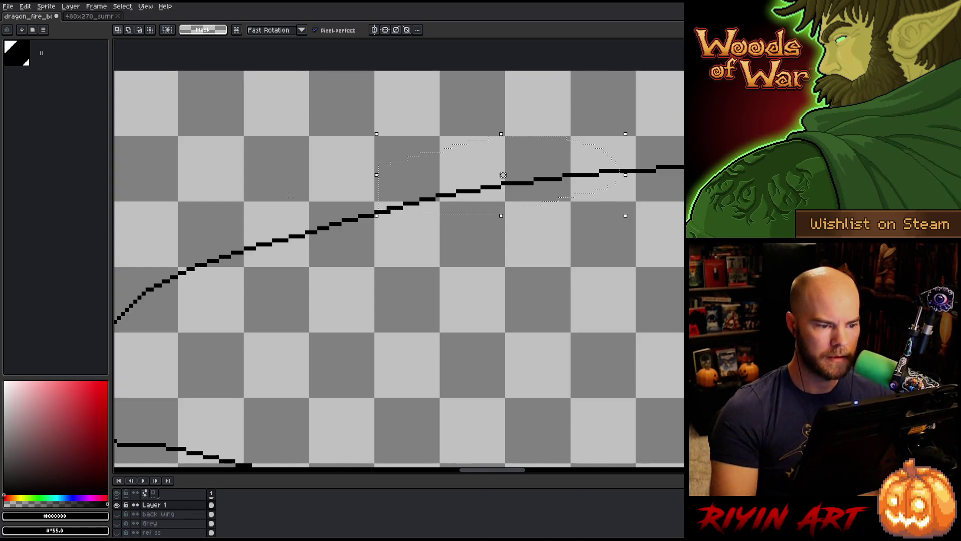
key("ctrl+d")
left_click_drag(478, 249, 356, 273)
Step: Nudge the middle of the upper edge one pixel right, then check the right part
key("b")
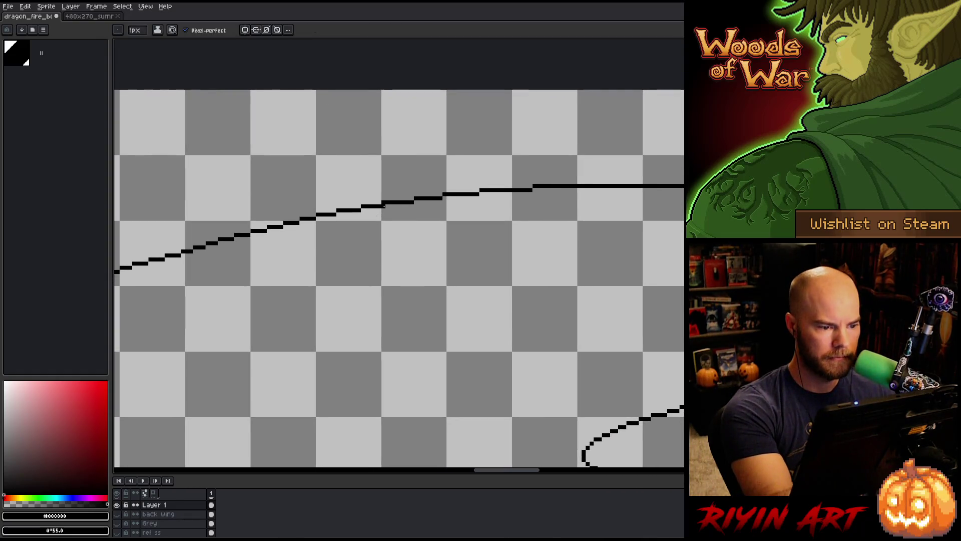
key("q")
left_click_drag(376, 200, 377, 200)
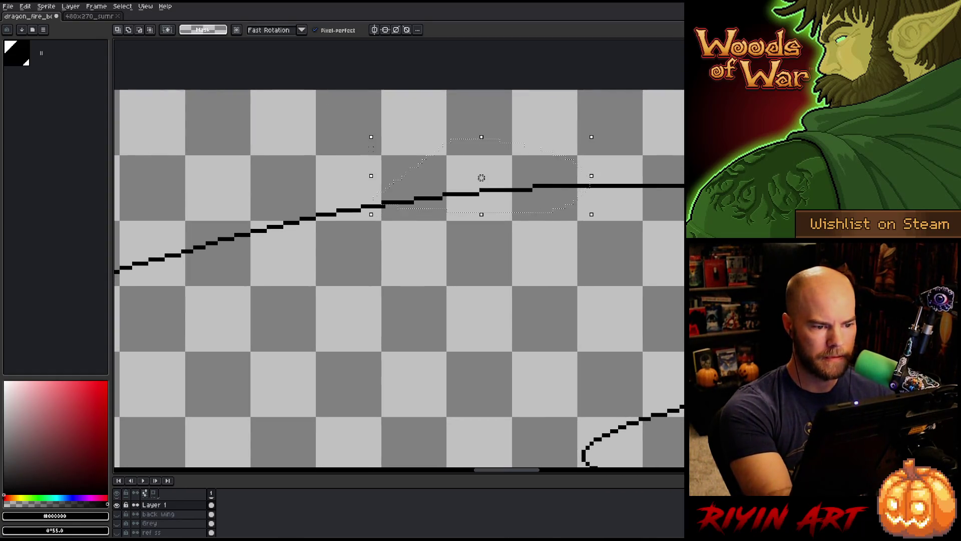
key("Right")
key("ctrl+d")
left_click_drag(439, 301, 415, 307)
key("b")
key("q")
mouse_move(409, 189)
left_mouse_down()
mouse_move(516, 208)
mouse_move(411, 188)
left_mouse_up()
key("ctrl+d")
key("h")
mouse_move(304, 257)
left_mouse_down()
mouse_move(367, 302)
mouse_move(275, 337)
mouse_move(471, 345)
mouse_move(408, 332)
mouse_move(406, 306)
left_mouse_up()
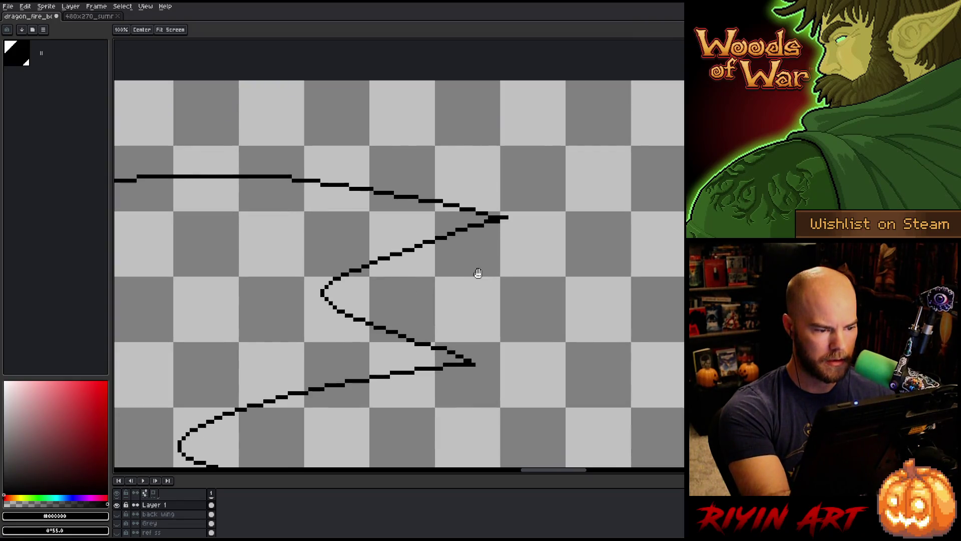
Step: Lasso sections of the zigzag trailing edge and lower zigzag line to inspect them
key("q")
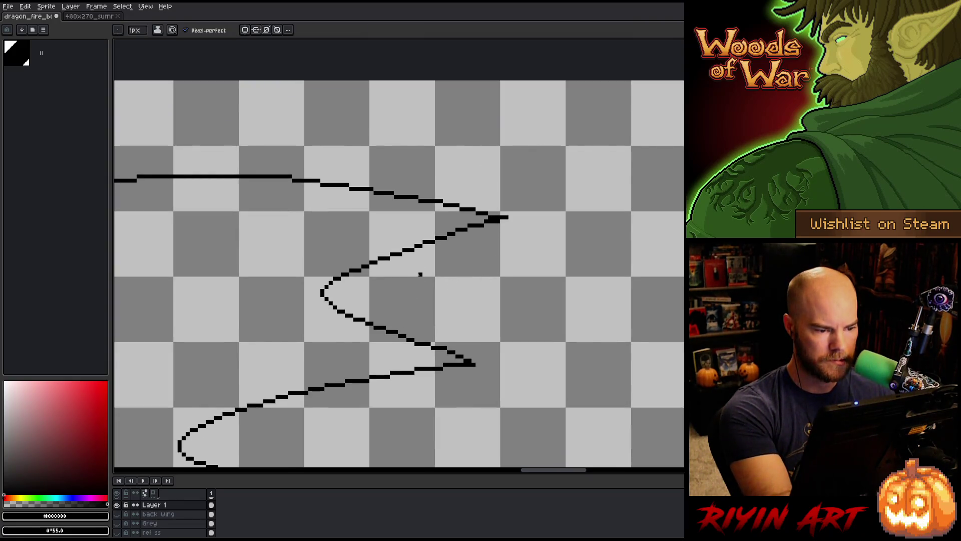
mouse_move(408, 249)
left_mouse_down()
mouse_move(371, 256)
mouse_move(371, 300)
mouse_move(424, 245)
left_mouse_up()
key("ctrl+d")
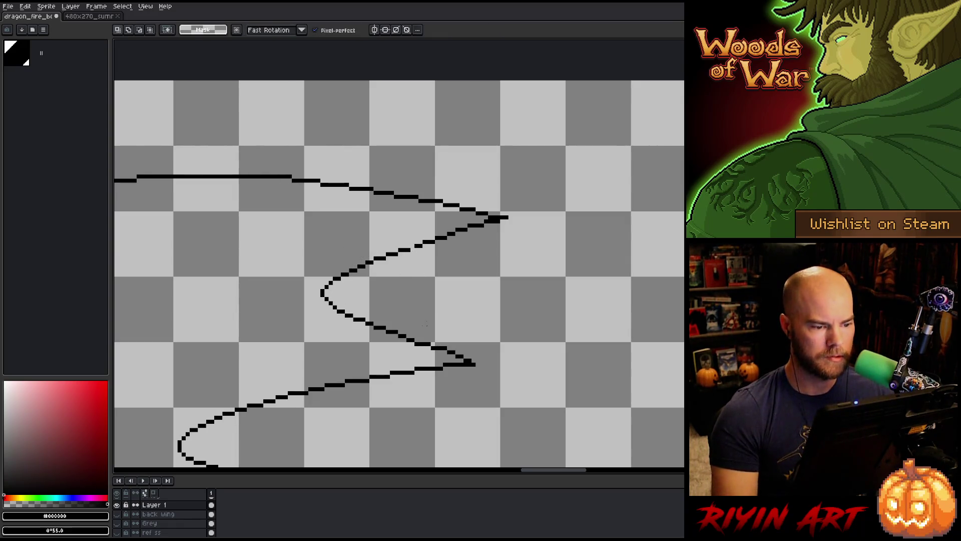
key("b")
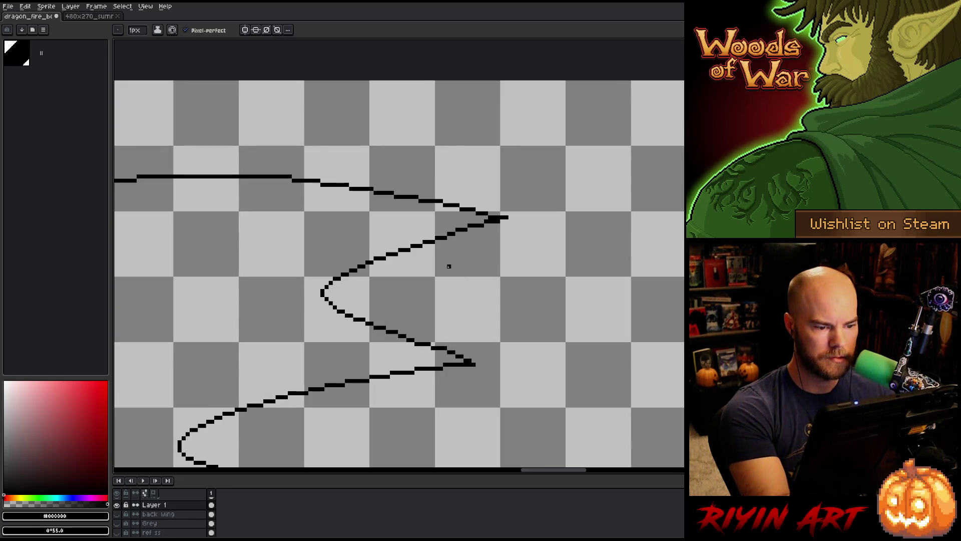
key("b")
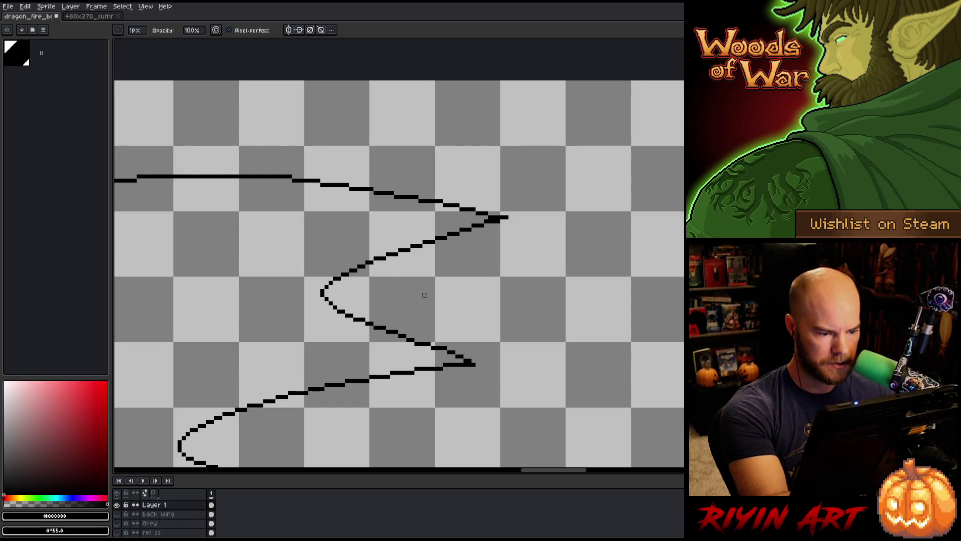
key("m")
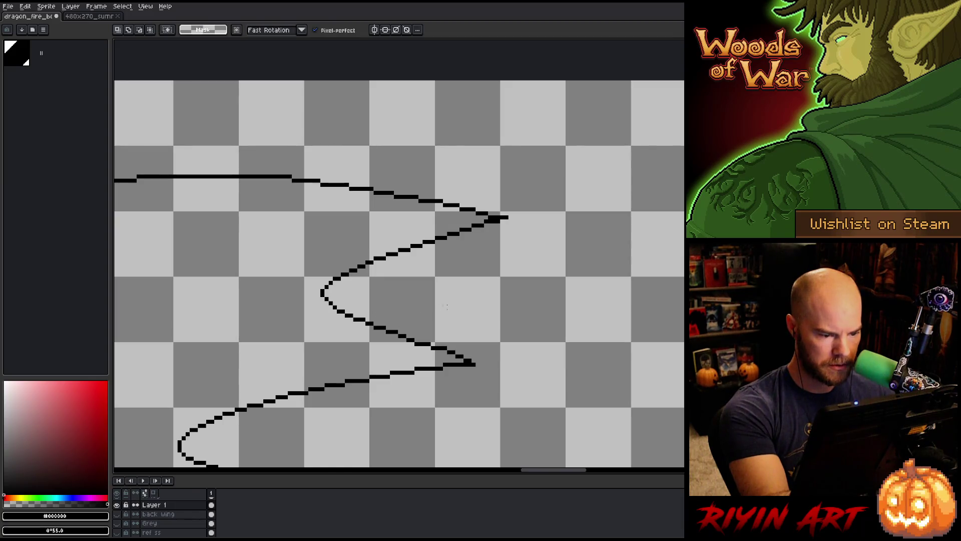
mouse_move(436, 338)
left_mouse_down()
mouse_move(426, 351)
mouse_move(369, 332)
mouse_move(433, 330)
left_mouse_up()
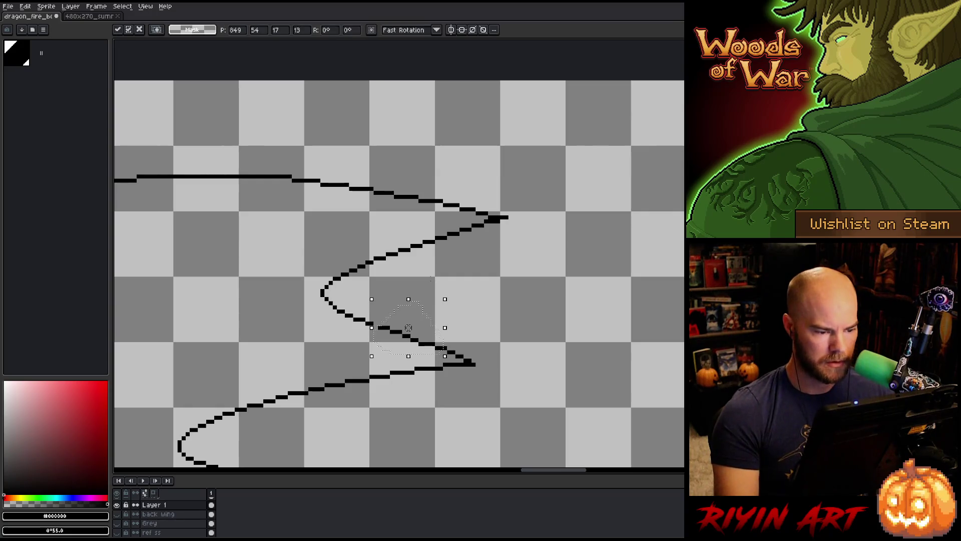
key("ctrl+d")
mouse_move(428, 316)
left_mouse_down()
mouse_move(428, 339)
mouse_move(393, 357)
mouse_move(430, 306)
mouse_move(428, 315)
left_mouse_up()
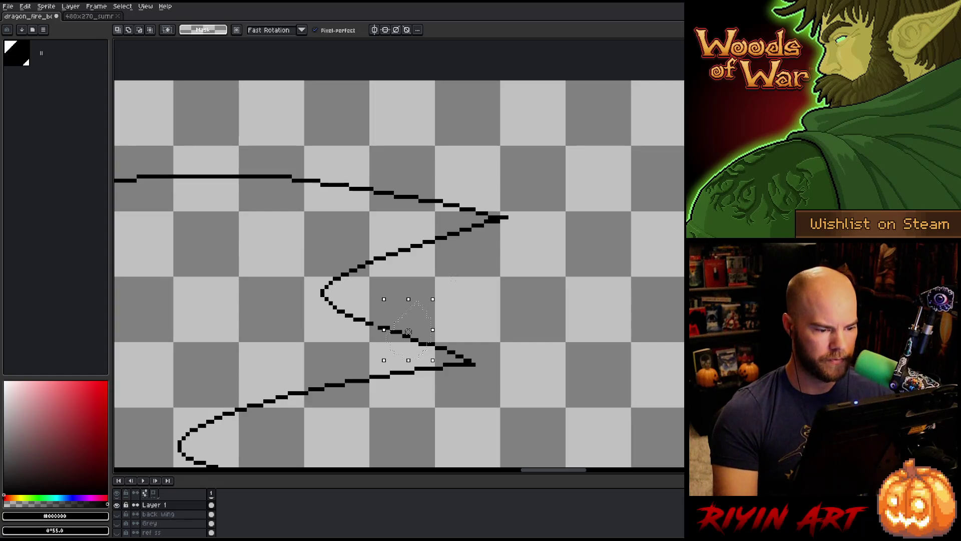
key("ctrl+d")
key("b")
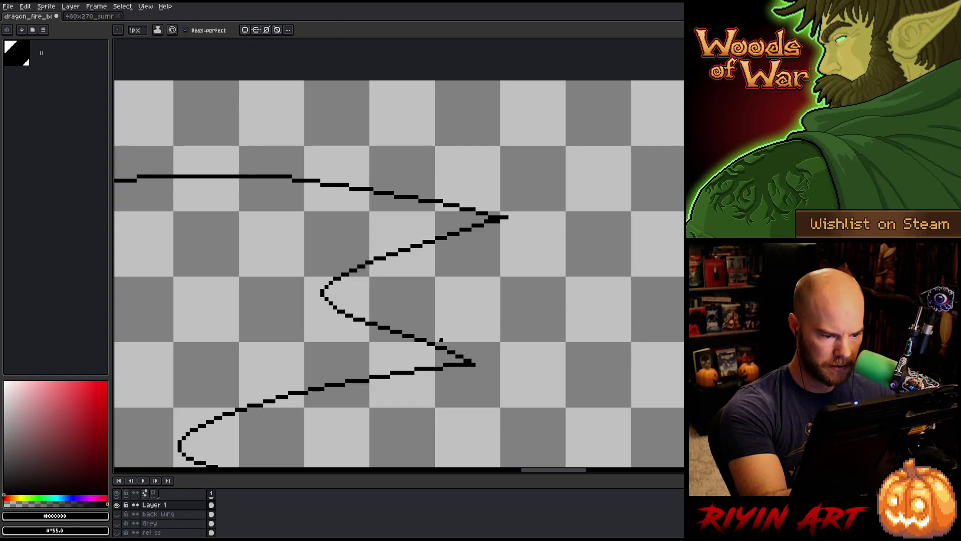
Step: Draw and erase pixels to smooth the lower part of the wing outline
left_click_drag(483, 360, 595, 285)
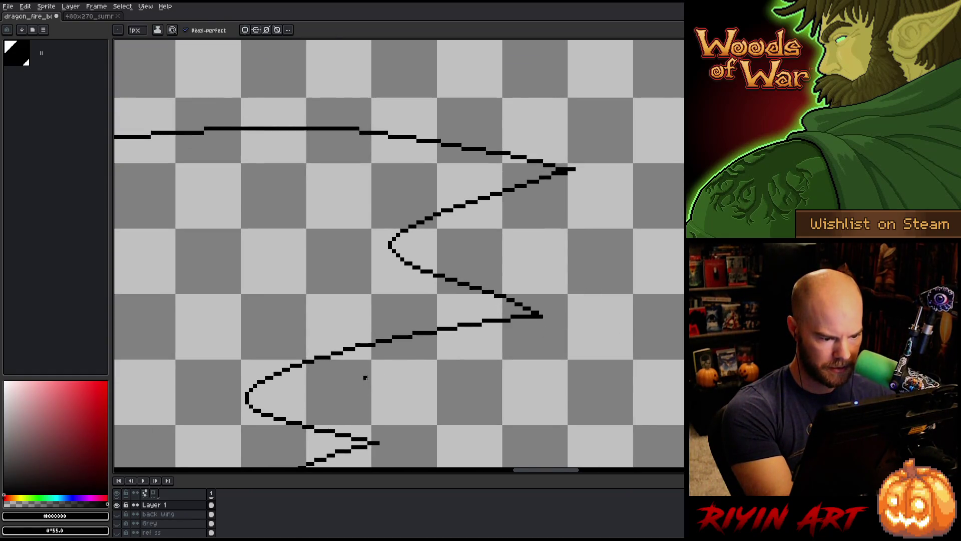
key("e")
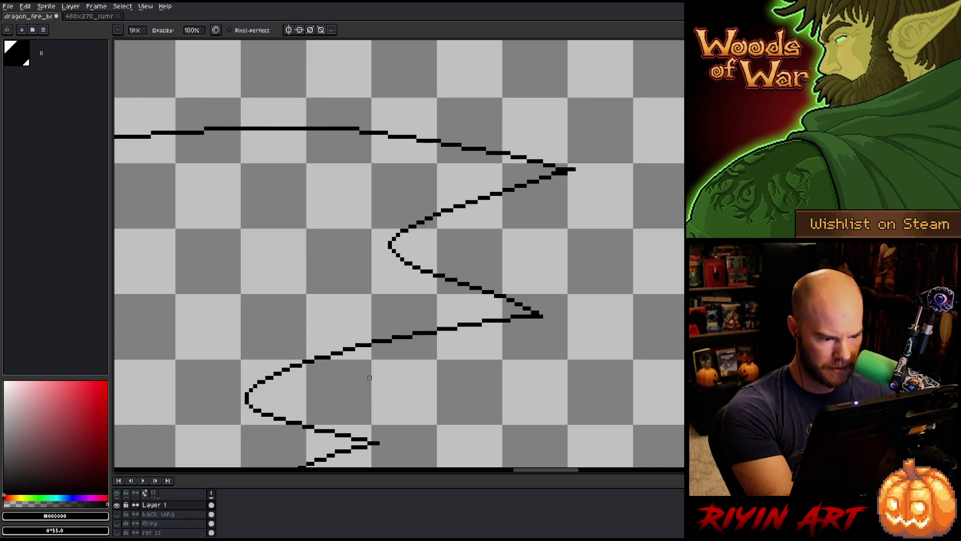
key("b")
key("e")
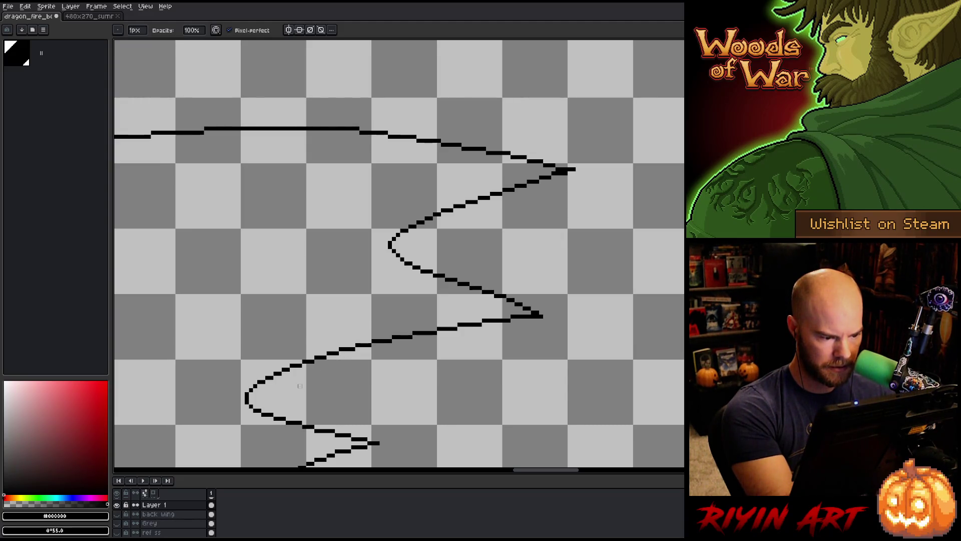
key("b")
mouse_move(440, 403)
left_mouse_down()
mouse_move(457, 328)
mouse_move(427, 347)
mouse_move(423, 309)
mouse_move(476, 247)
left_mouse_up()
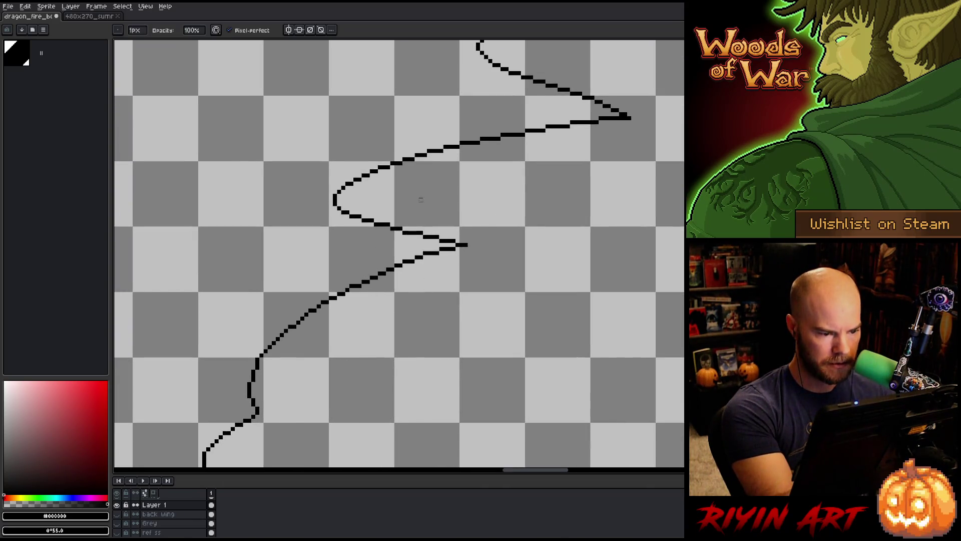
key("b")
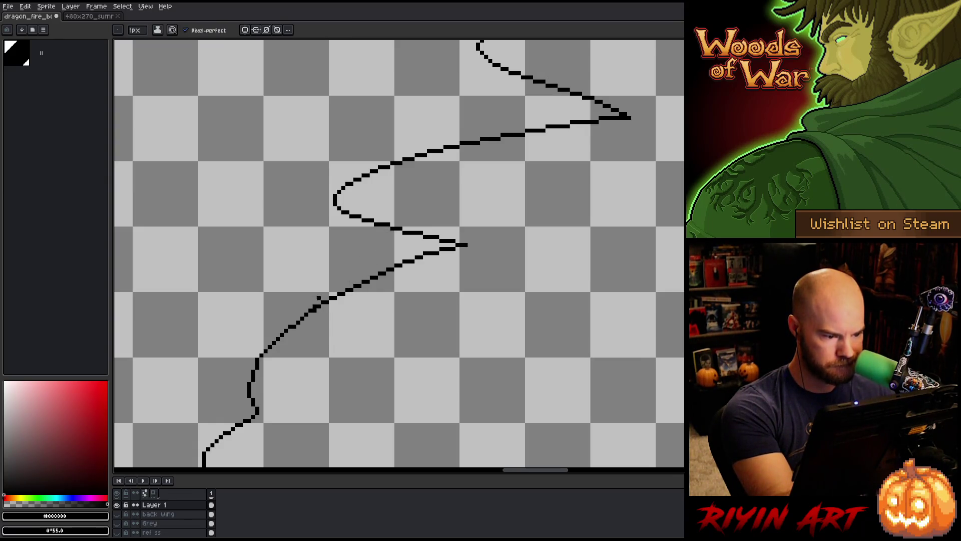
Step: Finish tidying the lower-left outline, save with Ctrl+S and show all layers
left_click_drag(310, 326, 373, 292)
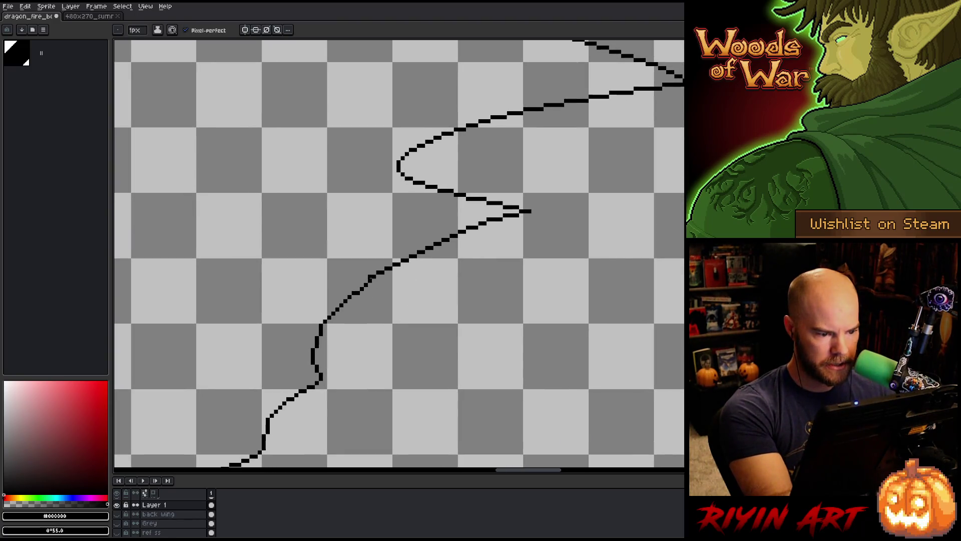
key("b")
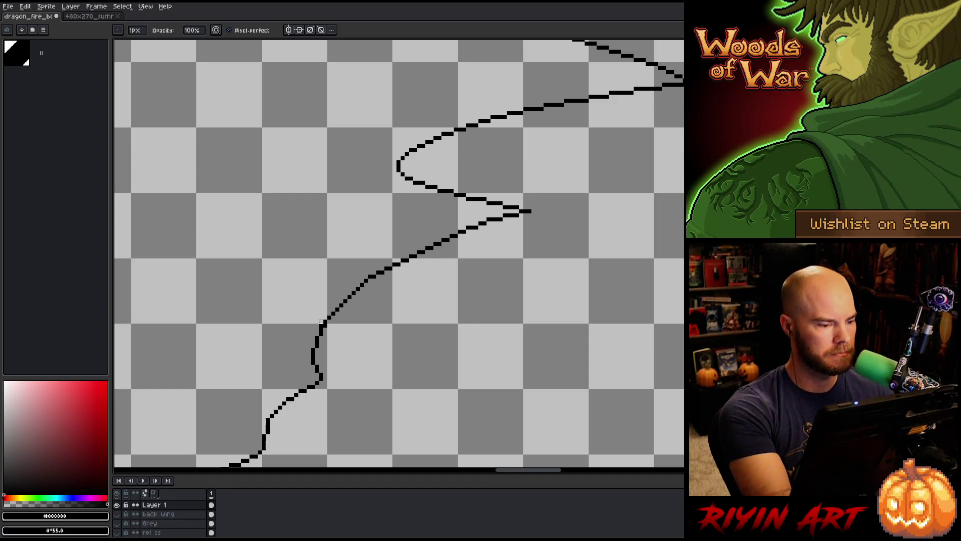
left_click_drag(371, 349, 394, 304)
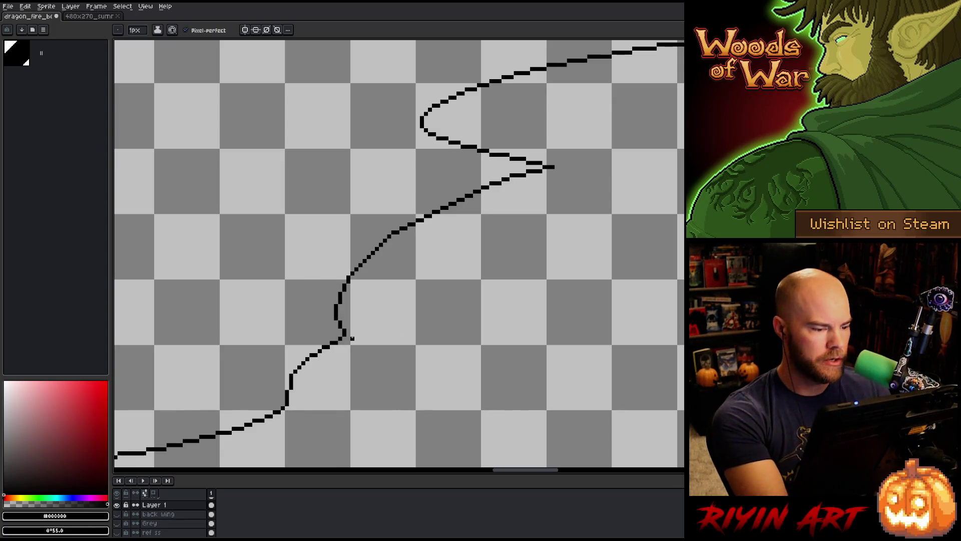
scroll(347, 338, "left", 3)
scroll(348, 338, "down", 1)
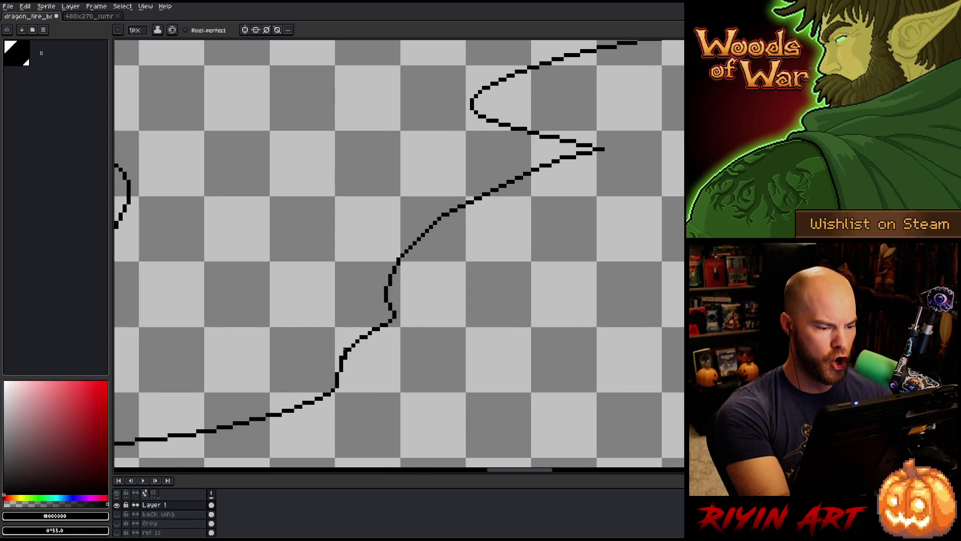
left_click_drag(411, 353, 545, 329)
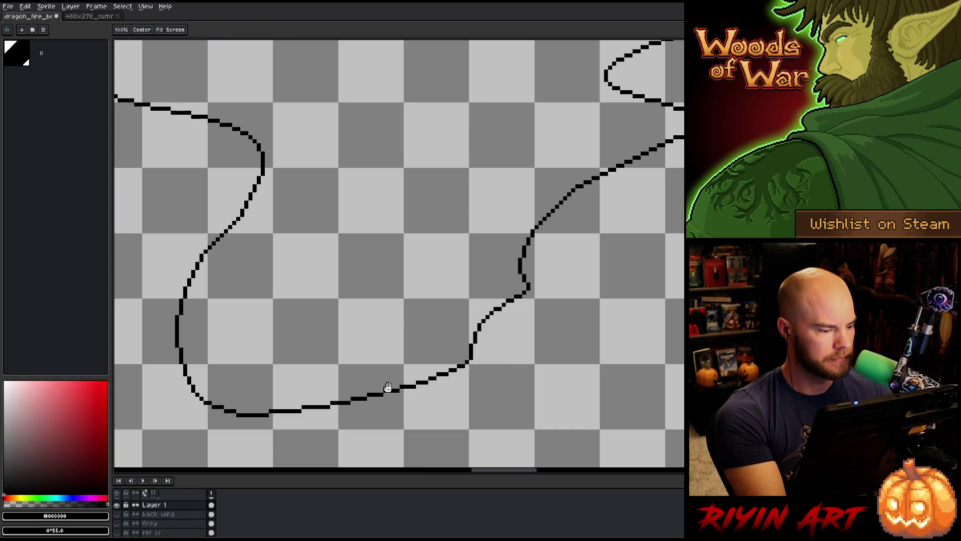
left_click_drag(397, 387, 506, 378)
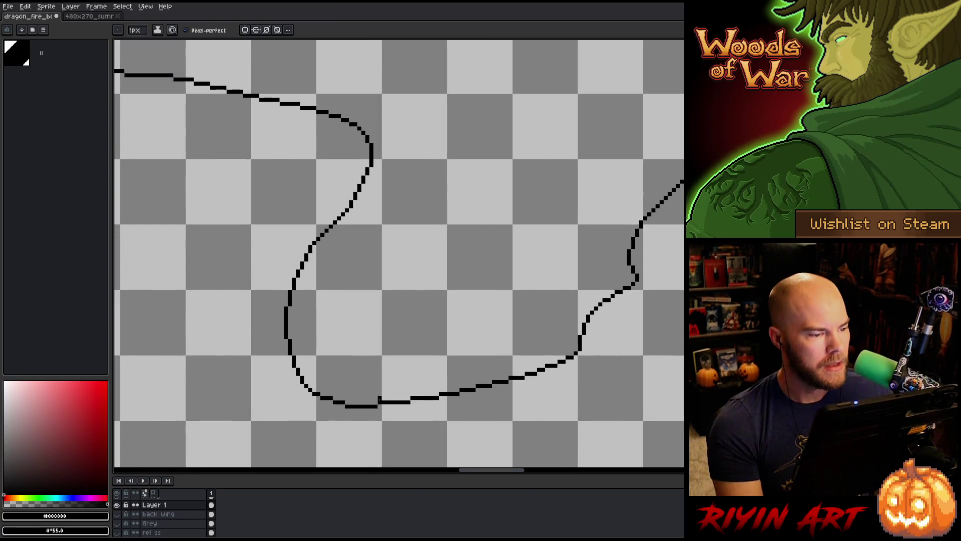
key("ctrl+s")
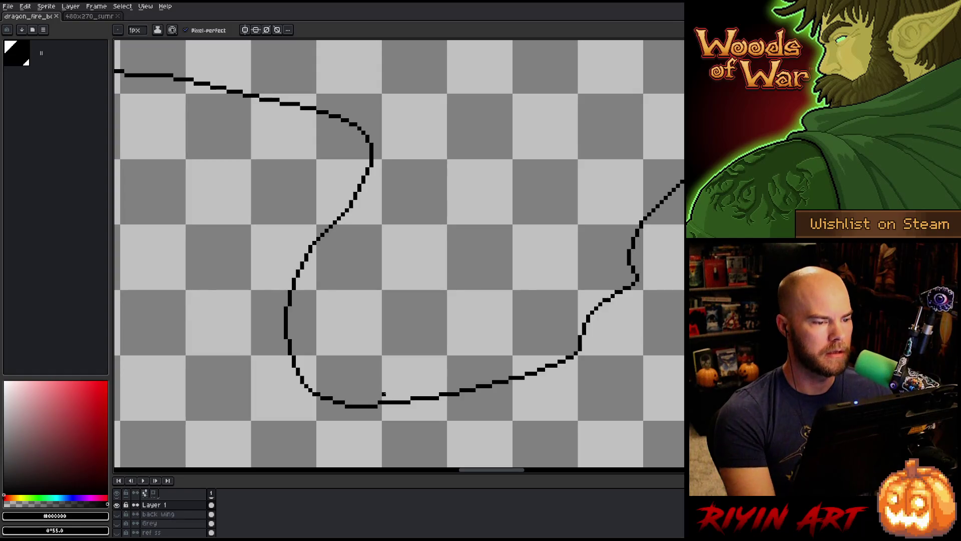
left_click(116, 504, "alt")
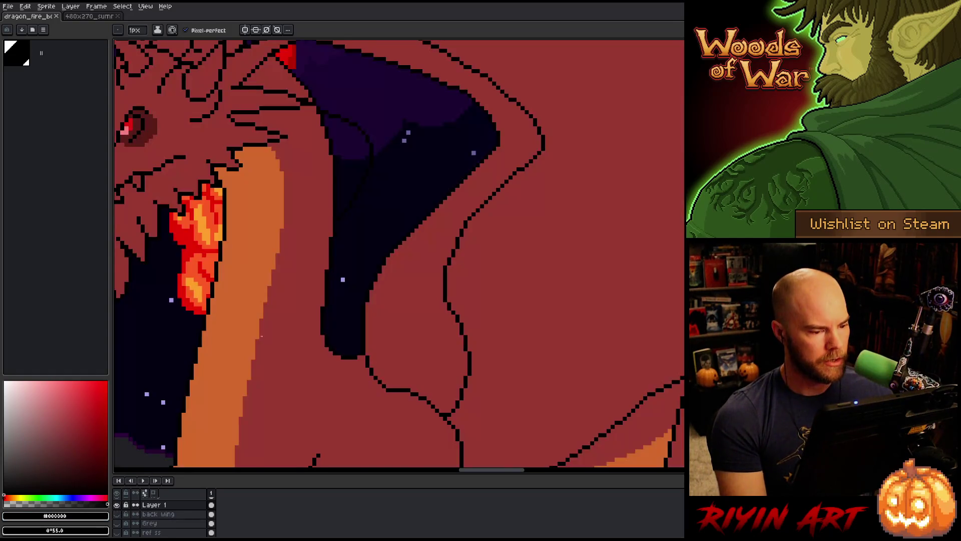
Step: Paint-bucket the back wing with the dragon's red
scroll(179, 307, "down", 2)
left_click(357, 287, "alt")
key("g")
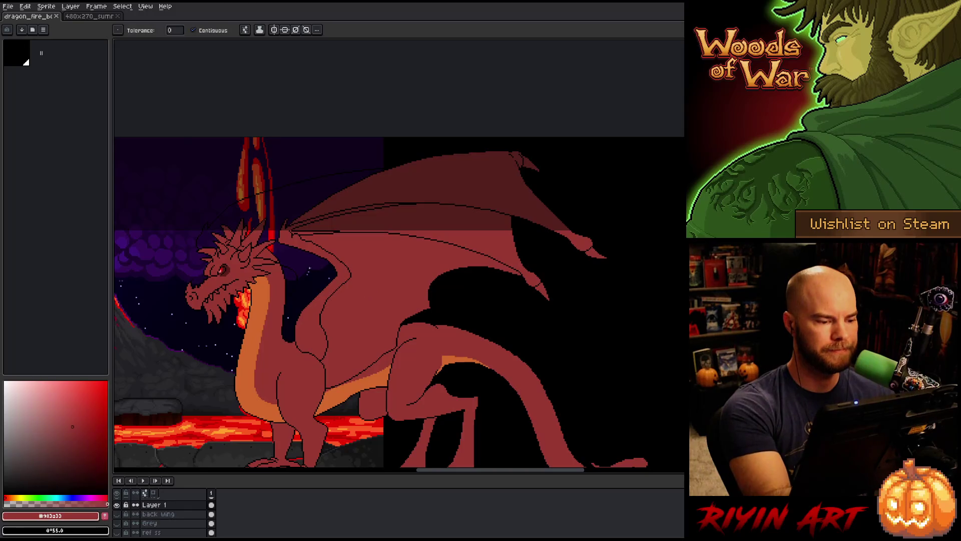
left_click(357, 288)
scroll(295, 266, "up", 5)
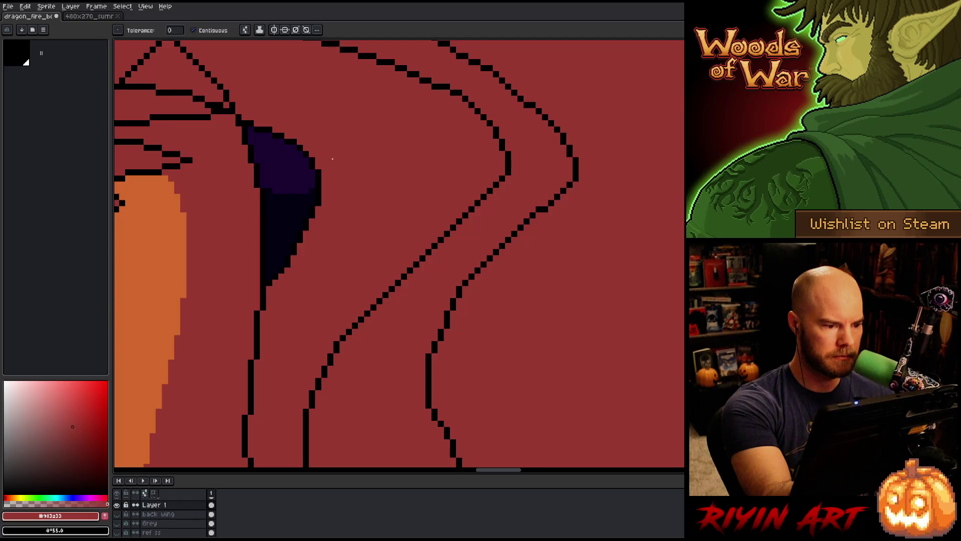
scroll(332, 159, "down", 5)
left_click_drag(320, 235, 334, 313)
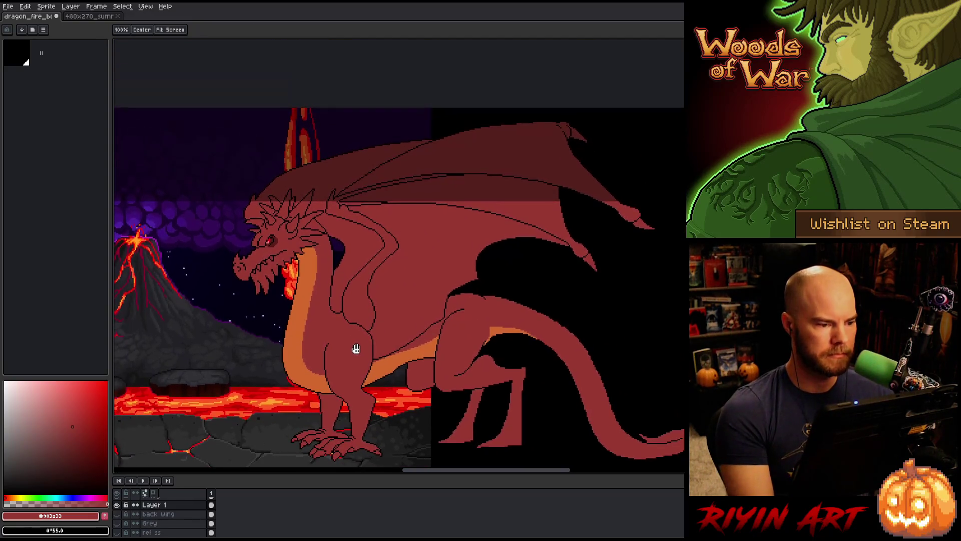
key("v")
key("g")
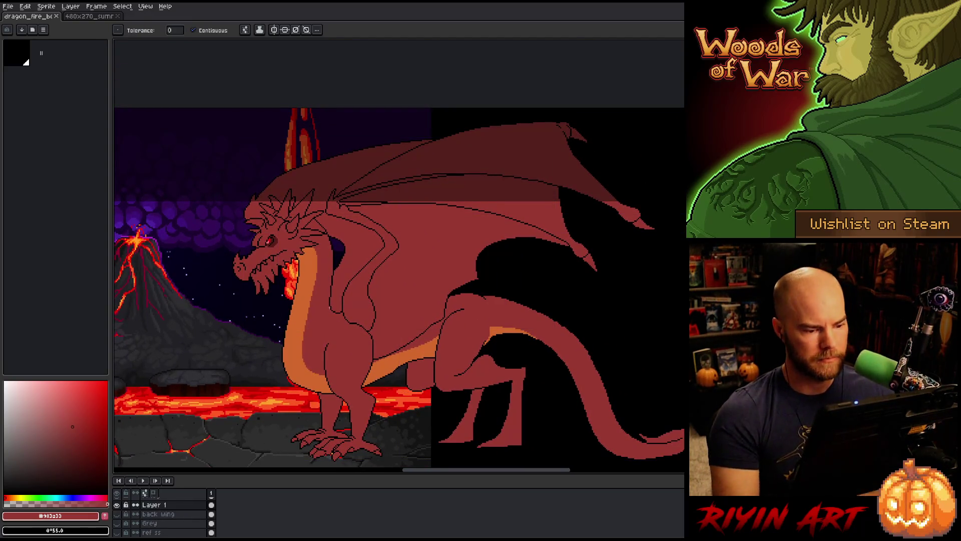
Step: Fill the inner wing membrane with a darker red and save
key("b")
mouse_move(71, 433)
left_mouse_down()
mouse_move(77, 425)
mouse_move(76, 439)
left_mouse_up()
key("g")
left_click(356, 240)
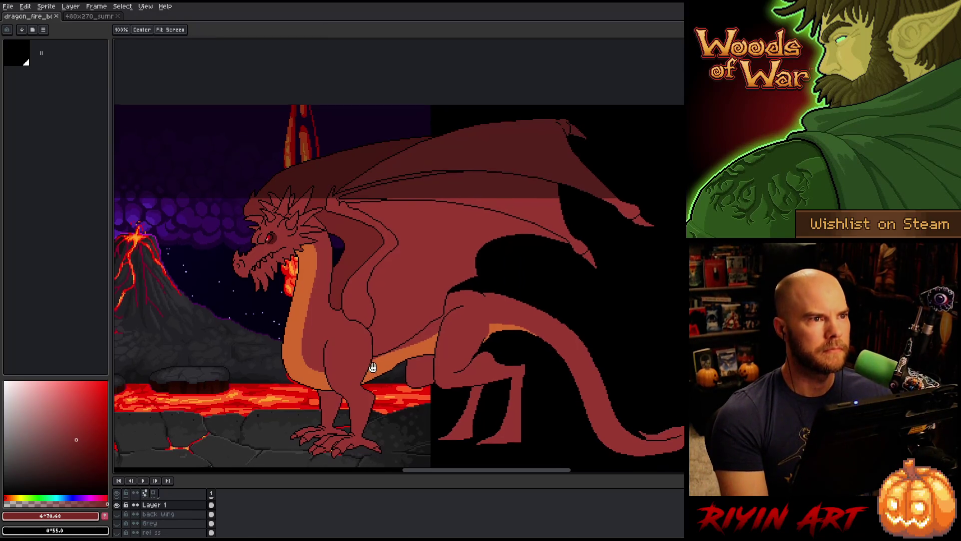
left_click_drag(376, 364, 364, 354)
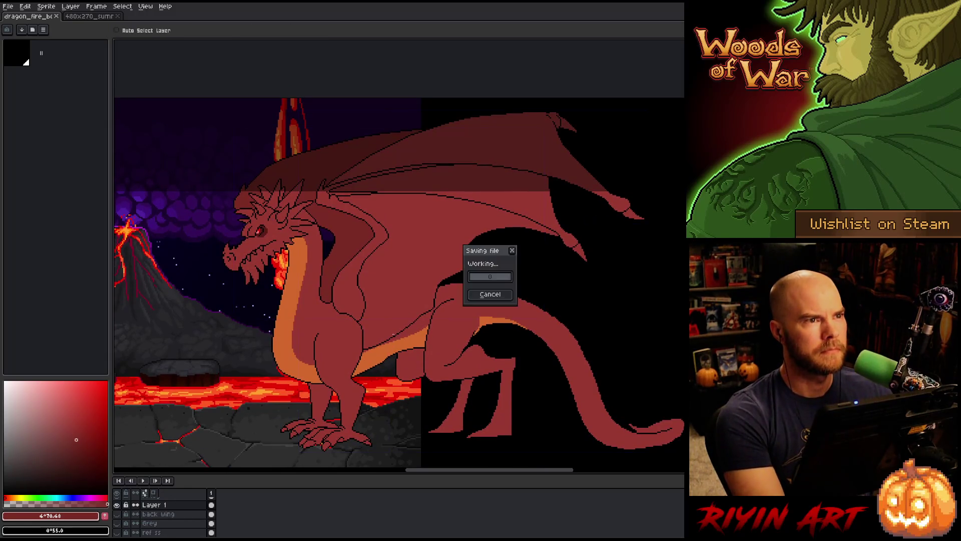
key("space")
mouse_move(366, 305)
left_mouse_down()
mouse_move(377, 300)
mouse_move(377, 273)
mouse_move(535, 277)
mouse_move(629, 268)
mouse_move(454, 267)
left_mouse_up()
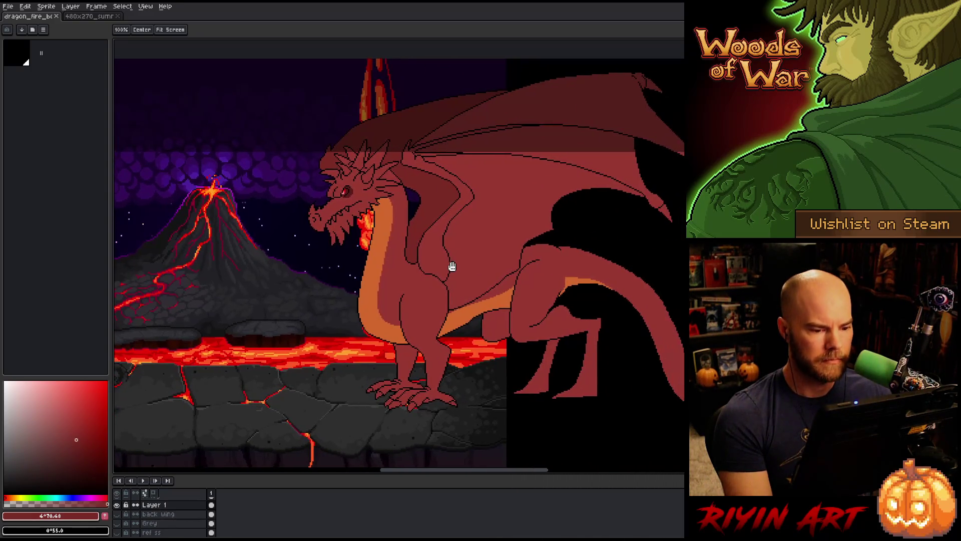
key("w")
scroll(391, 330, "up", 1)
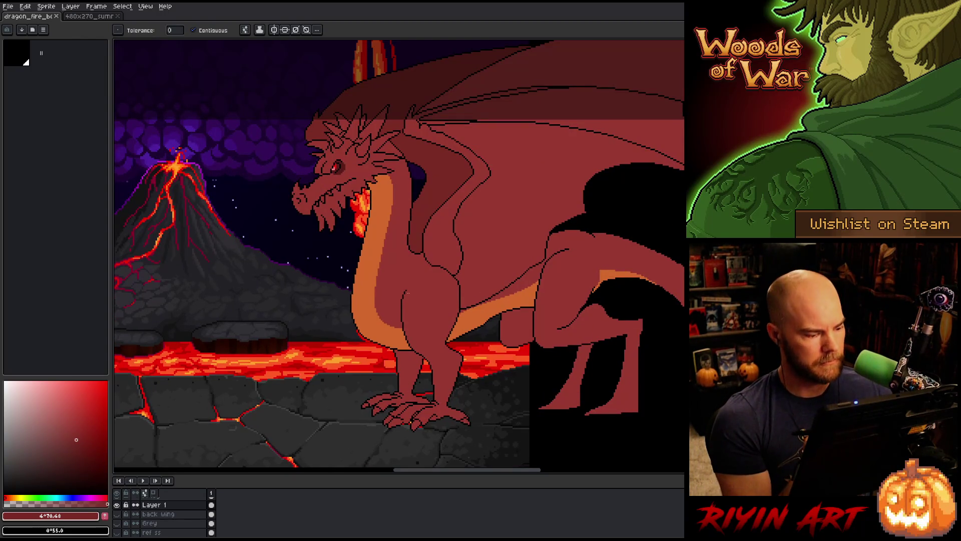
left_click(117, 505)
Step: Rename Layer 1 to 'back wing' in its Layer Properties
left_click(118, 505)
double_click(152, 506)
type("back")
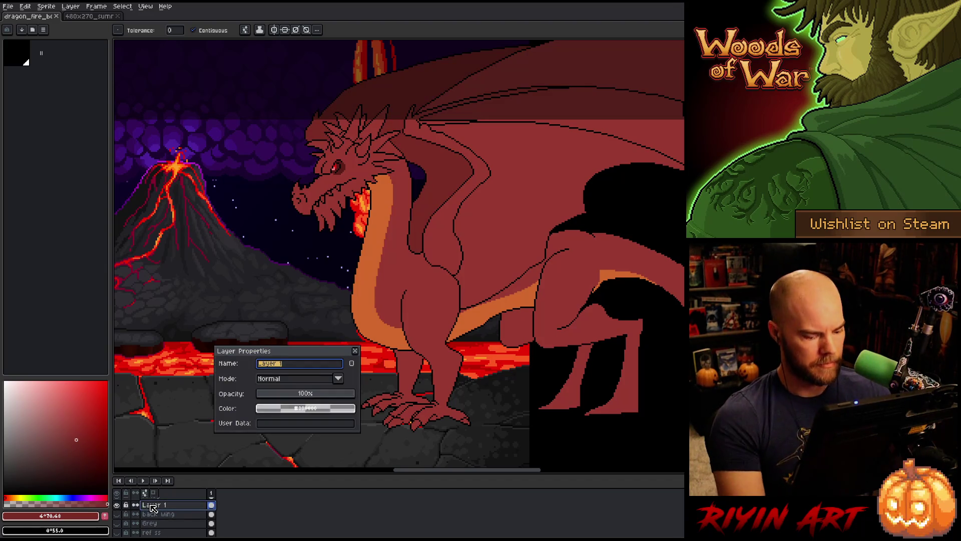
type(" wing")
key("Return")
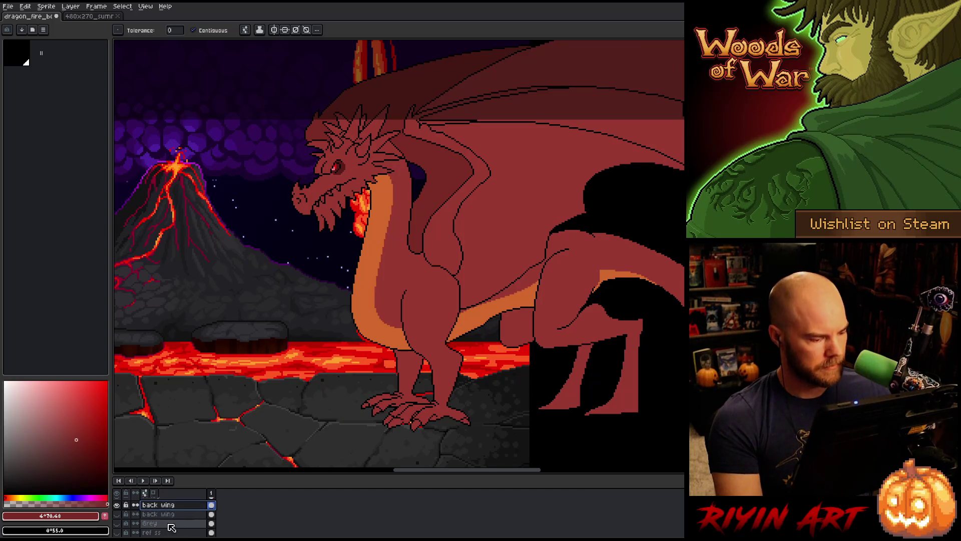
Step: Toggle the other back wing and rt leg layers' visibility to compare them
right_click(159, 517)
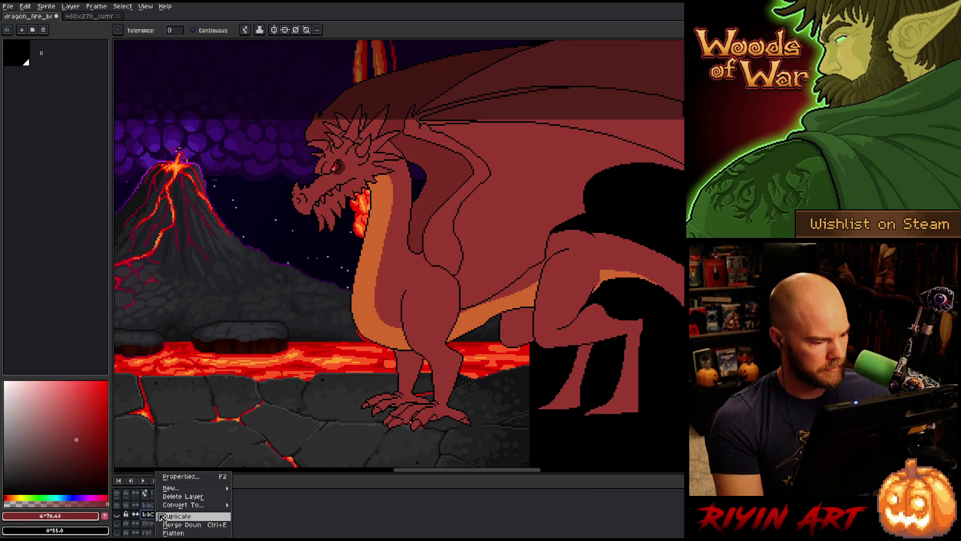
left_click(117, 515)
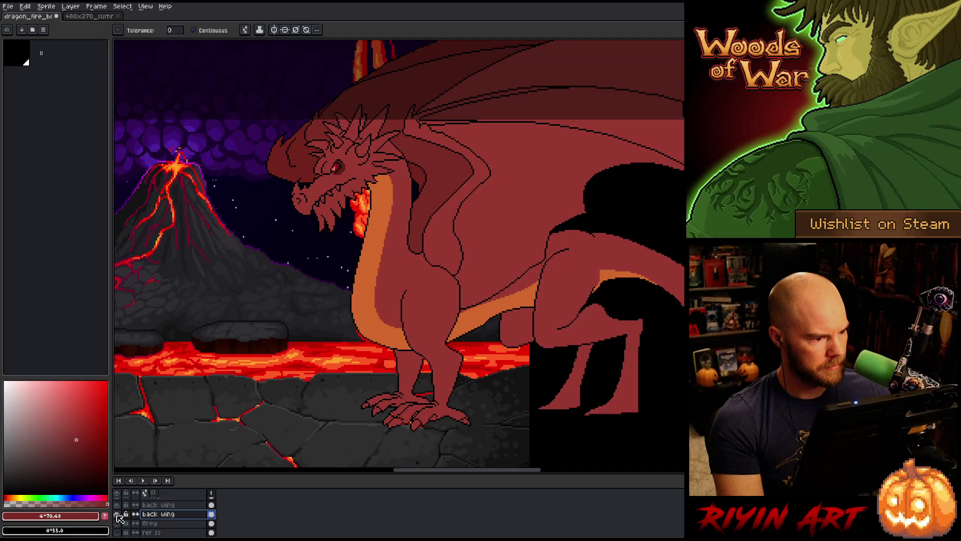
left_click(117, 515)
scroll(160, 517, "up", 2)
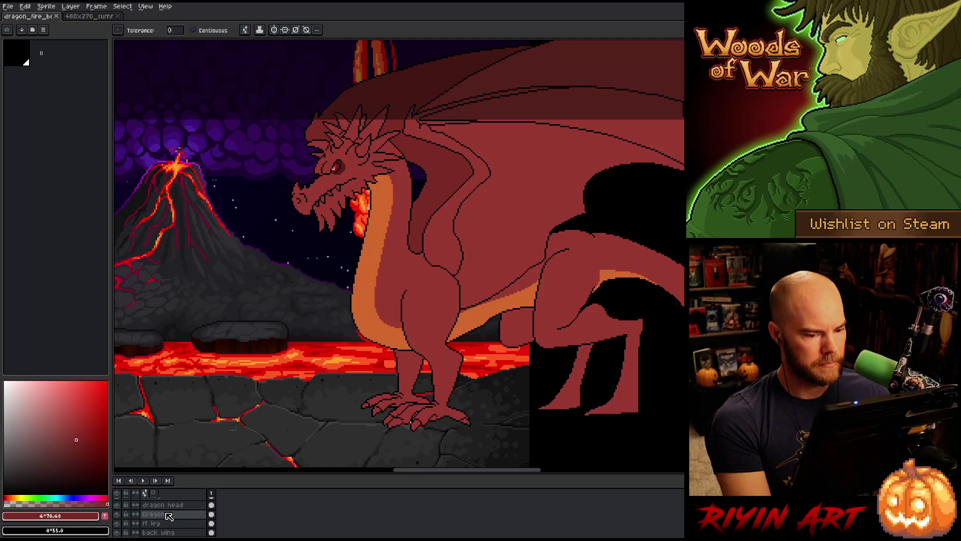
scroll(333, 317, "right", 3)
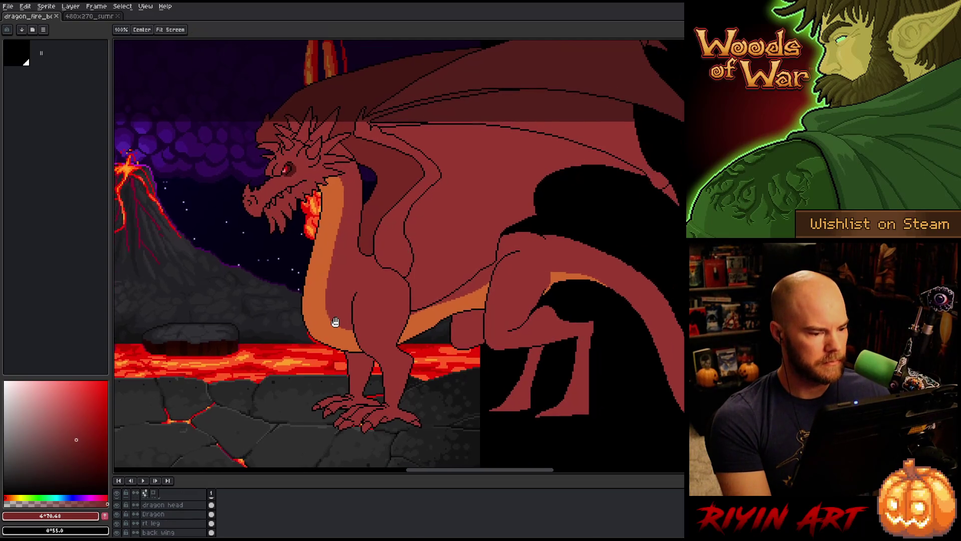
left_click(150, 523)
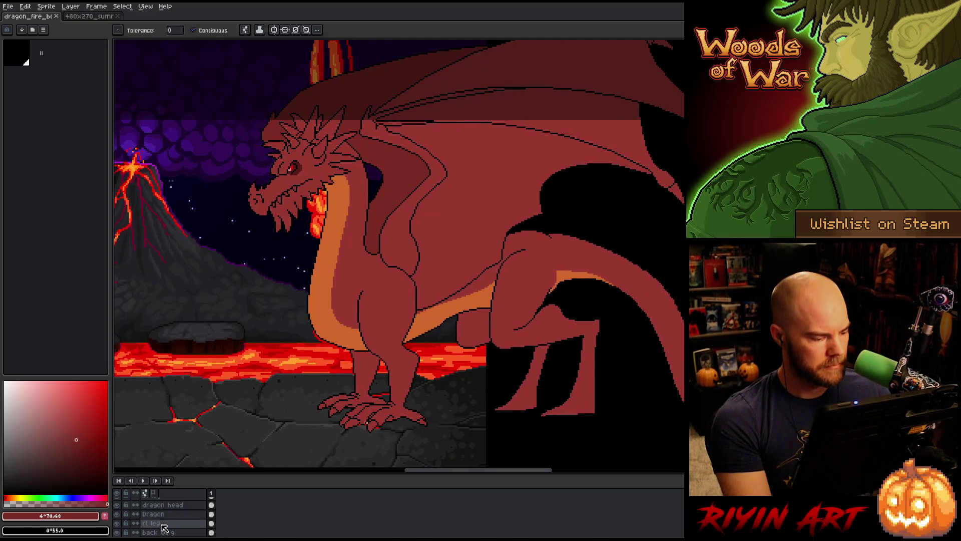
left_click(118, 522)
left_click(118, 523)
left_click(118, 522)
left_click(117, 523)
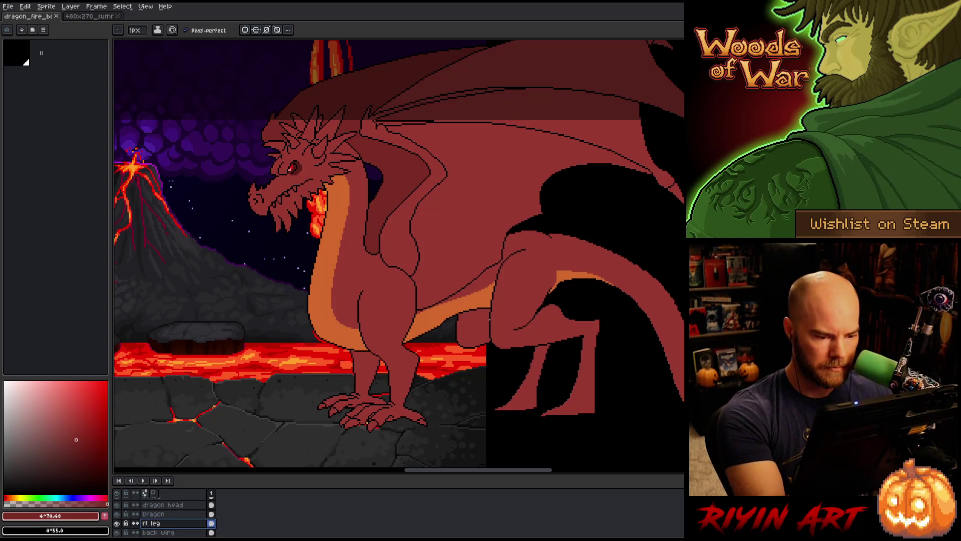
Step: Pick black, show the Grey layer and zoom in on the dragon's legs
left_click(495, 315, "alt")
key("space")
left_click_drag(526, 360, 513, 322)
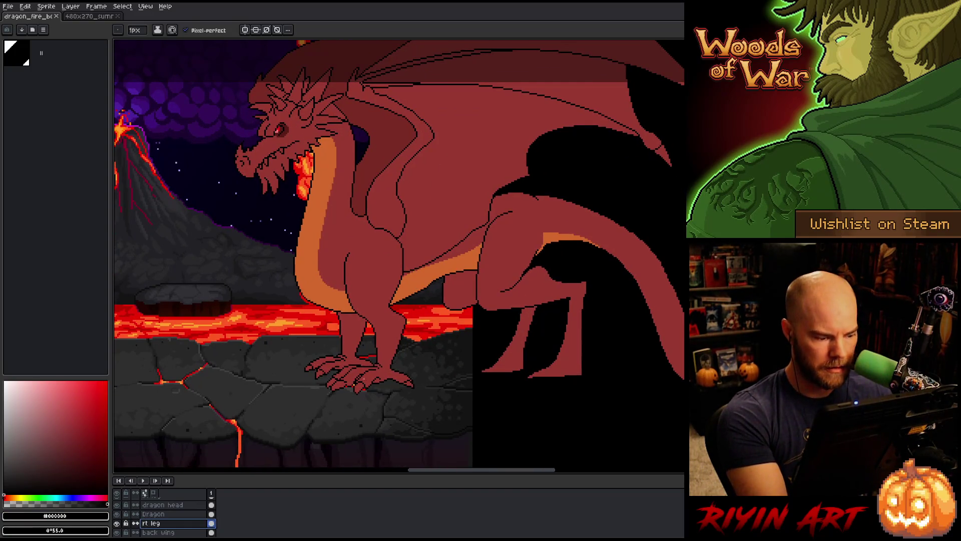
scroll(179, 525, "down", 3)
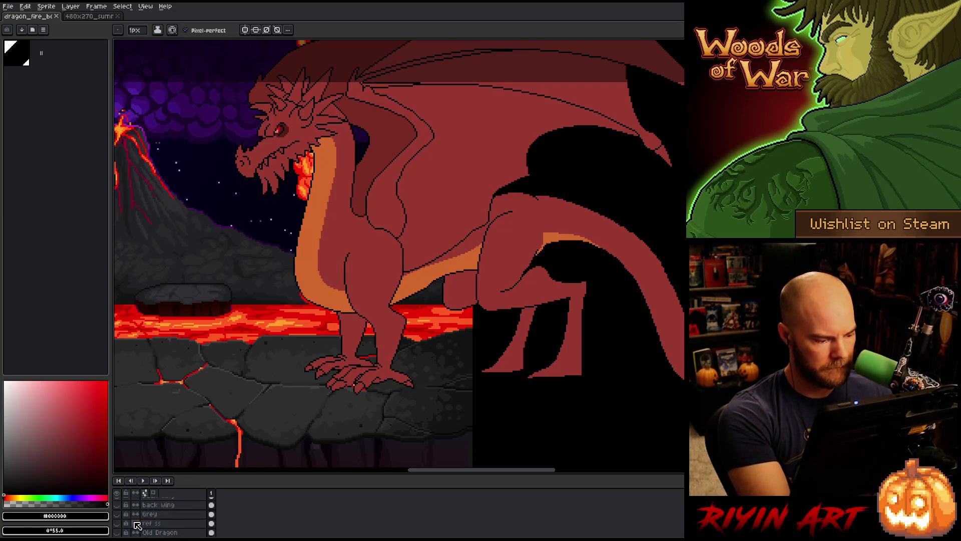
left_click(117, 513)
key("plus")
scroll(175, 516, "up", 2)
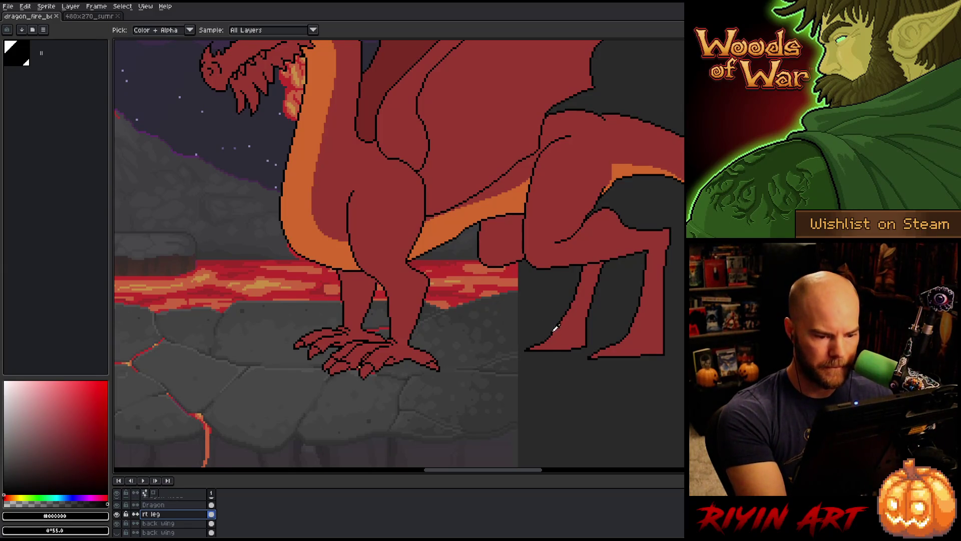
Step: Draw the back foot's black outline and delete stray pixels with a lasso selection
left_click(551, 328, "alt")
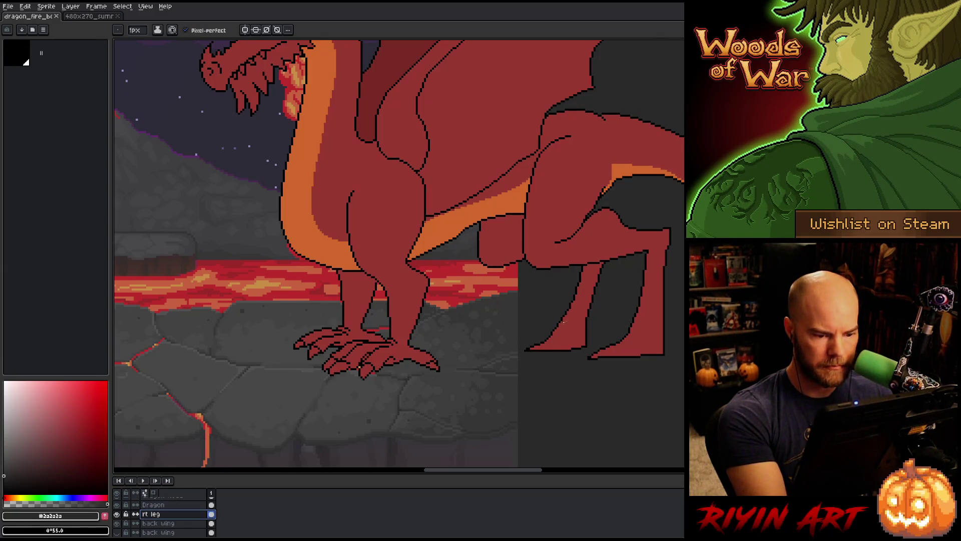
left_click(552, 327, "alt")
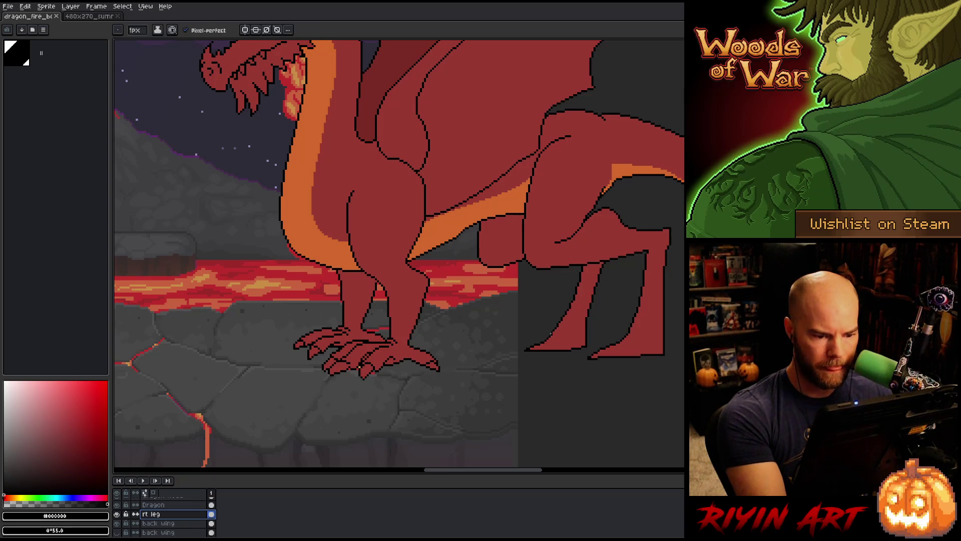
left_click_drag(529, 331, 505, 353)
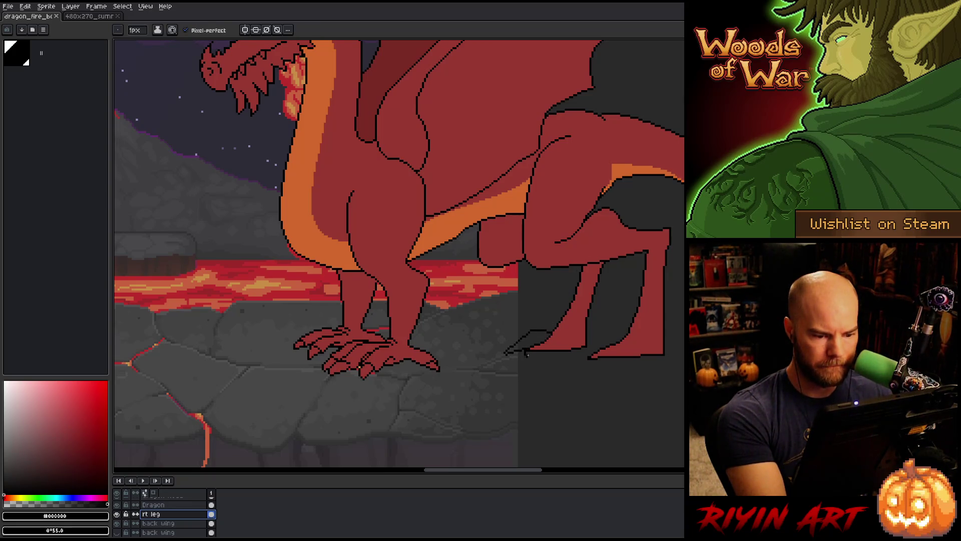
key("q")
mouse_move(595, 333)
left_mouse_down()
mouse_move(521, 342)
mouse_move(586, 349)
left_mouse_up()
key("Delete")
key("b")
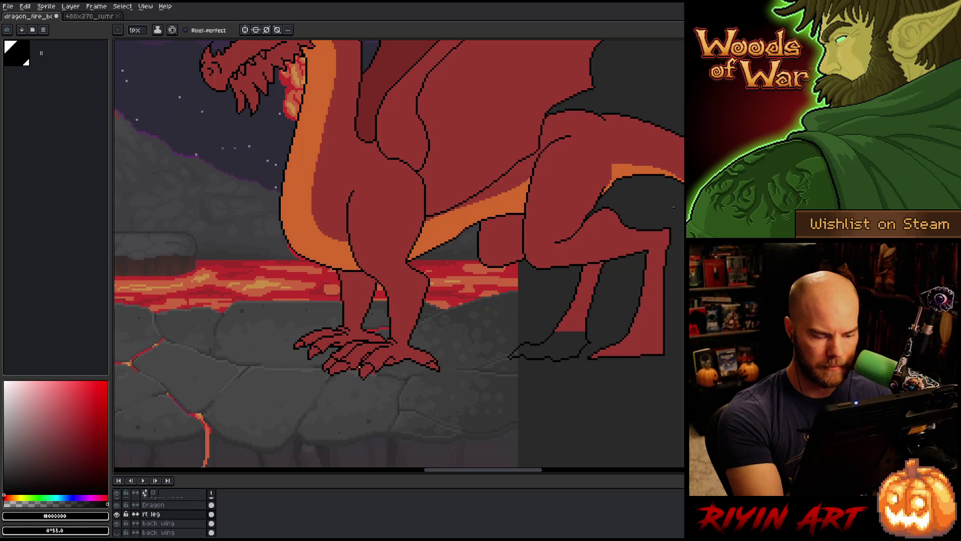
Step: Bucket-fill the back foot red and add a short black outline stroke beside it
left_click(519, 343, "alt")
mouse_move(587, 334)
left_mouse_down()
mouse_move(537, 352)
mouse_move(519, 344)
left_mouse_up()
key("g")
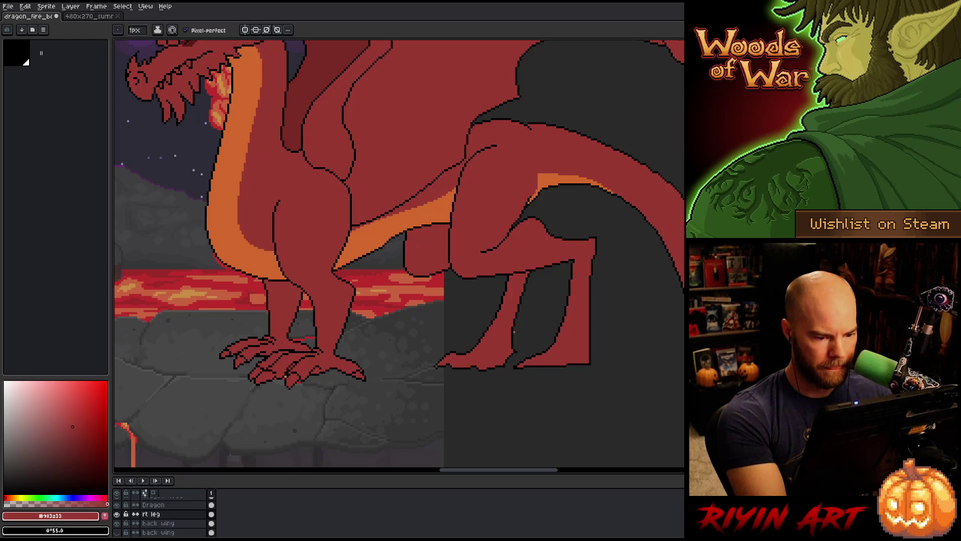
left_click(513, 337, "alt")
key("b")
left_click_drag(485, 354, 458, 367)
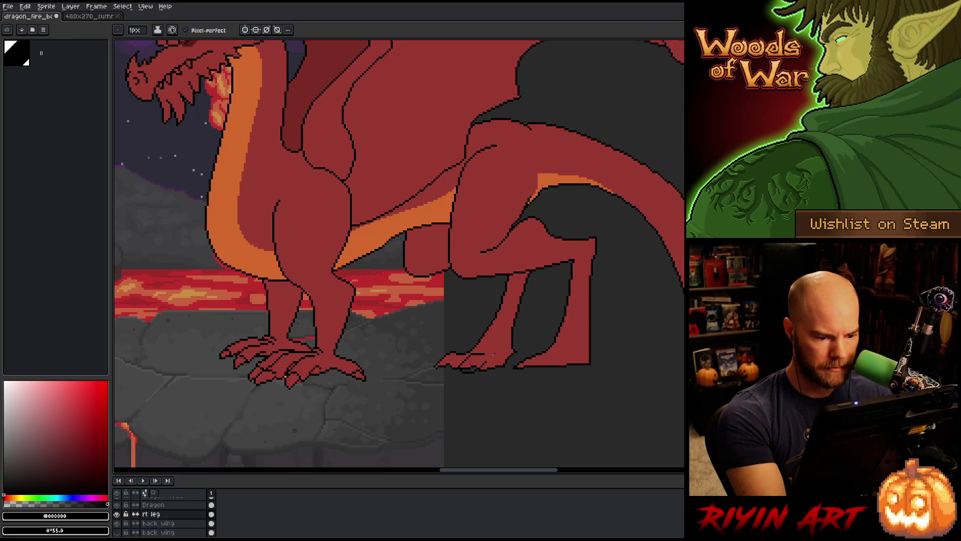
Step: Refine the toes by alternating red and black pixels with the pencil
left_click(478, 364, "alt")
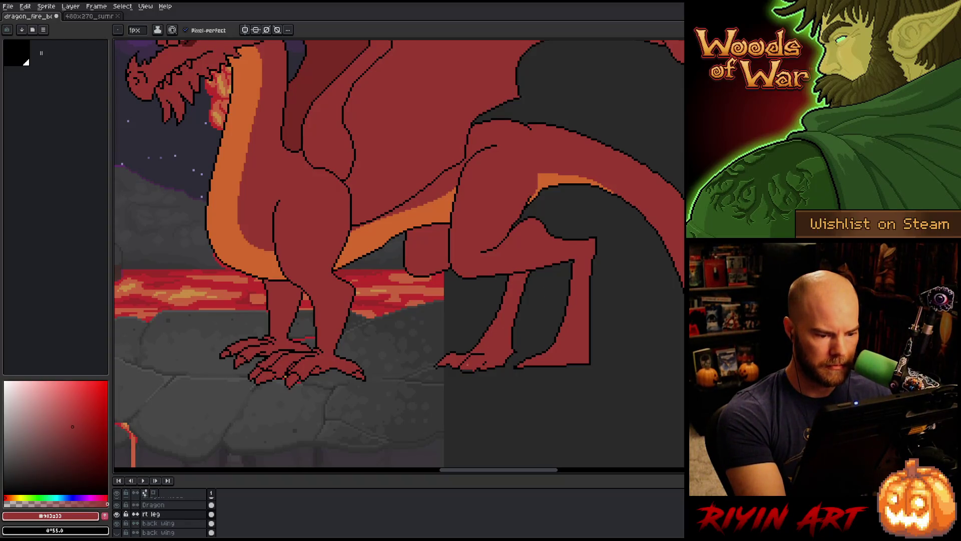
left_click(464, 373, "alt")
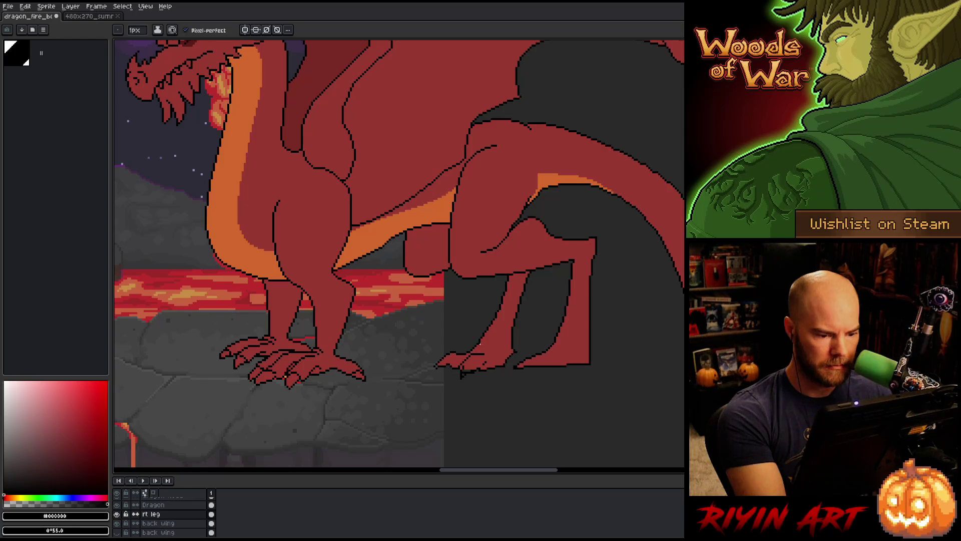
left_click(476, 346, "alt")
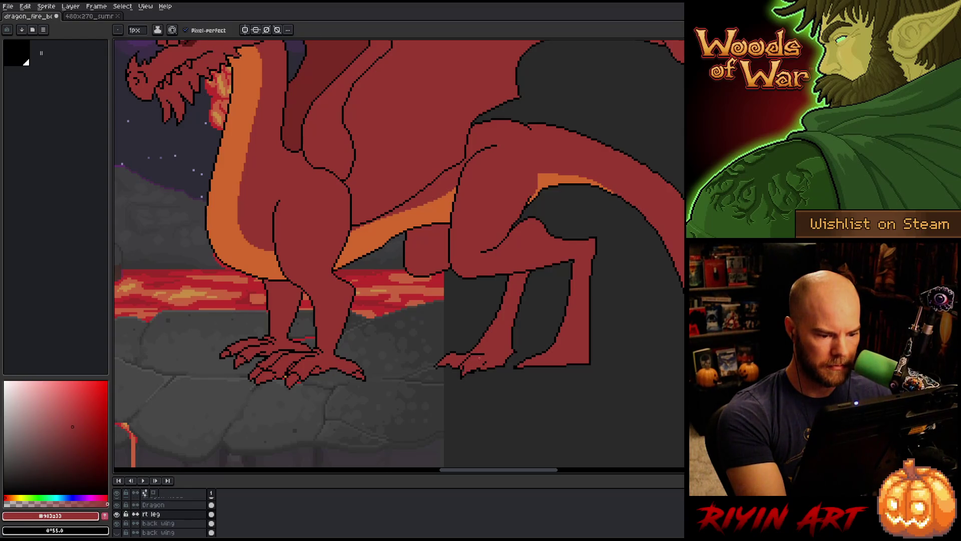
key("e")
key("b")
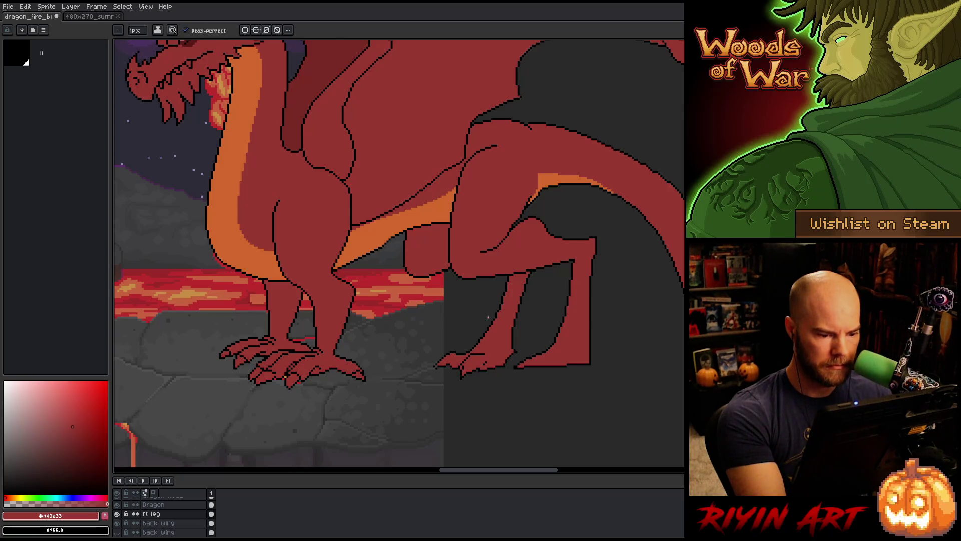
left_click(462, 367, "alt")
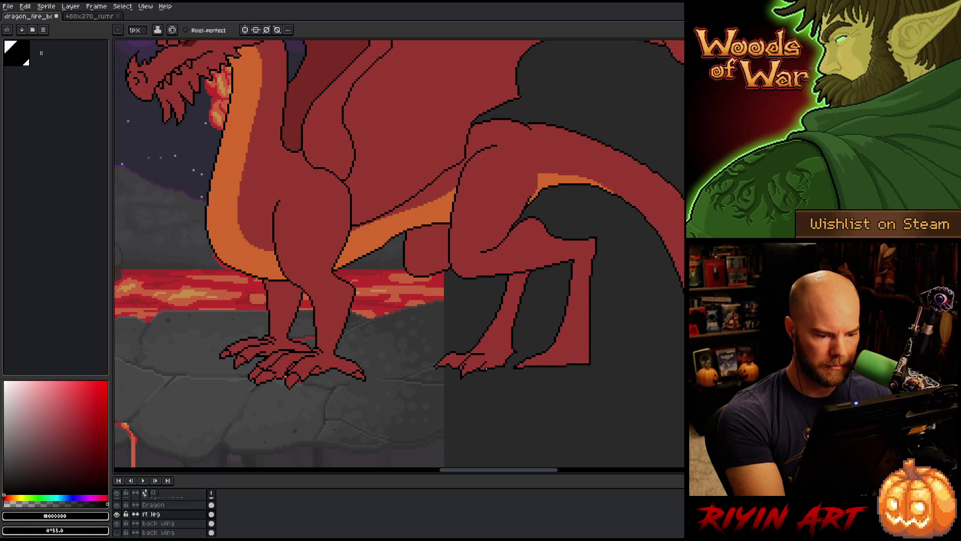
left_click(497, 367, "alt")
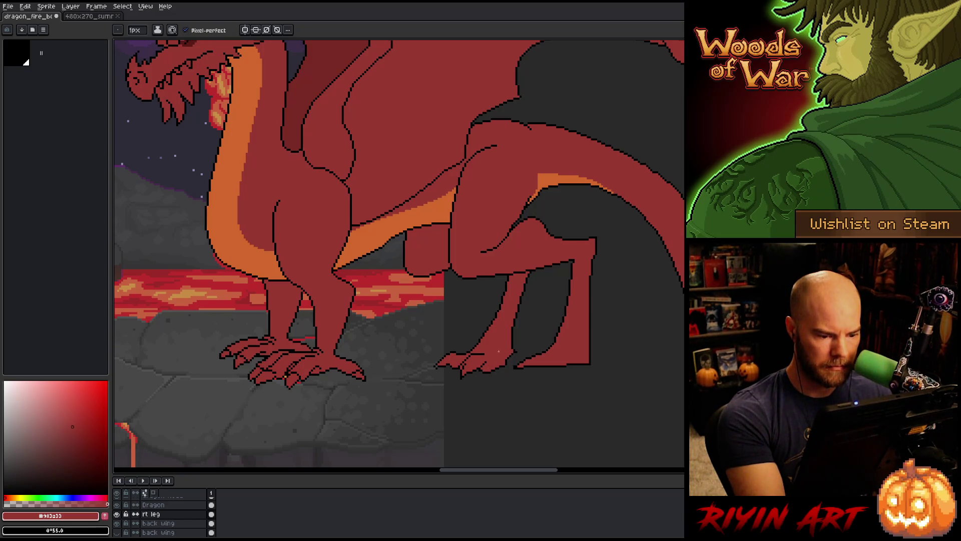
left_click(514, 346, "alt")
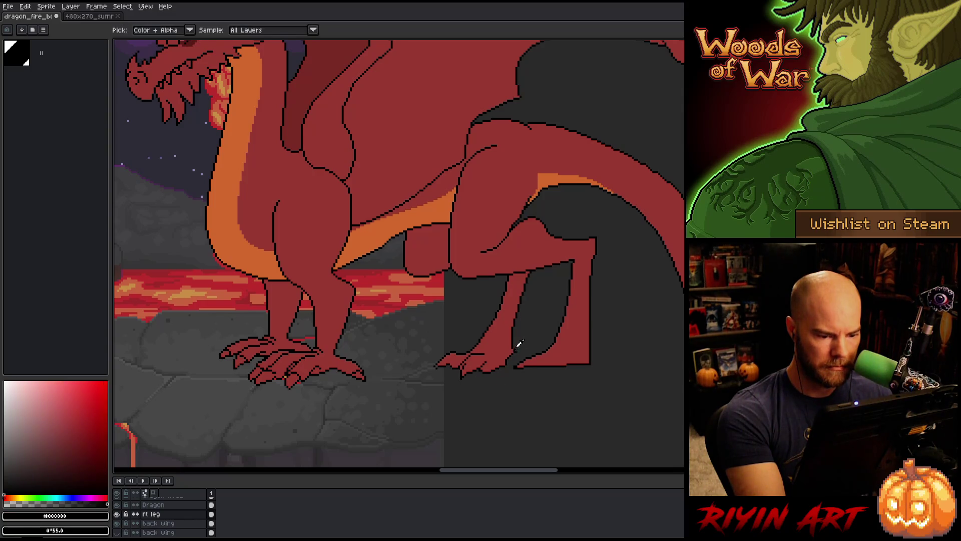
Step: Finish tidying the claw outlines in black and the foot fill in red
left_click(515, 349, "alt")
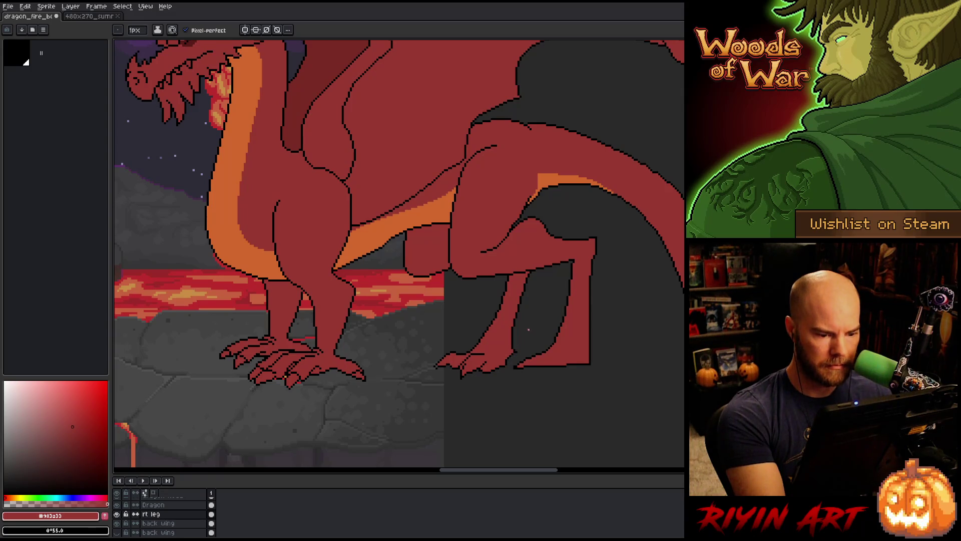
left_click(498, 366, "alt")
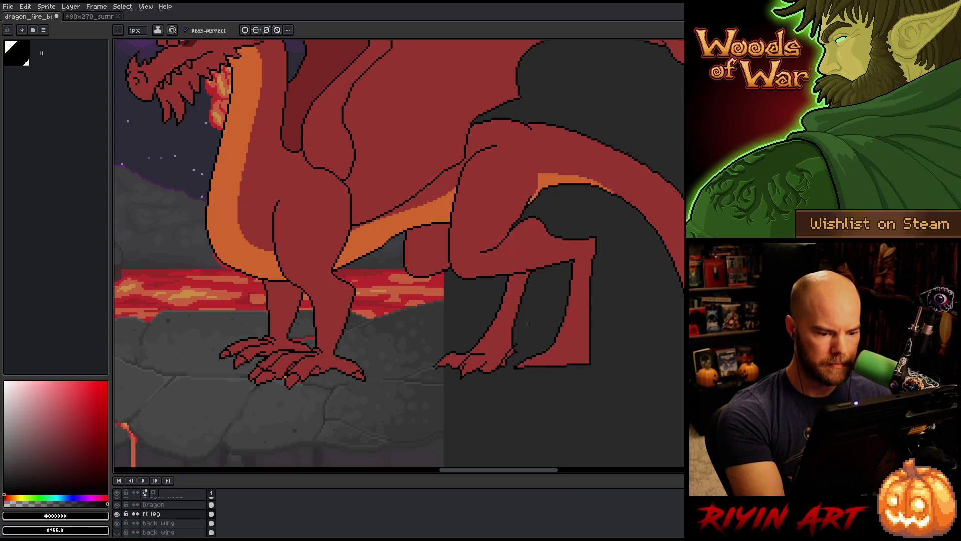
left_click(513, 331, "alt")
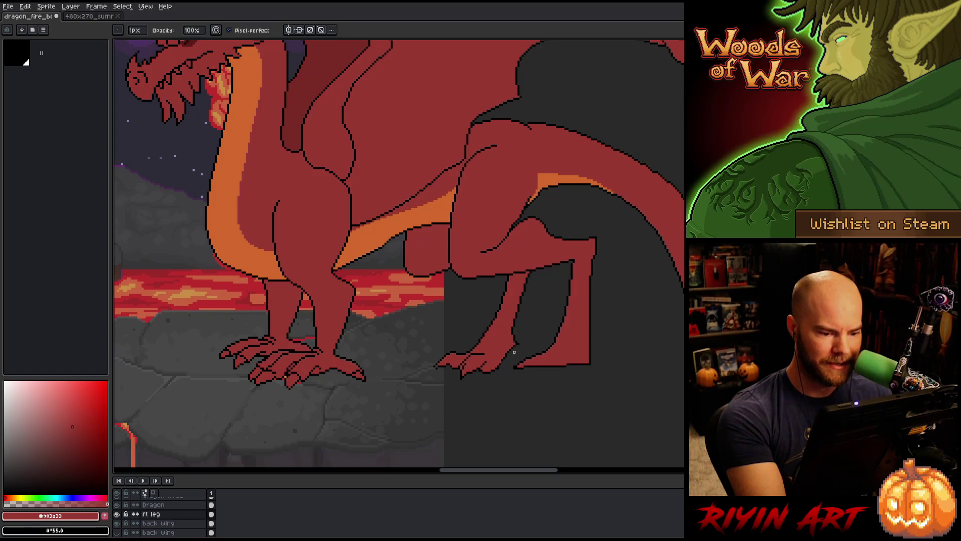
key("e")
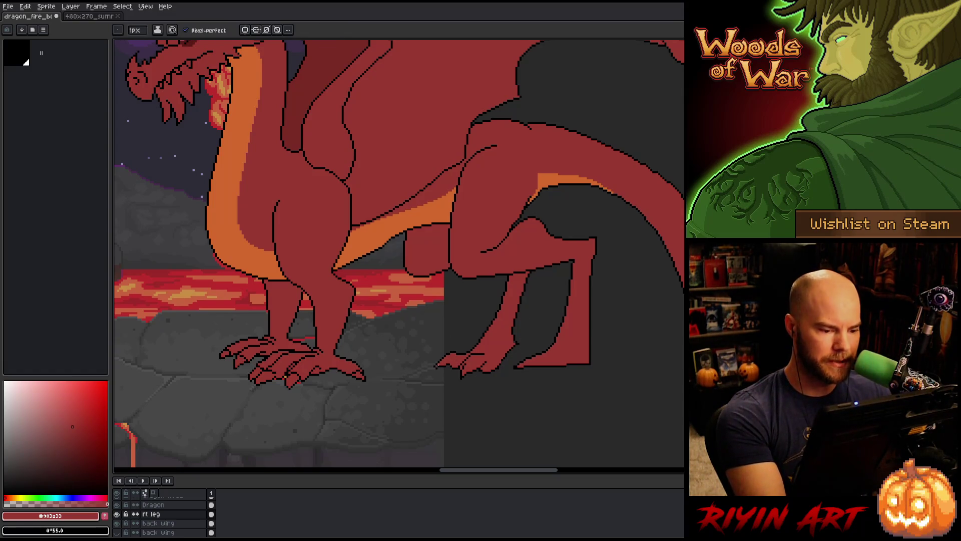
left_click(436, 364, "alt")
key("b")
scroll(511, 404, "right", 3)
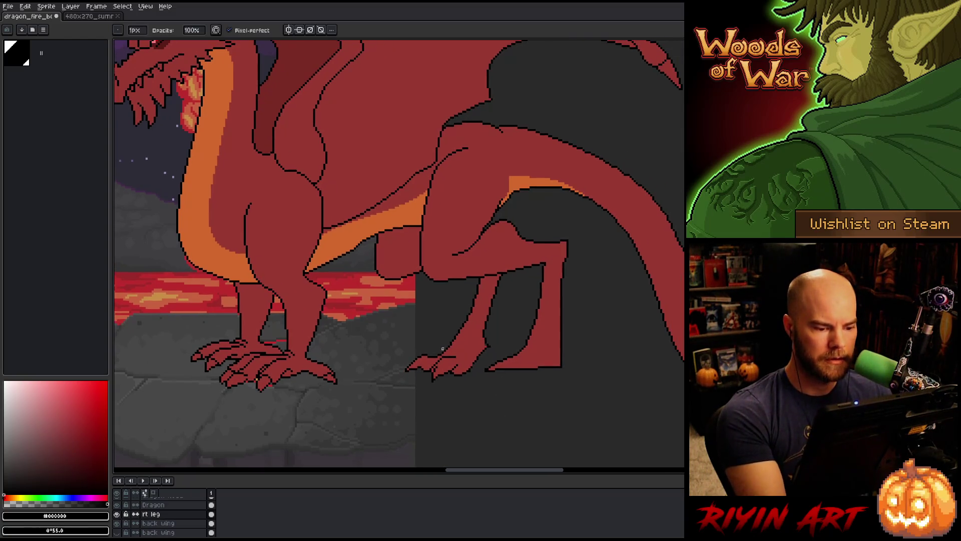
left_click(435, 367, "alt")
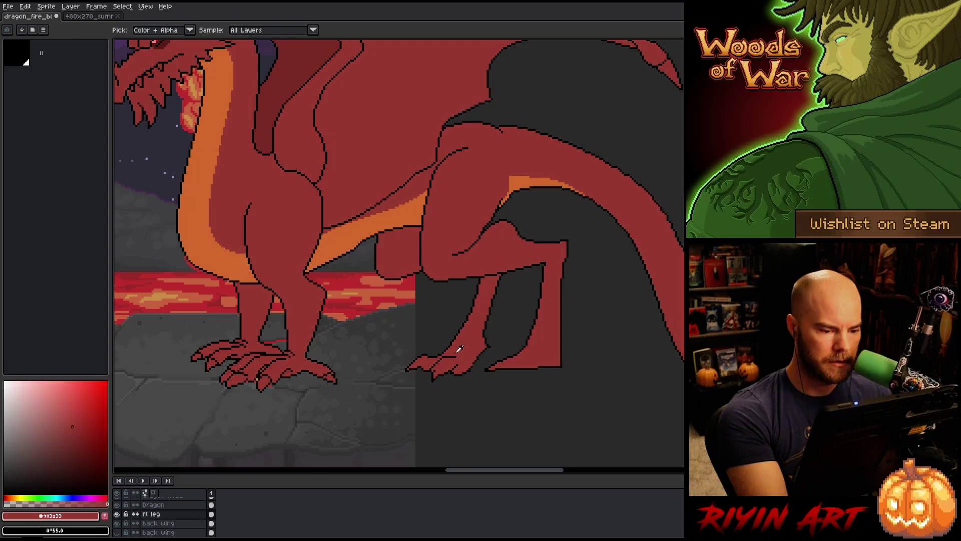
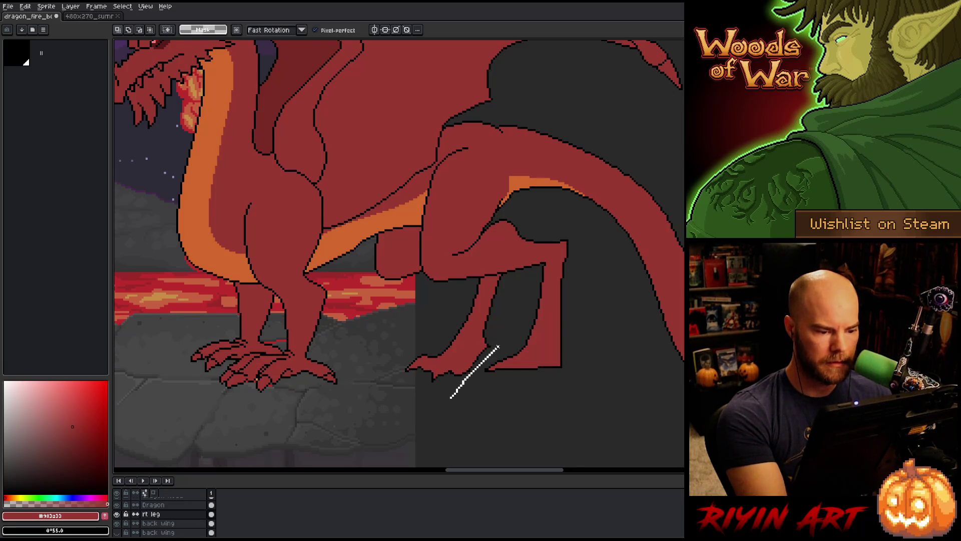
Step: Pick black from the outline and trace trial selections around the rear foot
left_click(424, 370, "alt")
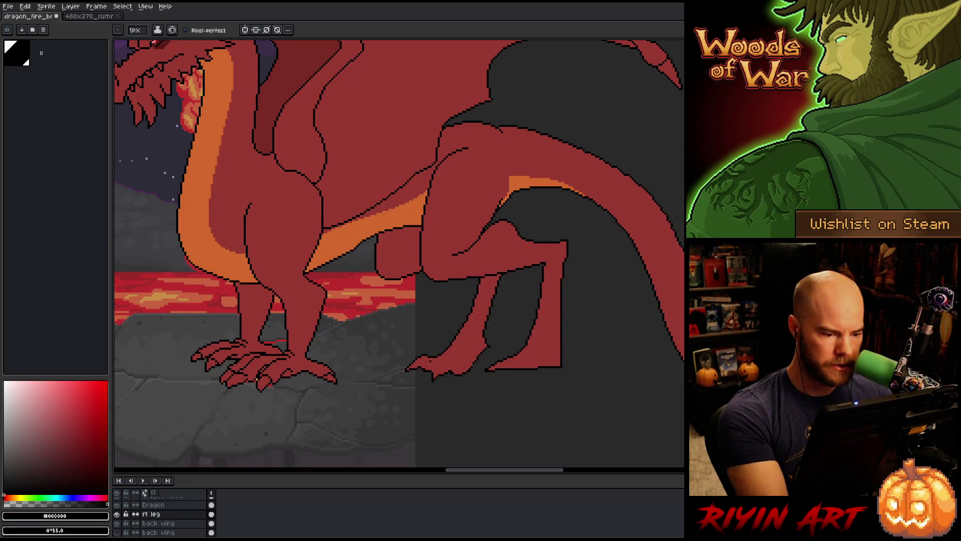
key("e")
key("b")
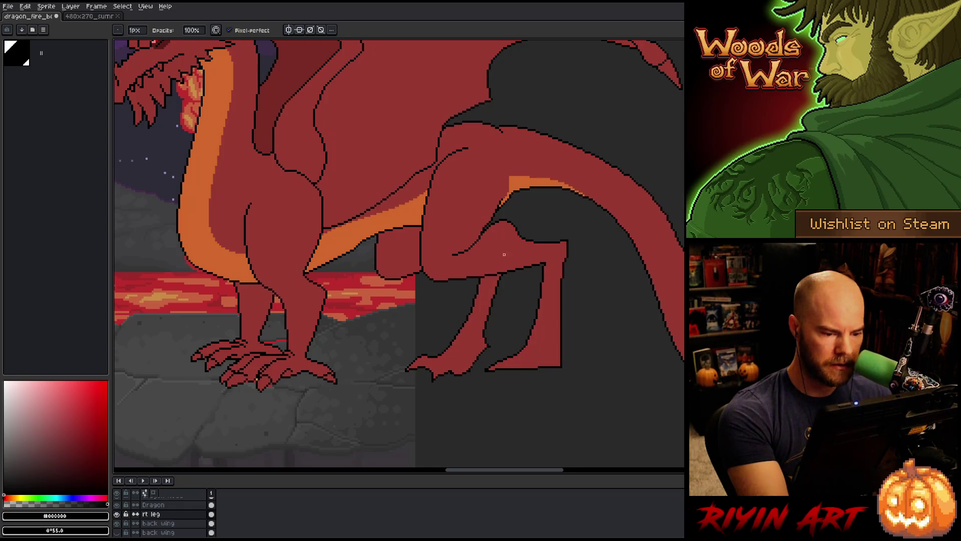
key("e")
left_click_drag(453, 393, 489, 354)
key("b")
key("e")
key("b")
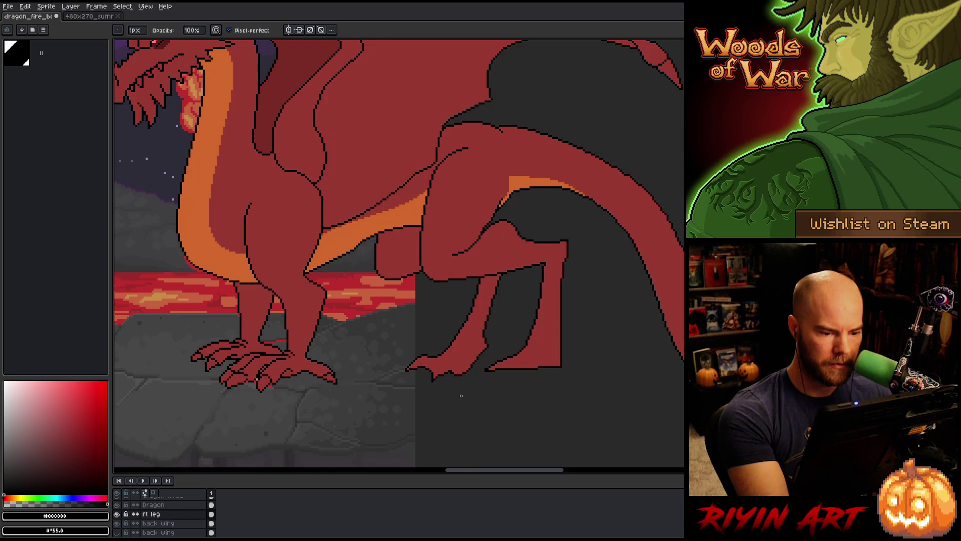
key("q")
left_click_drag(461, 390, 500, 337)
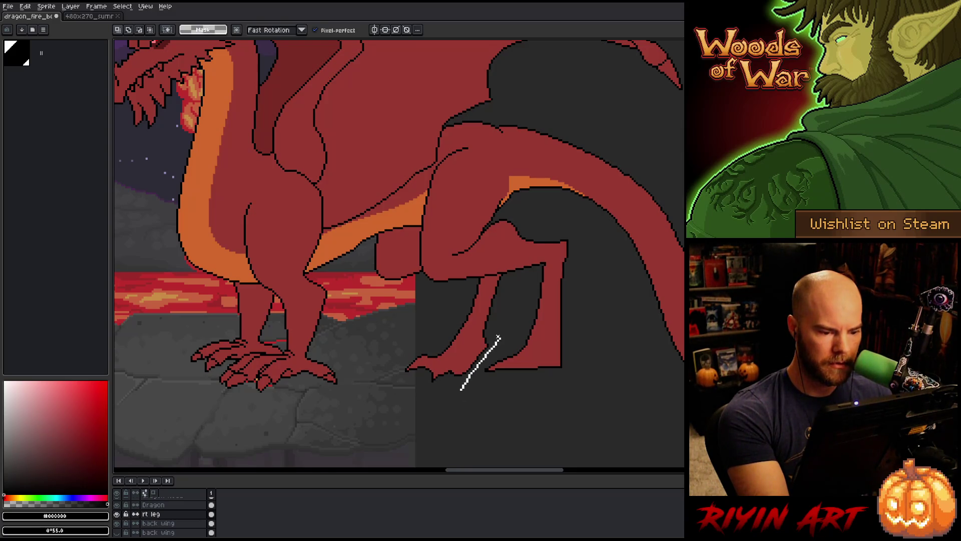
Step: Zoom in close on the rear leg and sample the dragon's red body colour
scroll(498, 337, "up", 5)
mouse_move(500, 368)
left_mouse_down()
mouse_move(507, 305)
mouse_move(570, 210)
left_mouse_up()
left_click_drag(475, 245, 529, 217)
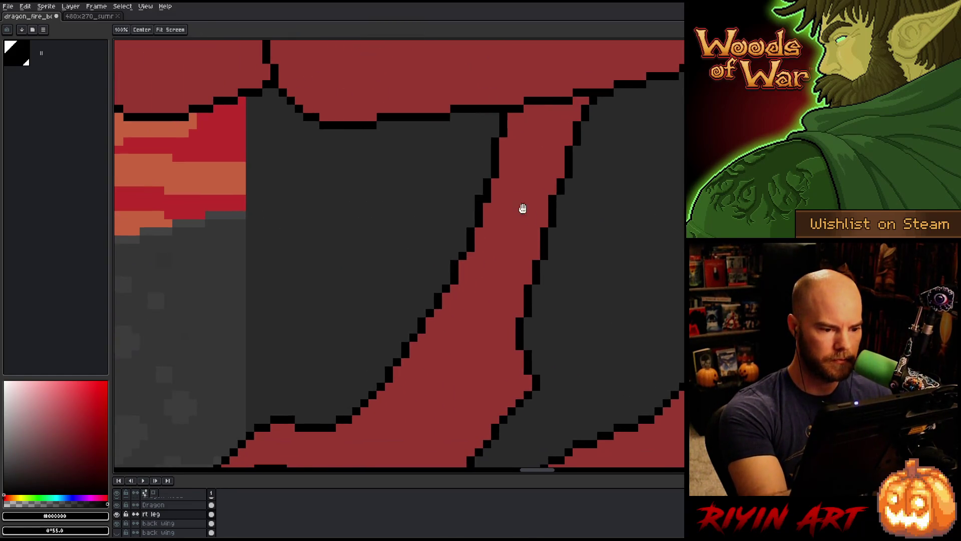
key("b")
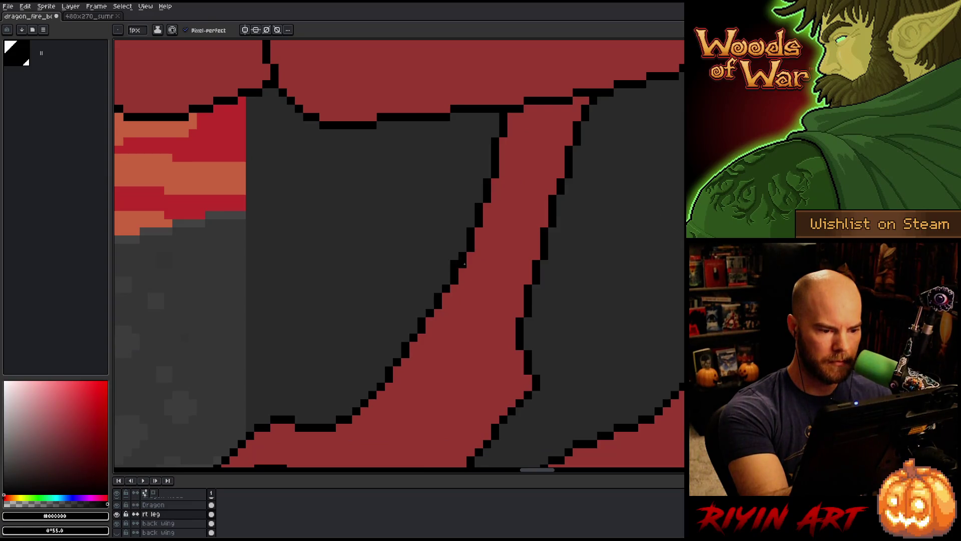
left_click(469, 266, "alt")
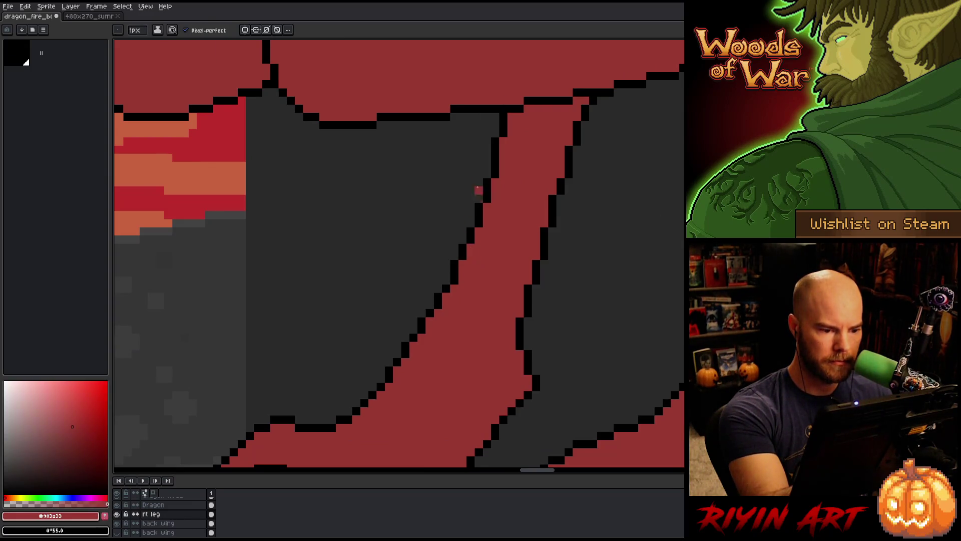
left_click(462, 239, "alt")
left_click(454, 288, "alt")
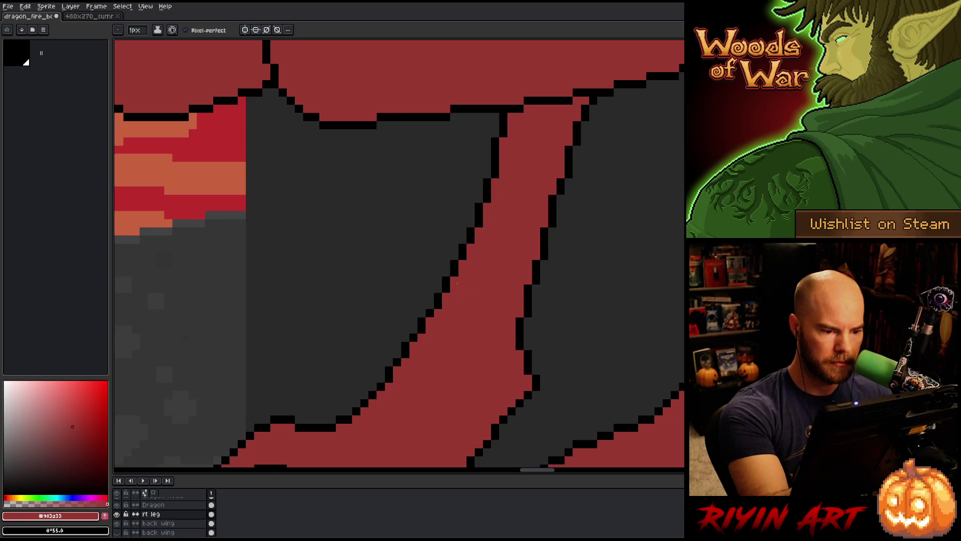
left_click_drag(456, 281, 529, 225)
Step: Redraw the rear leg's lower-left black outline as cleaner stair steps
left_click(499, 230, "alt")
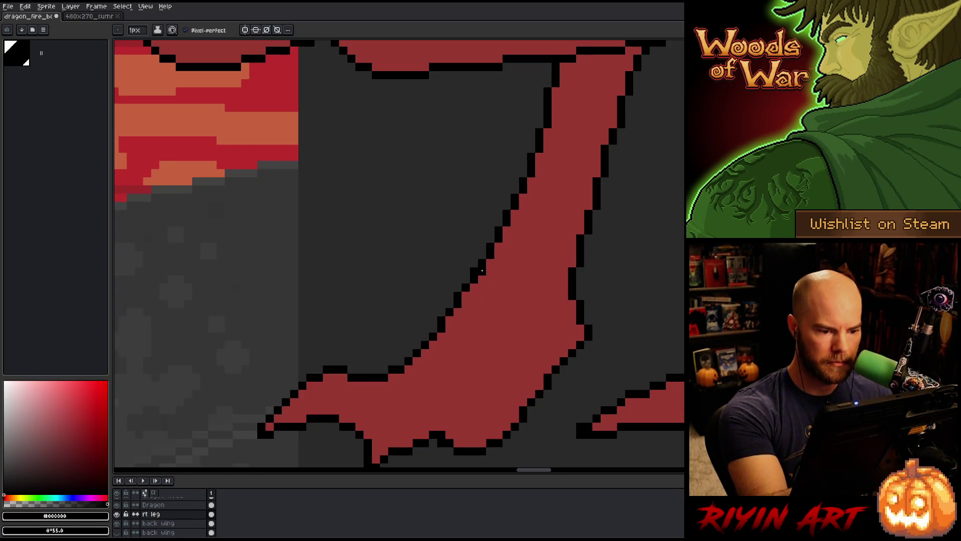
left_click(473, 286)
left_click(465, 296)
left_click(469, 305)
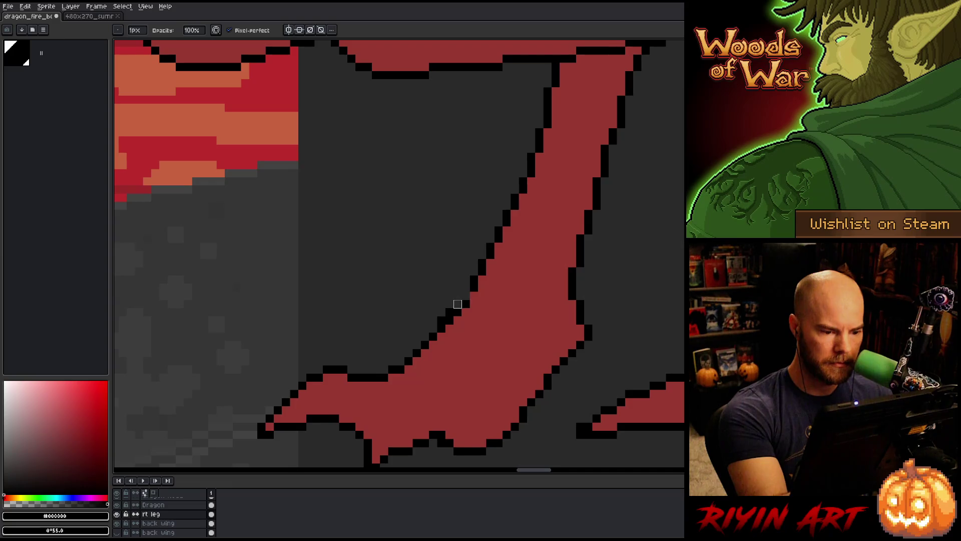
left_click_drag(462, 304, 433, 329)
Step: Add black outline pixels where the wing meets the leg, undoing a stray one
mouse_move(507, 369)
left_mouse_down()
mouse_move(457, 353)
mouse_move(494, 382)
left_mouse_up()
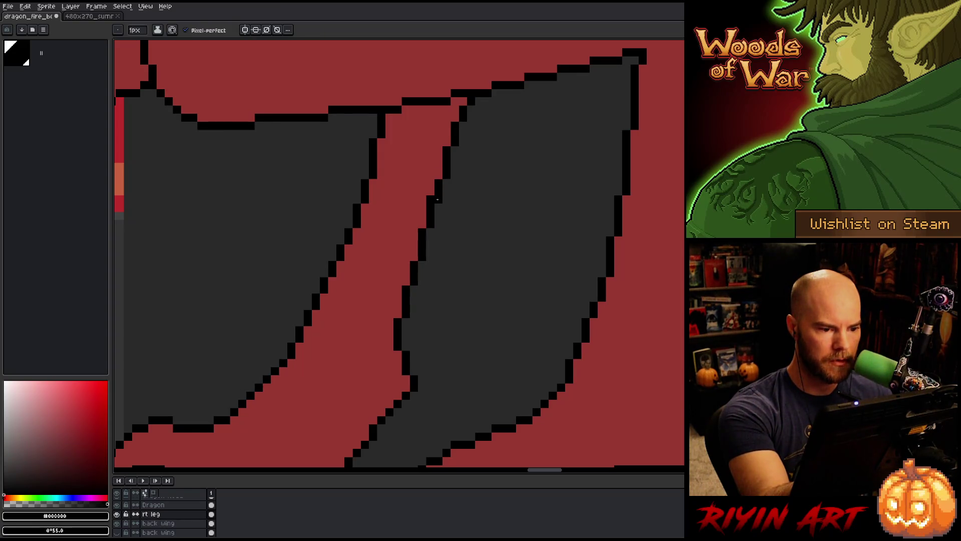
left_click(436, 175, "alt")
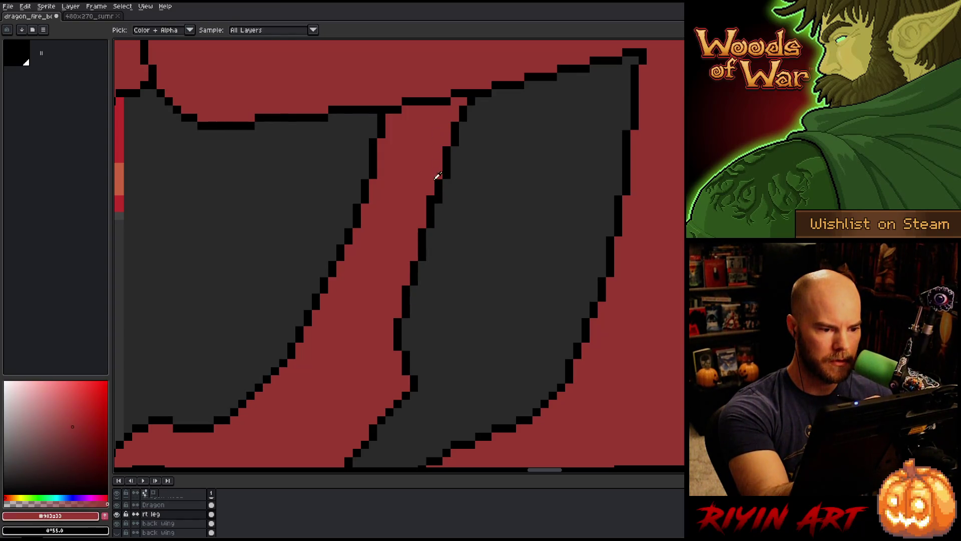
left_click(441, 186, "alt")
left_click(430, 159)
key("ctrl+z")
key("e")
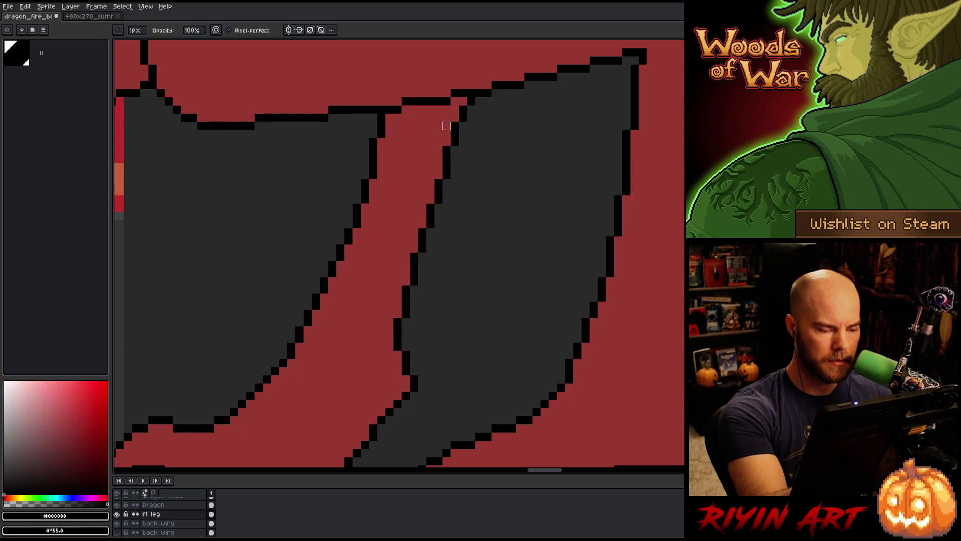
key("b")
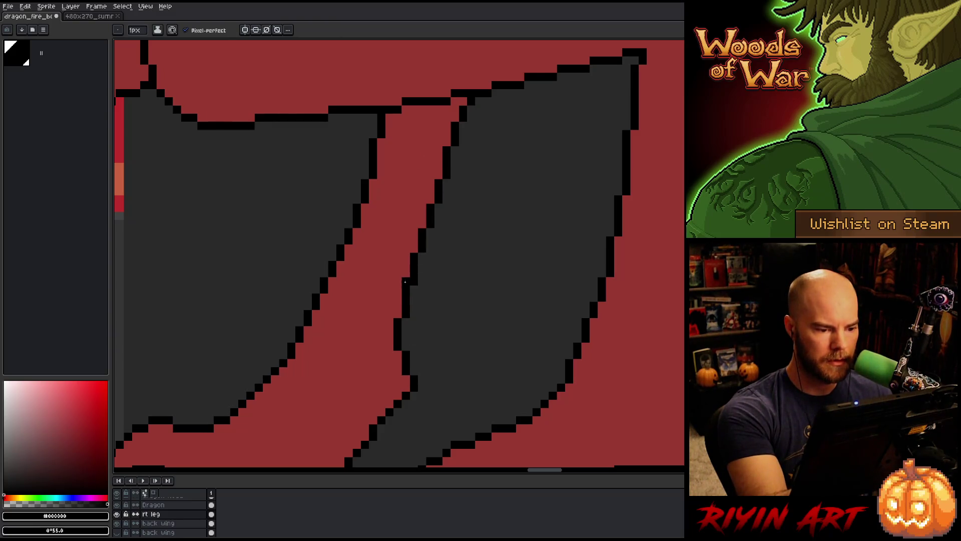
key("e")
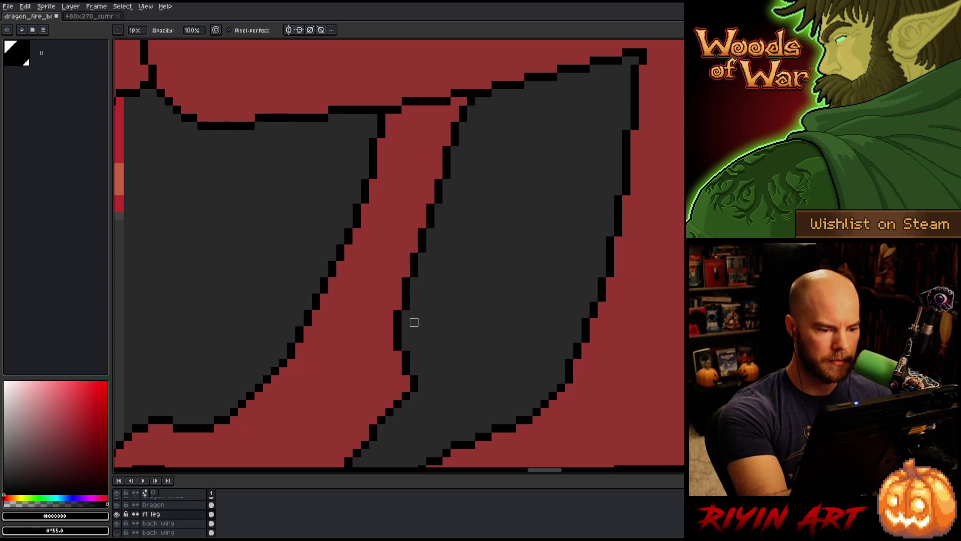
key("b")
Step: Settle a single black pixel at the wing edge after several undo-and-retry attempts
left_click(439, 174)
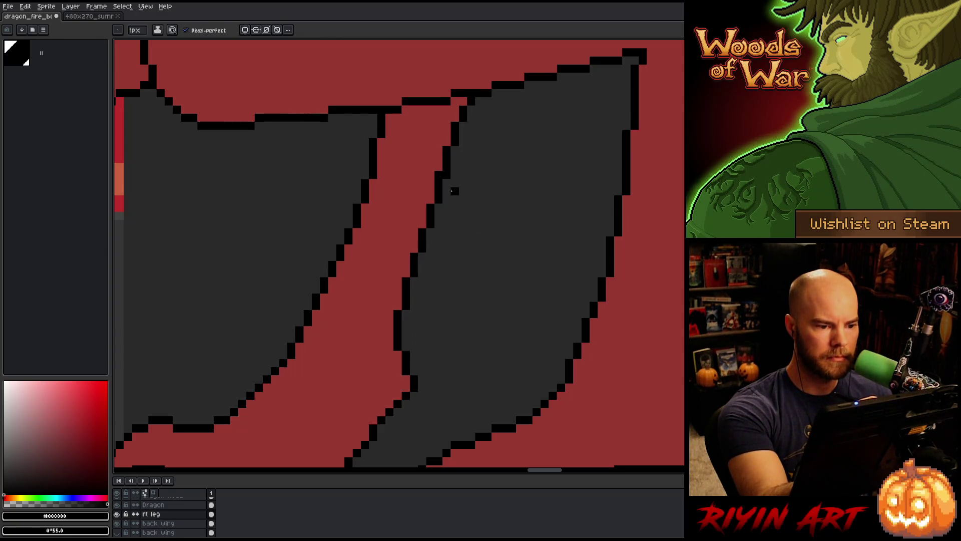
key("ctrl+z")
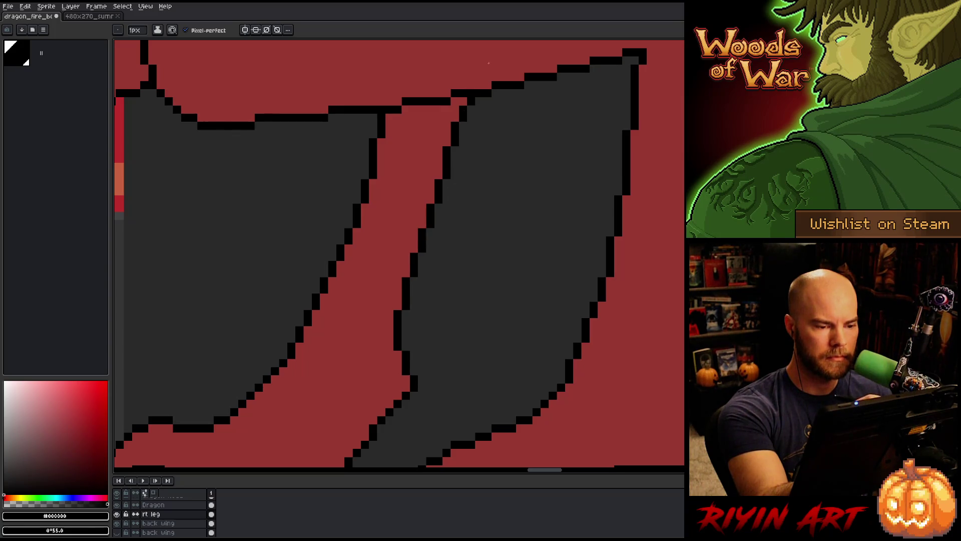
left_click(439, 174)
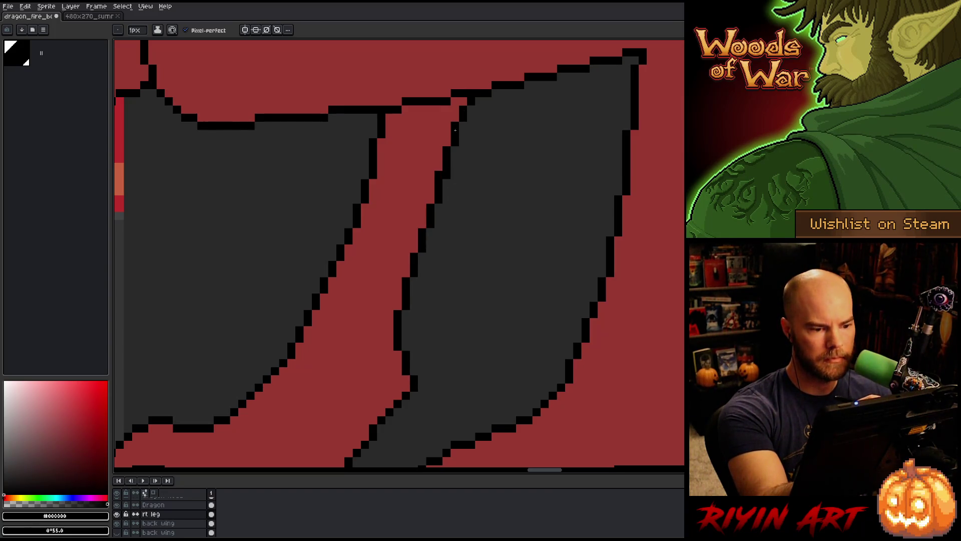
key("ctrl+z")
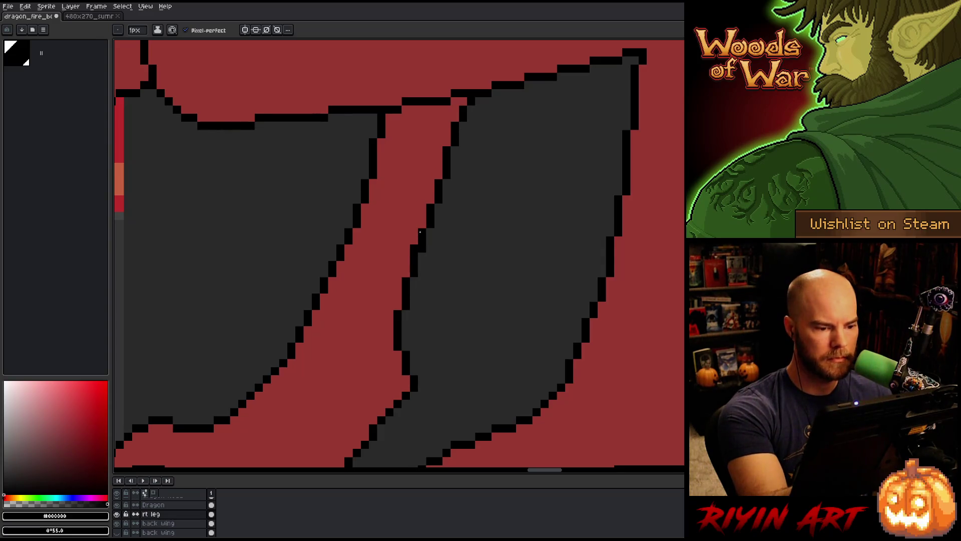
left_click(438, 175)
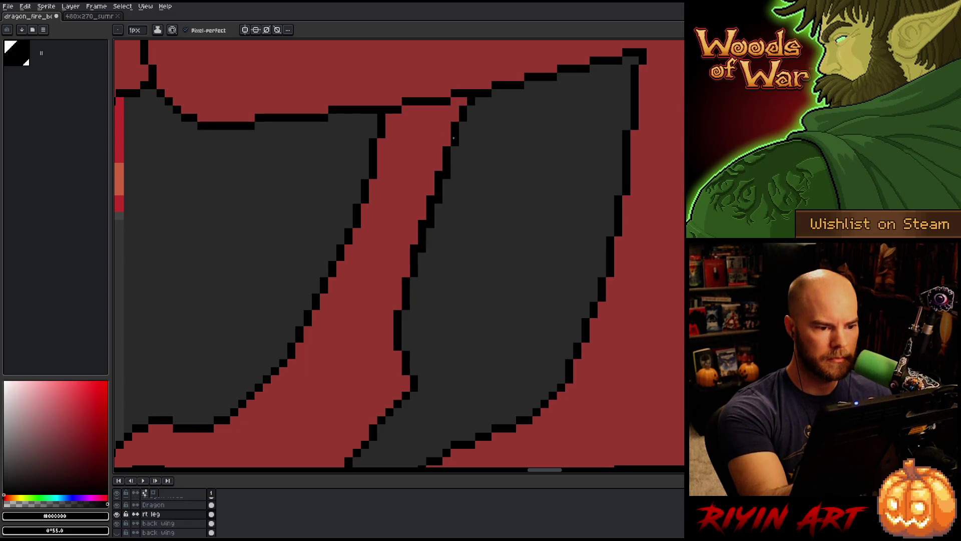
key("e")
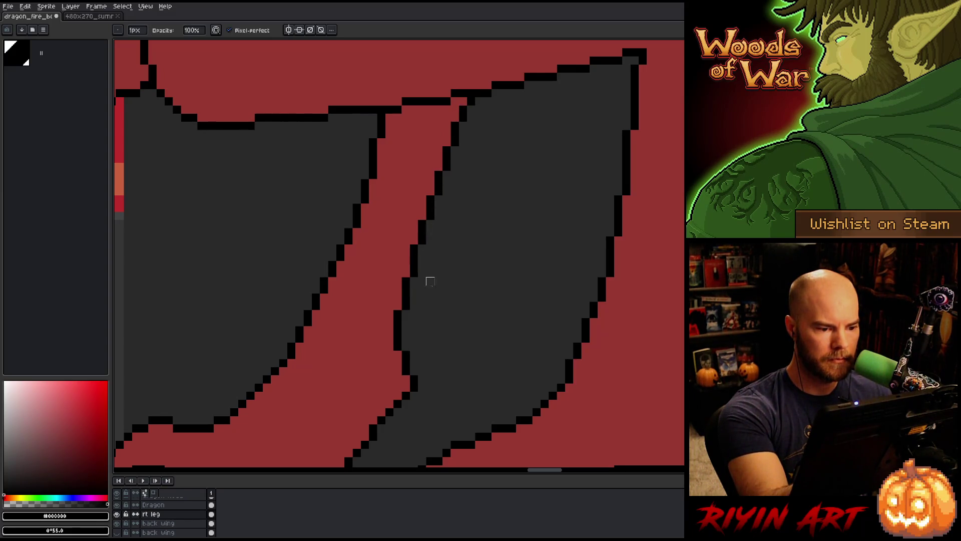
left_click_drag(495, 322, 444, 265)
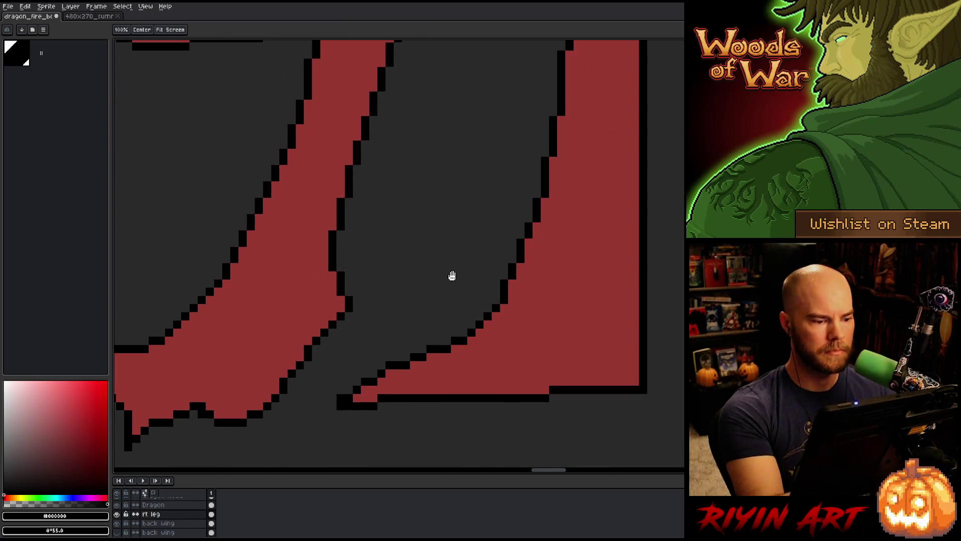
Step: Erase the bottom black pixel of the rear leg's pointed spur
key("b")
key("e")
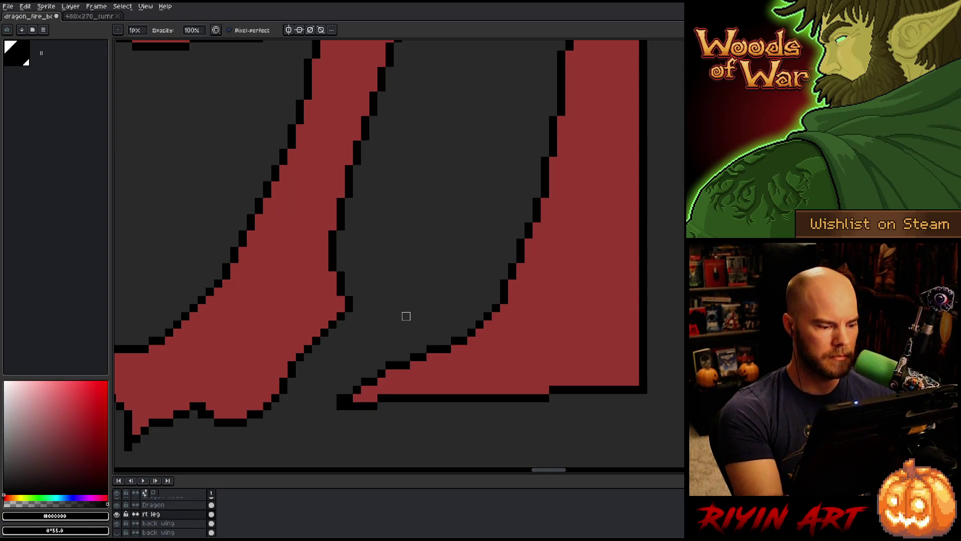
scroll(406, 315, "down", 3)
scroll(409, 314, "up", 3)
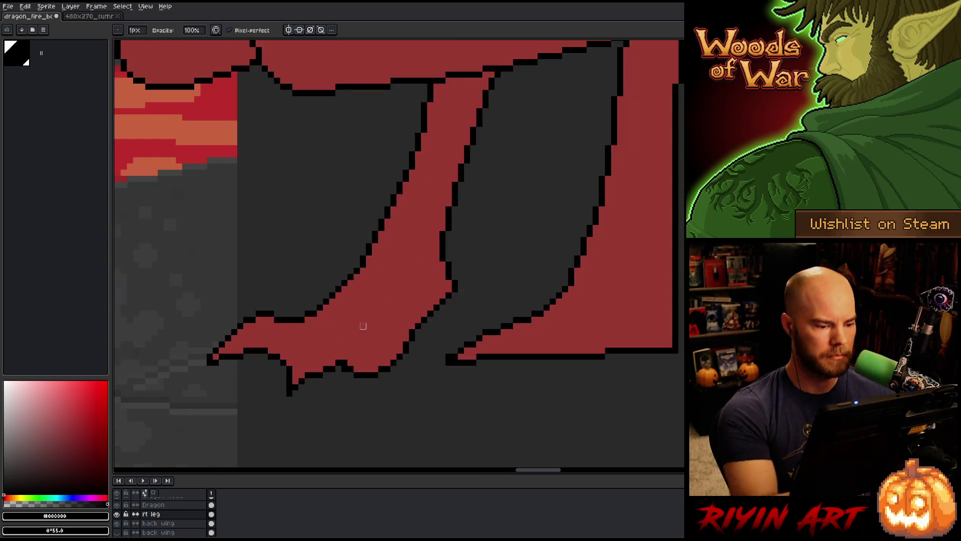
key("b")
left_click(354, 353, "alt")
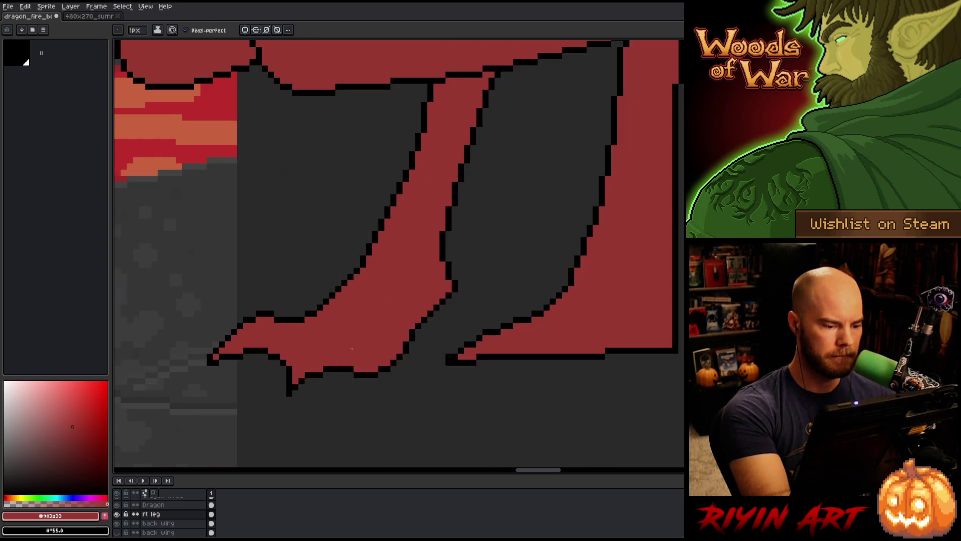
key("e")
left_click(290, 392)
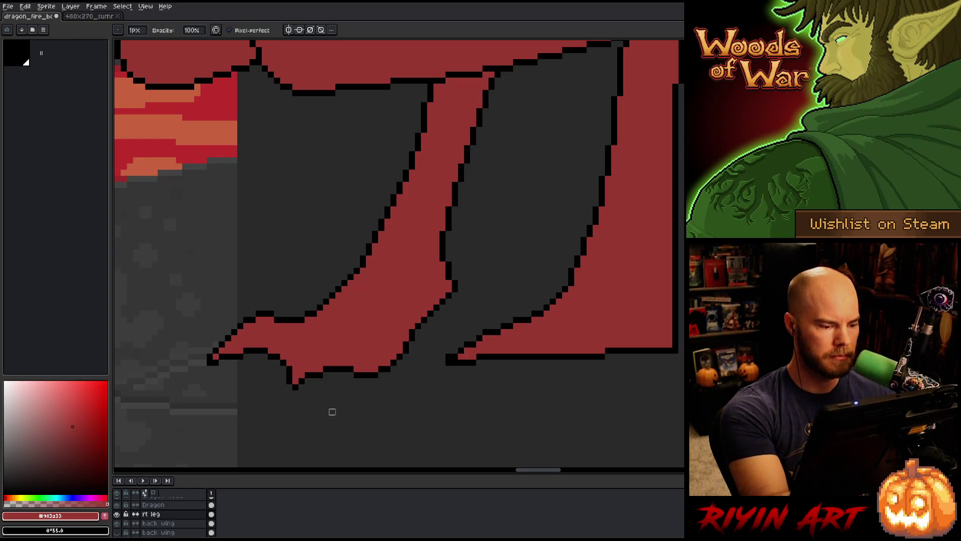
Step: Draw a new black left edge on the spur and paint its inner pixels red
key("b")
left_click(289, 377, "alt")
left_click_drag(279, 386, 289, 361)
left_click(295, 363)
left_click(296, 368, "alt")
left_click(287, 380)
left_click_drag(283, 376, 290, 367)
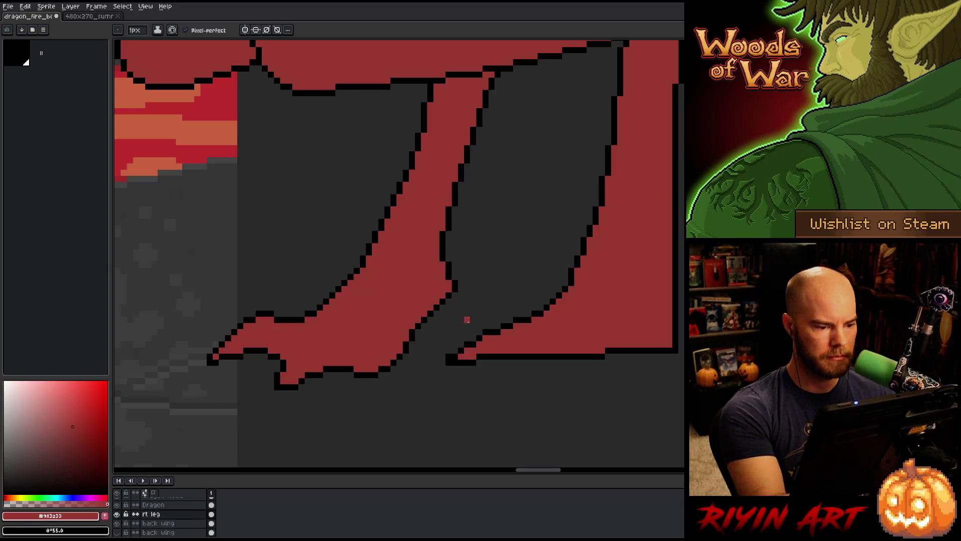
scroll(495, 326, "down", 1)
Step: On the lft leg layer, select the rear foot and drag it right
scroll(523, 340, "down", 2)
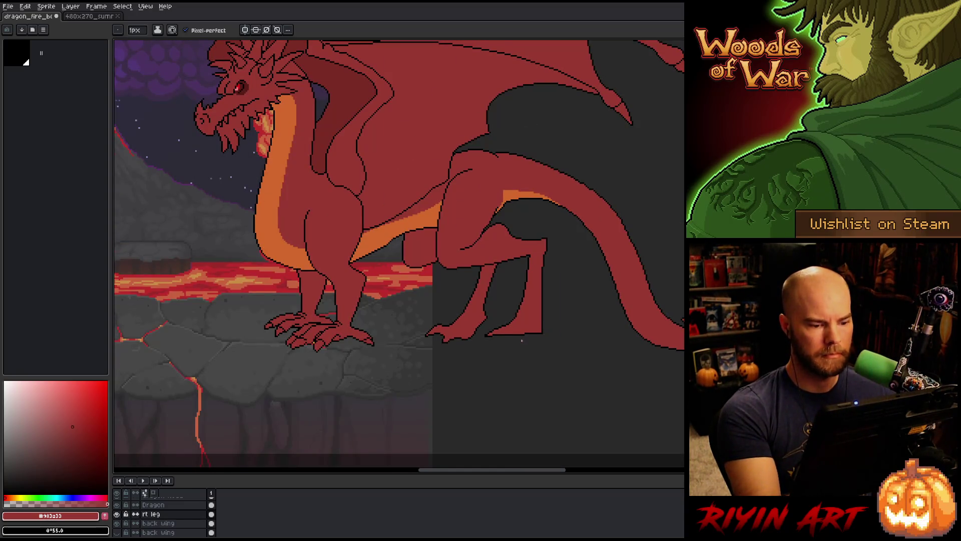
scroll(521, 340, "down", 1)
scroll(506, 298, "up", 1)
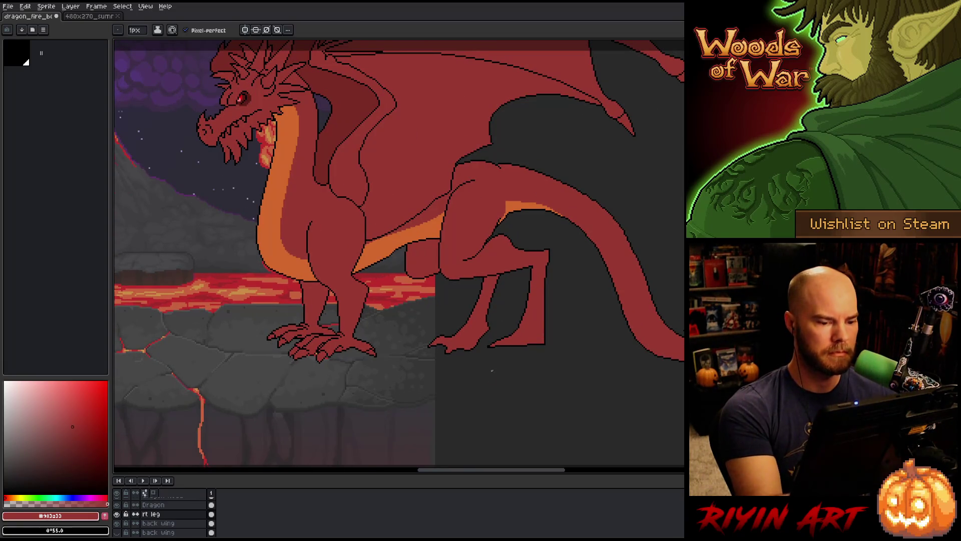
scroll(507, 357, "down", 1)
scroll(485, 333, "up", 1)
mouse_move(479, 335)
left_mouse_down()
mouse_move(515, 345)
mouse_move(476, 394)
mouse_move(476, 330)
left_mouse_up()
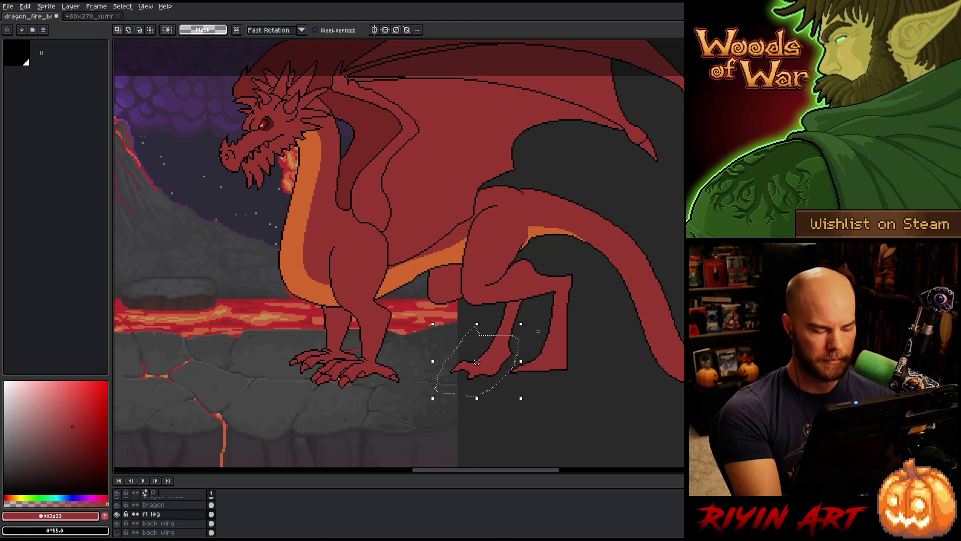
scroll(166, 520, "up", 3)
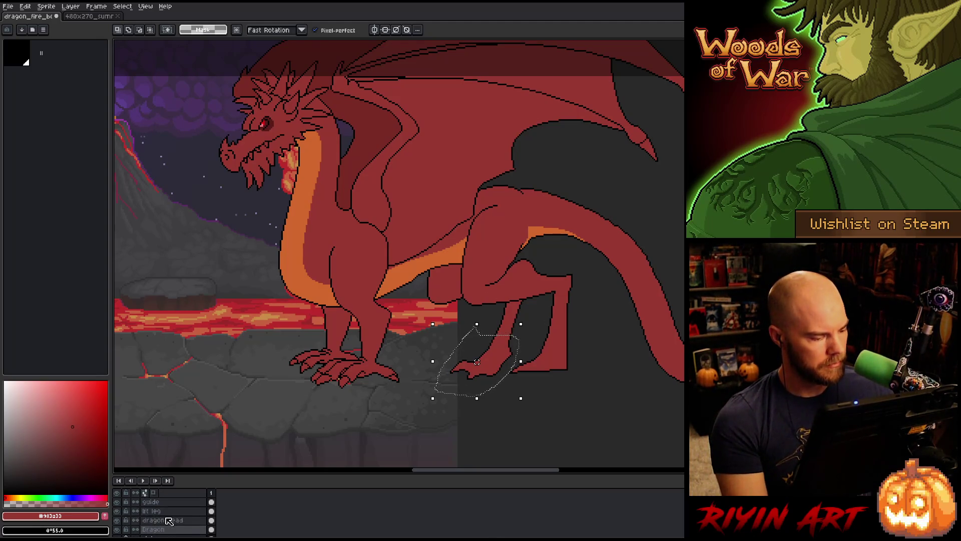
left_click(164, 511)
left_click_drag(512, 374, 575, 376)
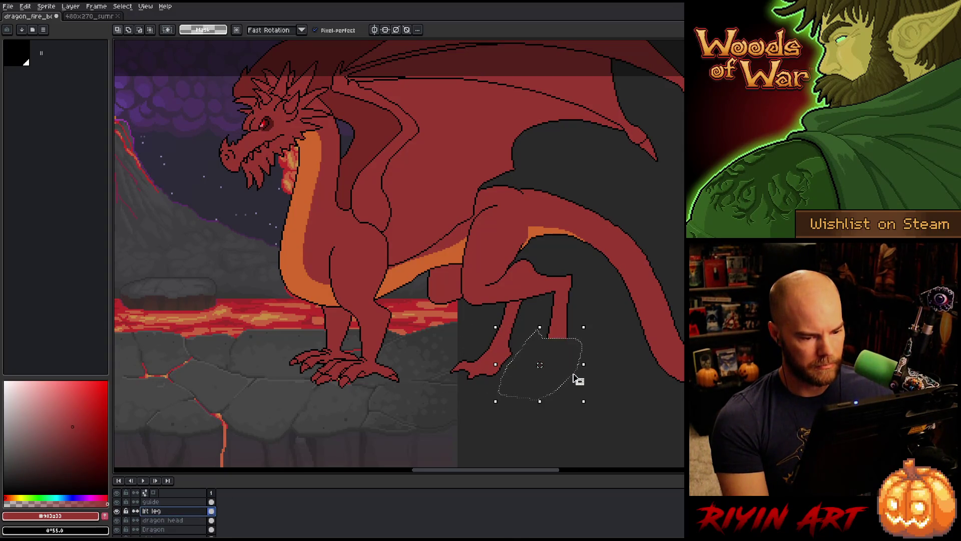
Step: Free-transform the foot further right and one pixel up, then commit and deselect
key("ctrl+z")
key("ctrl+t")
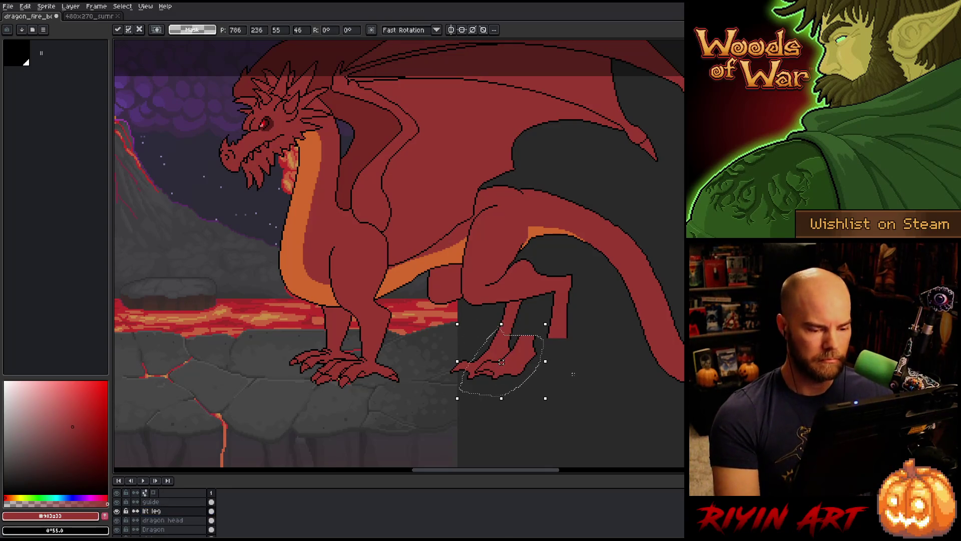
key("shift+Right")
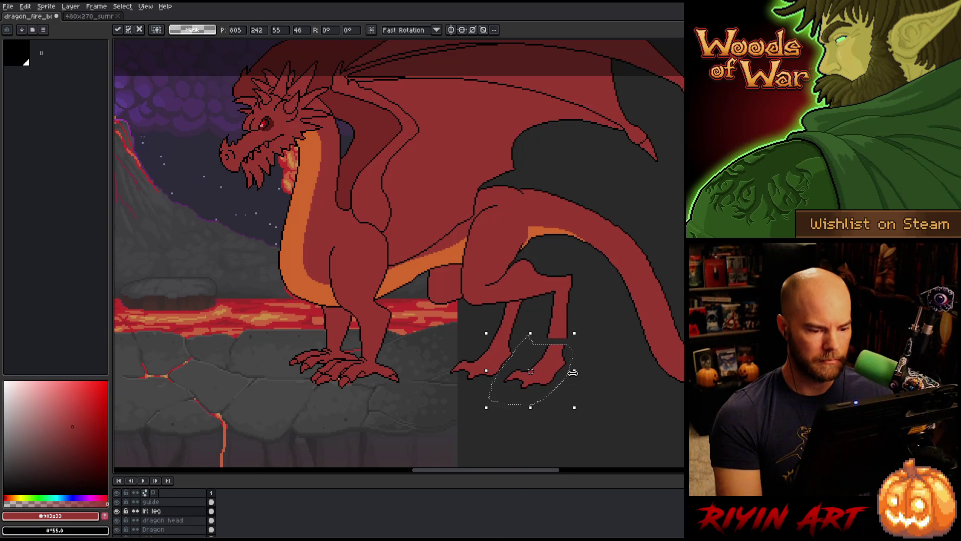
key("Up")
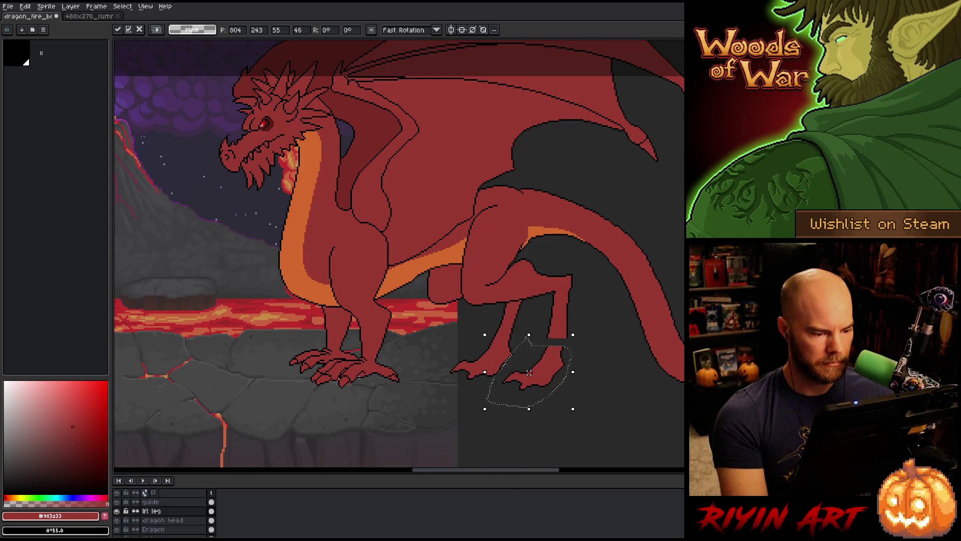
left_click_drag(355, 375, 582, 410)
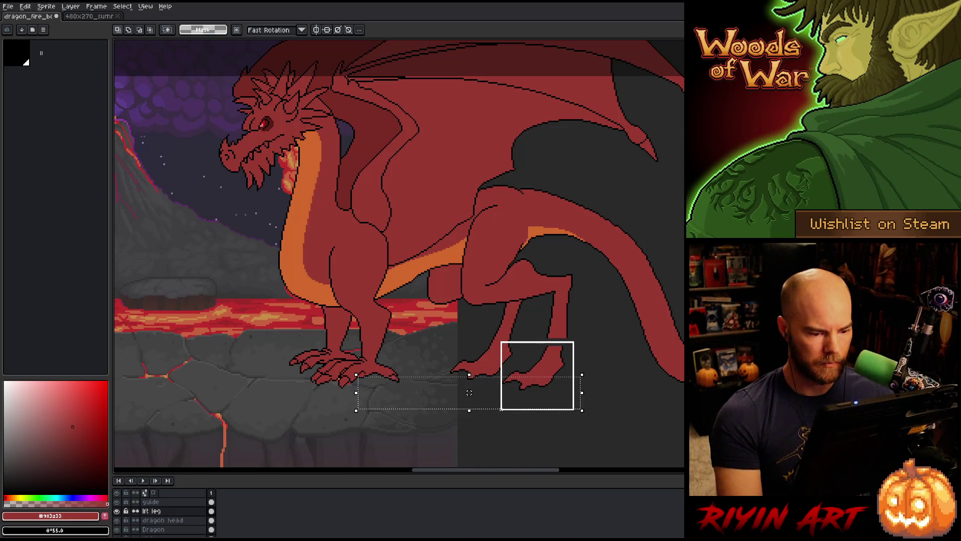
left_click(537, 375)
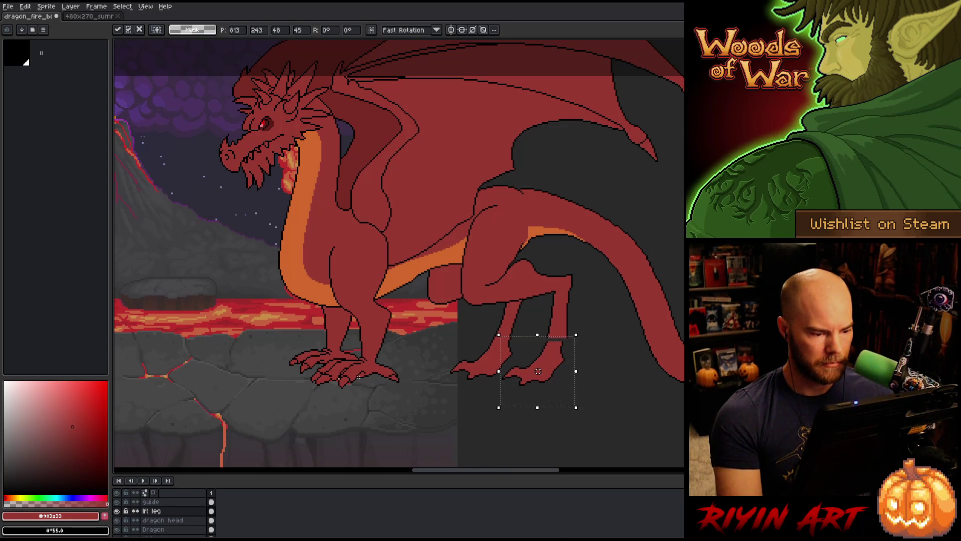
left_click_drag(355, 377, 612, 397)
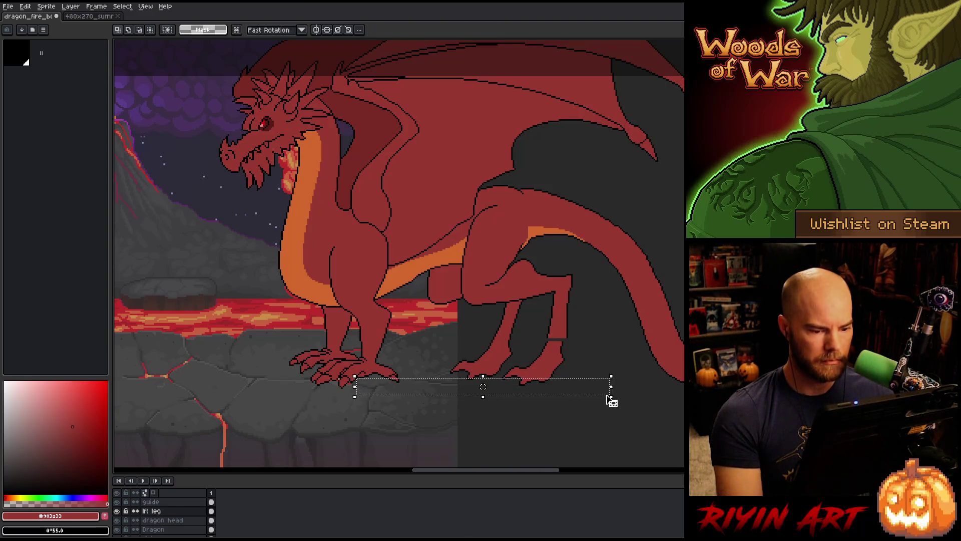
key("ctrl+d")
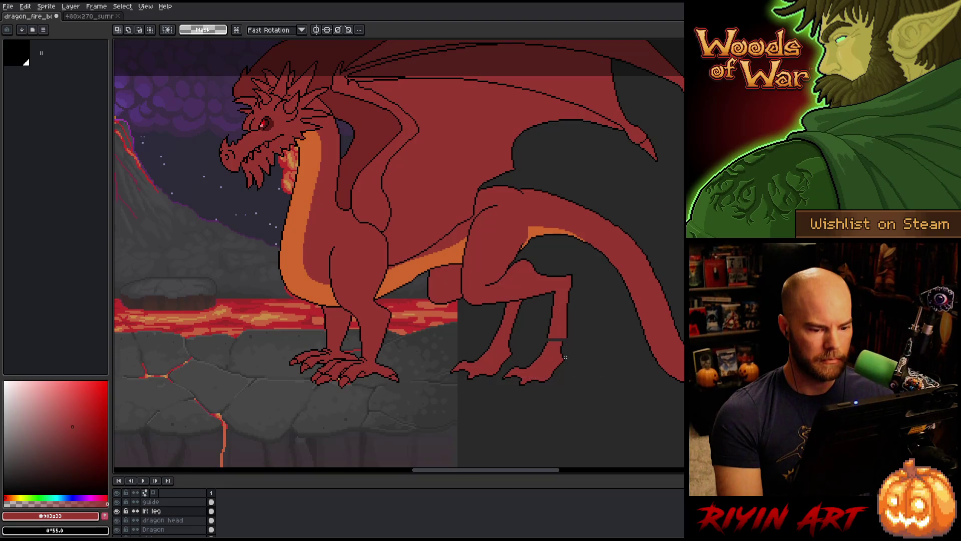
scroll(565, 358, "up", 3)
Step: Nudge the rear foot slightly right and draw black pixels along its right outline
key("b")
mouse_move(578, 408)
left_mouse_down()
mouse_move(590, 322)
mouse_move(532, 329)
mouse_move(513, 449)
left_mouse_up()
left_click_drag(543, 378, 557, 374)
key("Return")
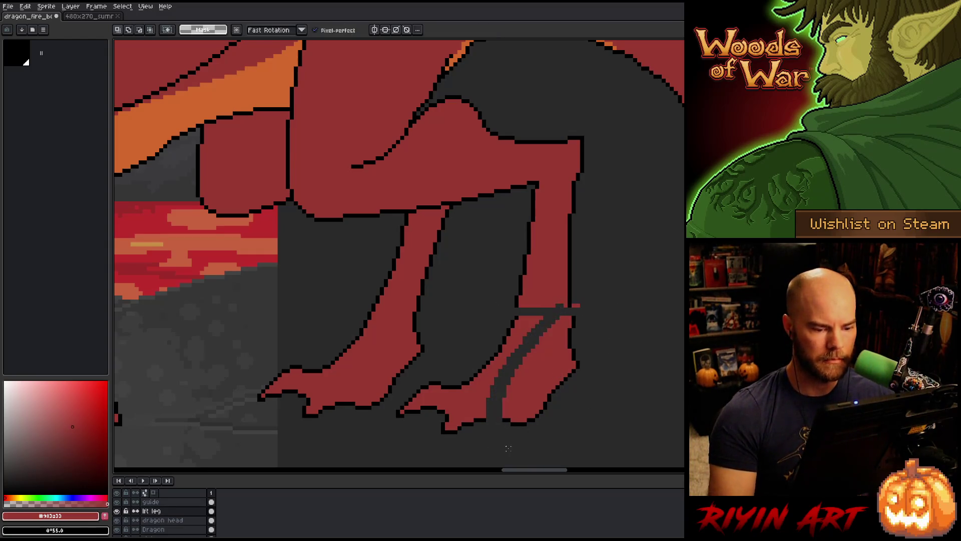
left_click(571, 301, "alt")
left_click_drag(571, 308, 570, 356)
Step: Bucket-fill the stray grey marks on the foot with the leg's red
left_click(569, 346, "alt")
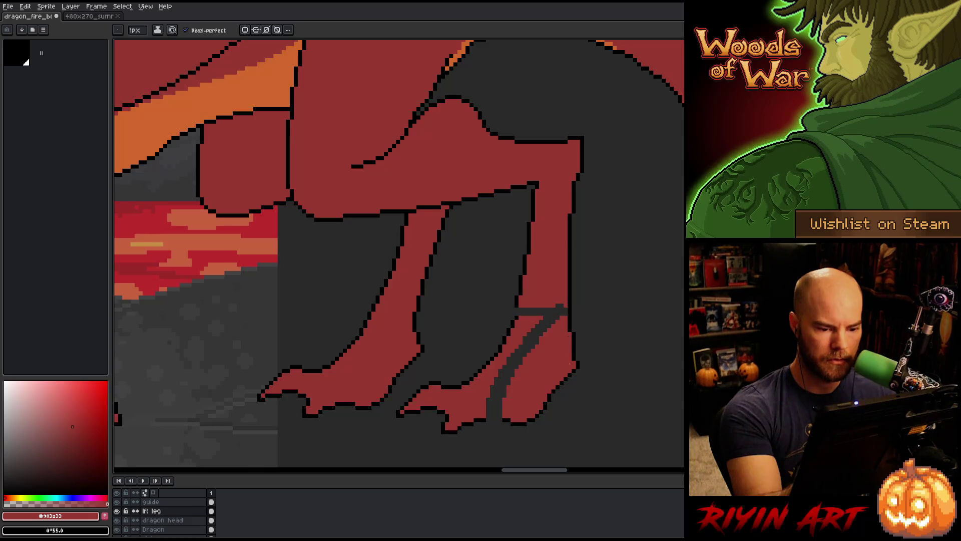
left_click(516, 305, "alt")
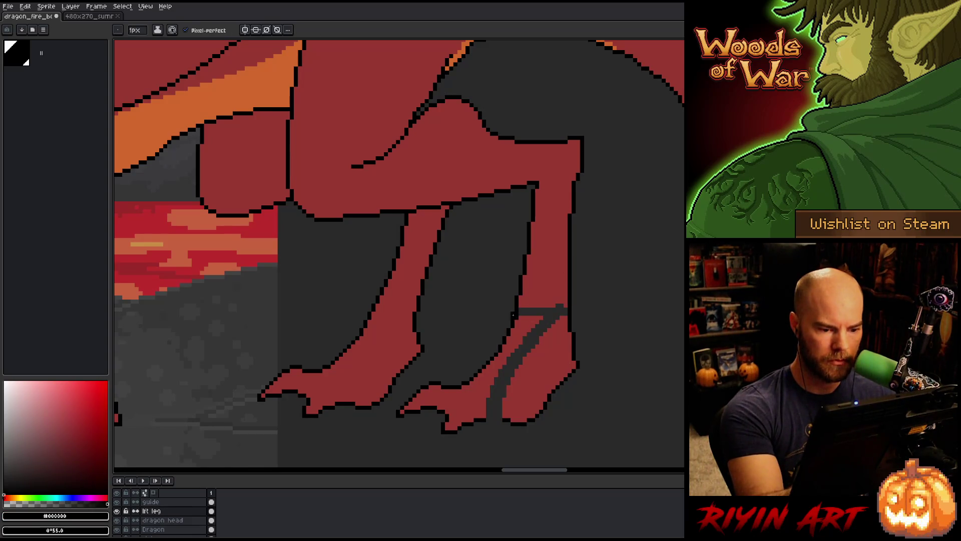
left_click(516, 313, "alt")
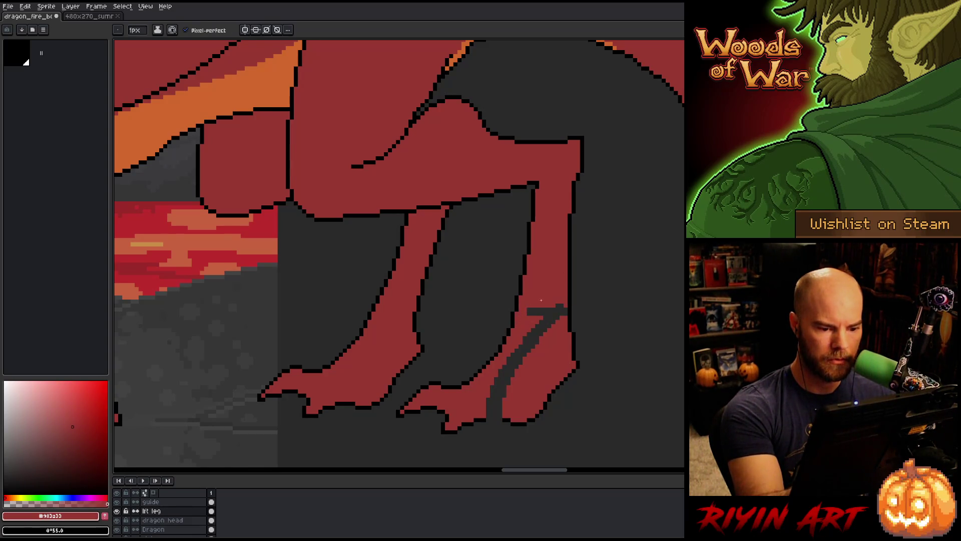
left_click(484, 429, "alt")
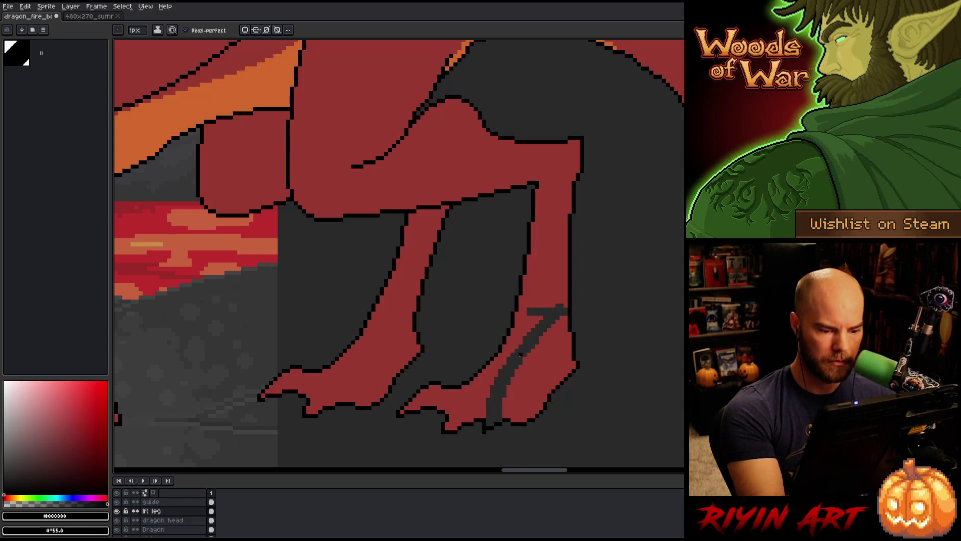
left_click(508, 390, "alt")
key("g")
left_click(555, 322)
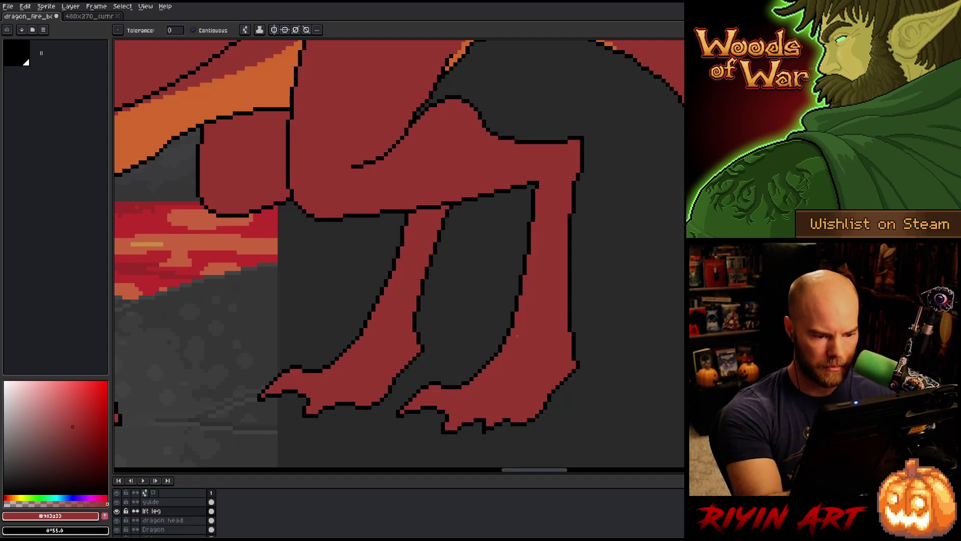
left_click(533, 196, "alt")
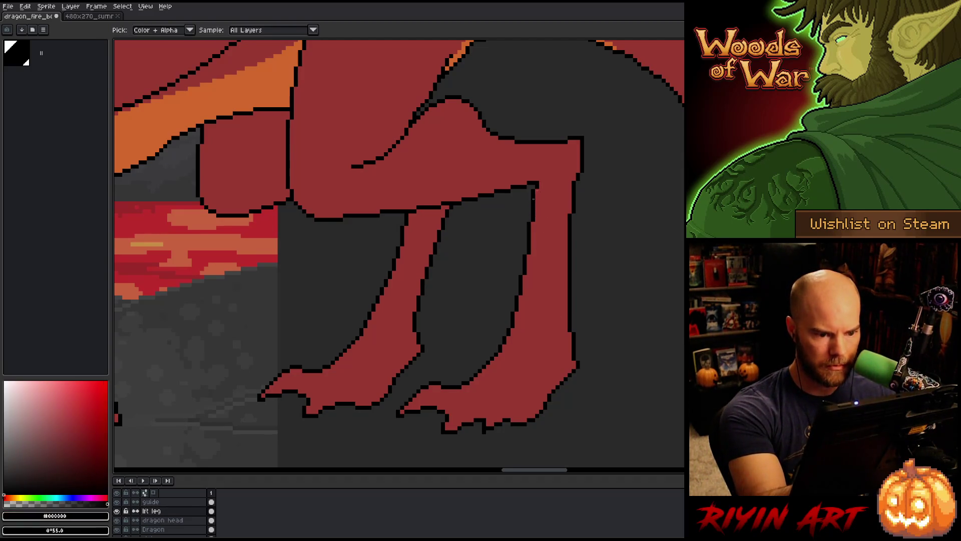
key("b")
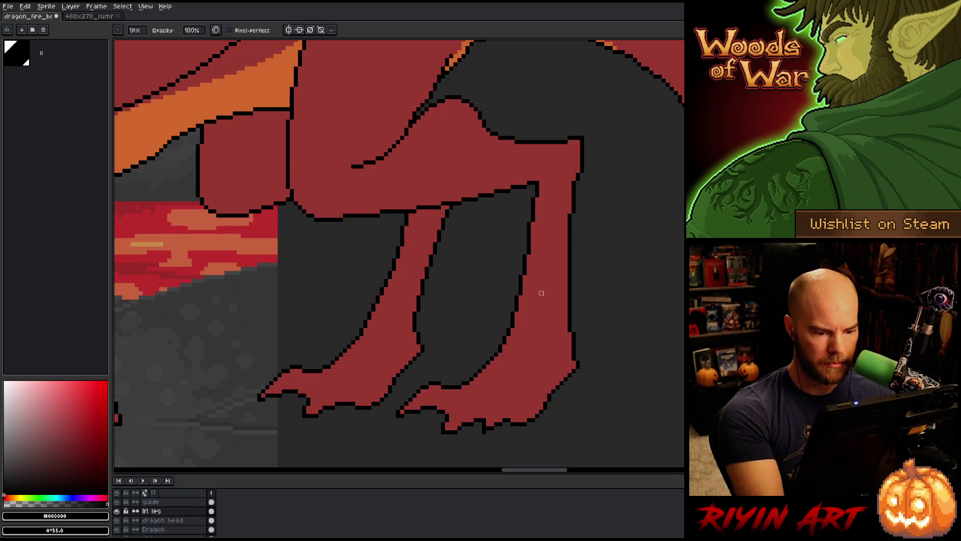
key("e")
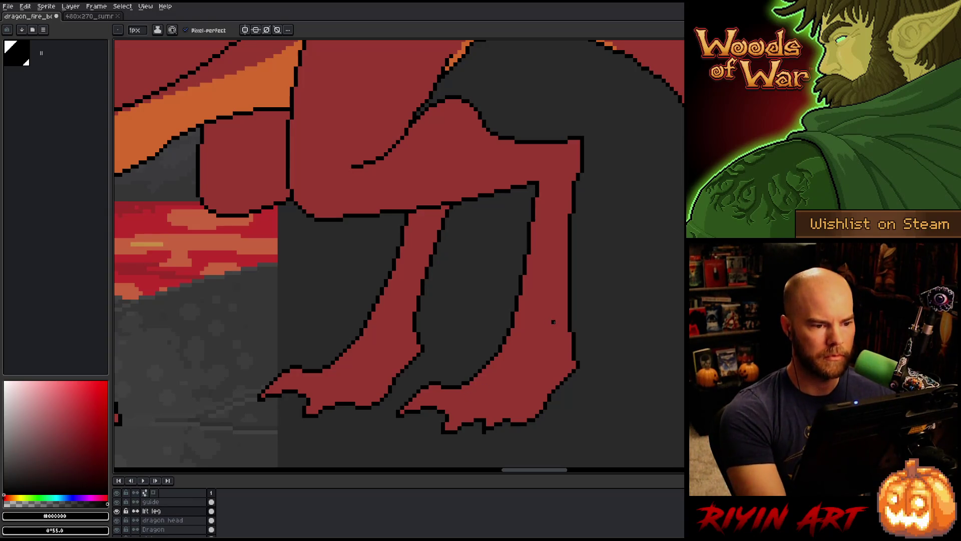
right_click(442, 247)
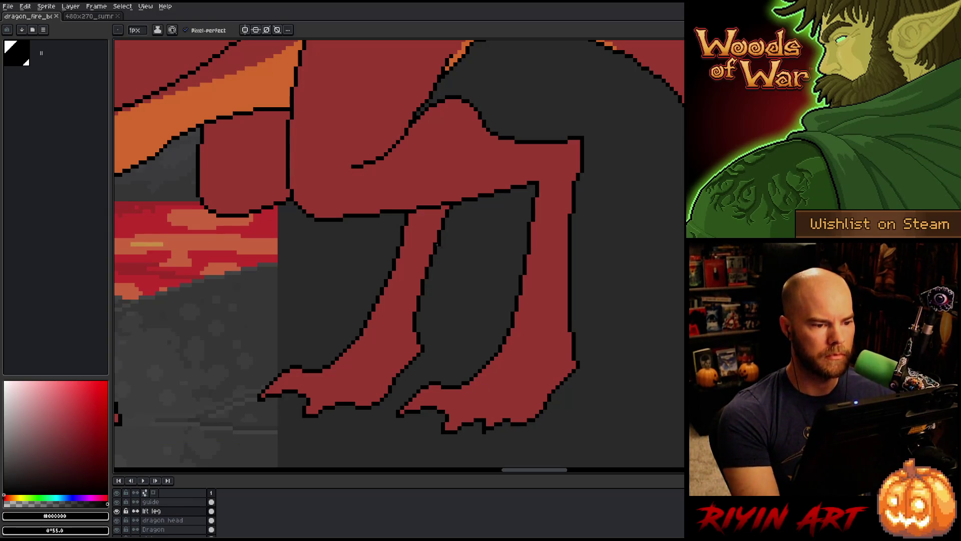
scroll(321, 202, "down", 2)
Step: Review the whole dragon, zoom onto the head and wing, and toggle the lft leg layer's visibility
scroll(320, 202, "down", 1)
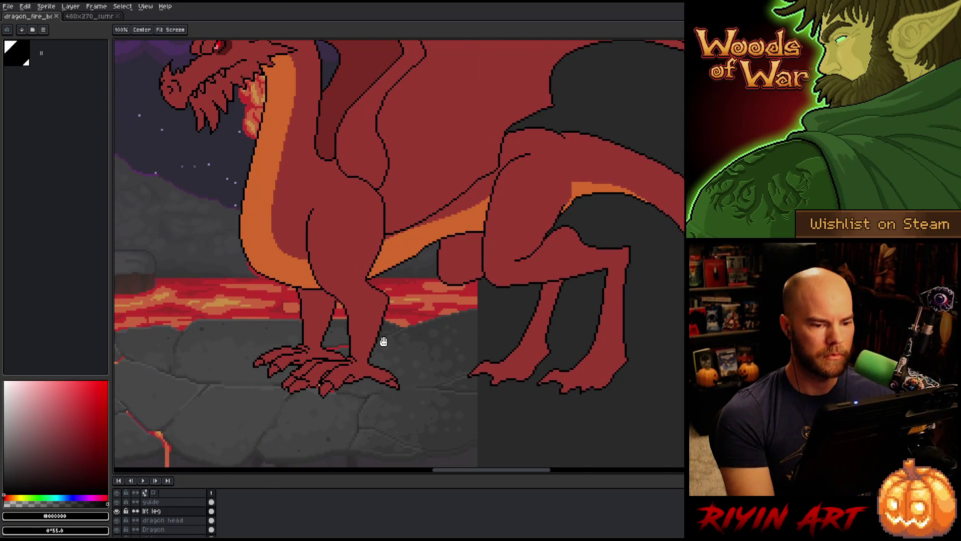
scroll(381, 339, "down", 1)
left_click_drag(364, 310, 412, 317)
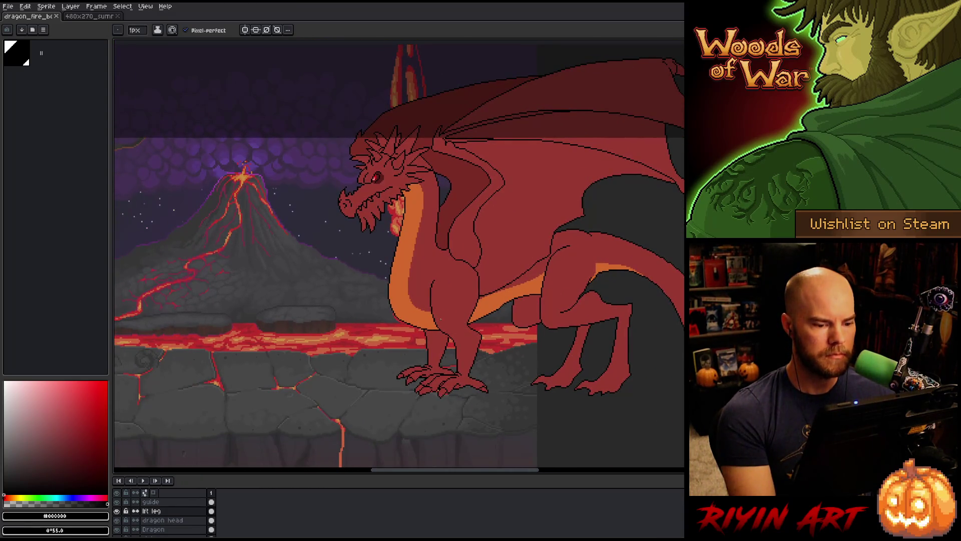
scroll(439, 322, "down", 1)
scroll(425, 264, "up", 1)
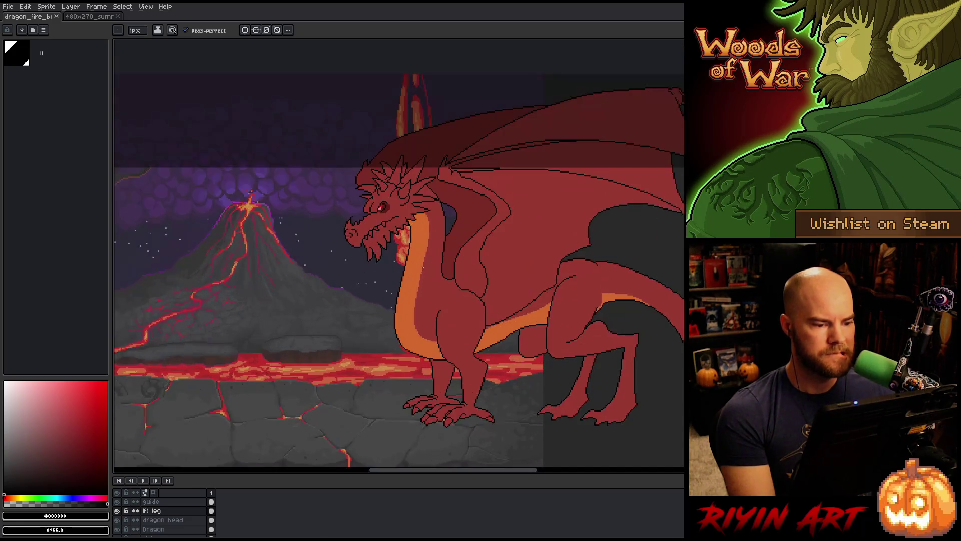
scroll(423, 270, "down", 1)
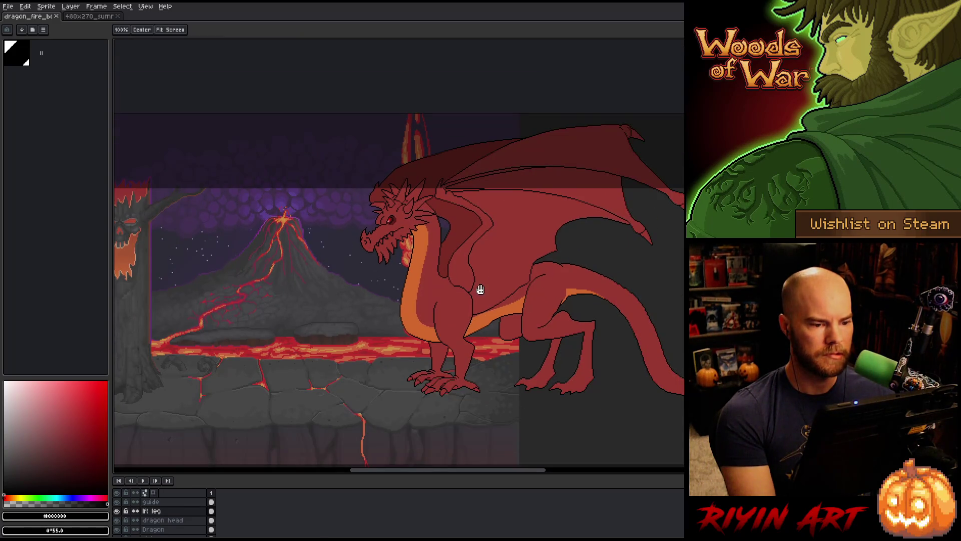
scroll(461, 295, "up", 1)
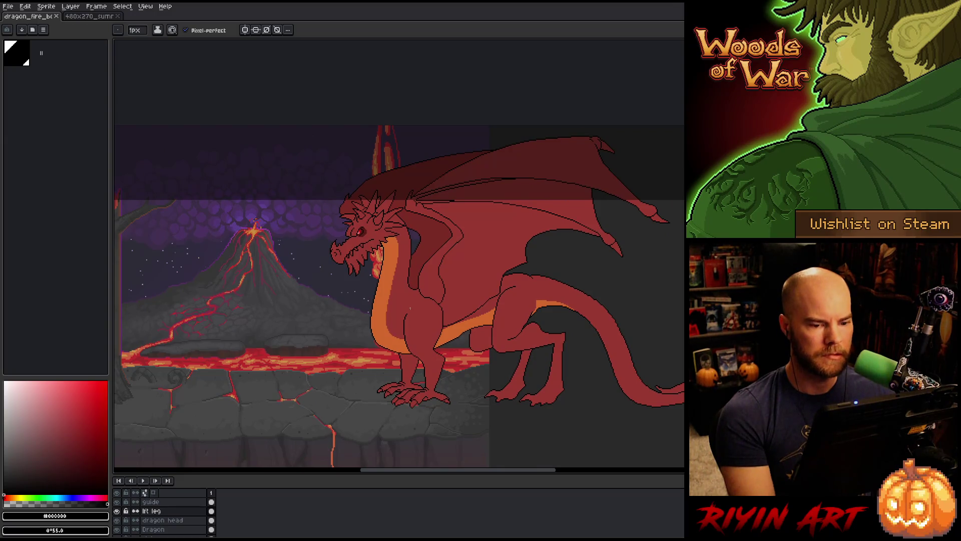
scroll(415, 204, "up", 4)
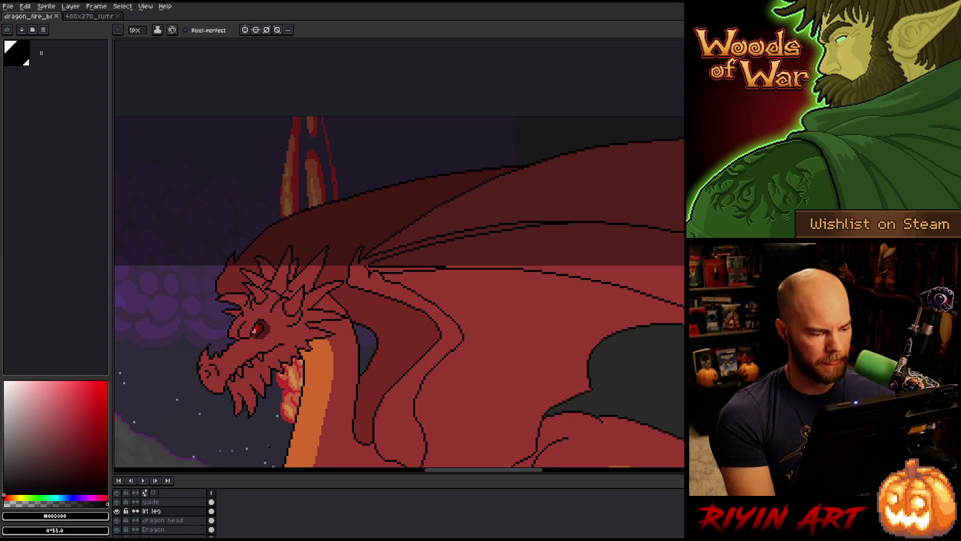
left_click(118, 510)
left_click(117, 511)
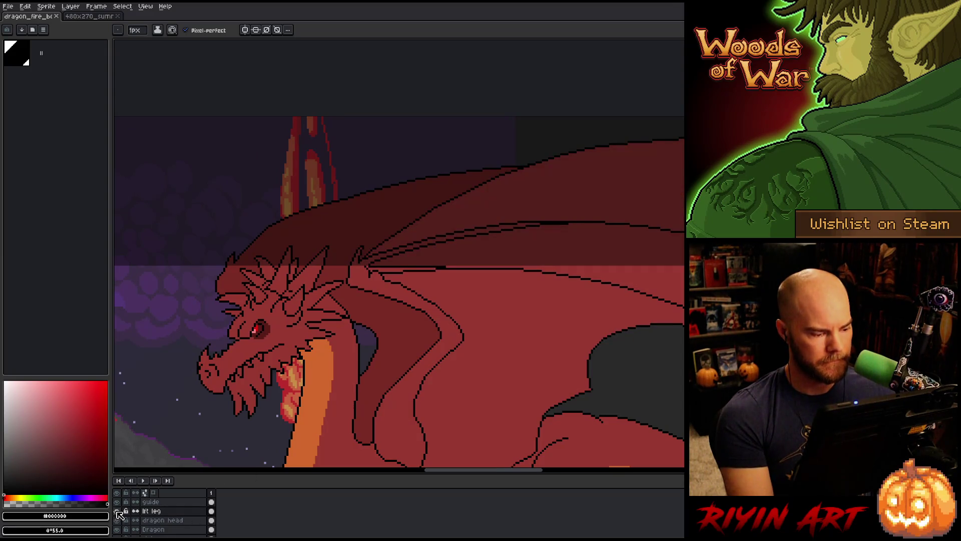
left_click(117, 510)
Step: Pan to the near wing and sample its red colour after a trial lasso
left_click_drag(442, 253, 393, 262)
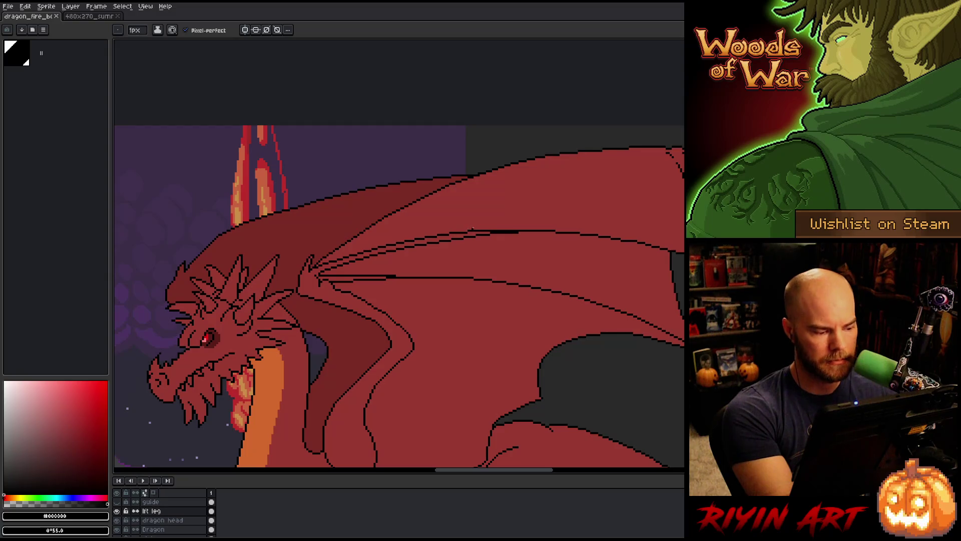
key("m")
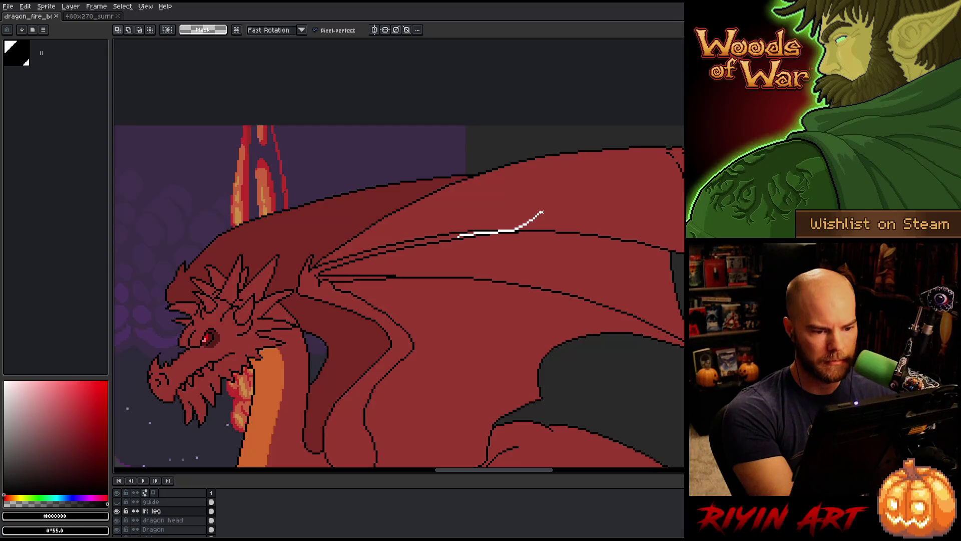
left_click_drag(541, 213, 532, 234)
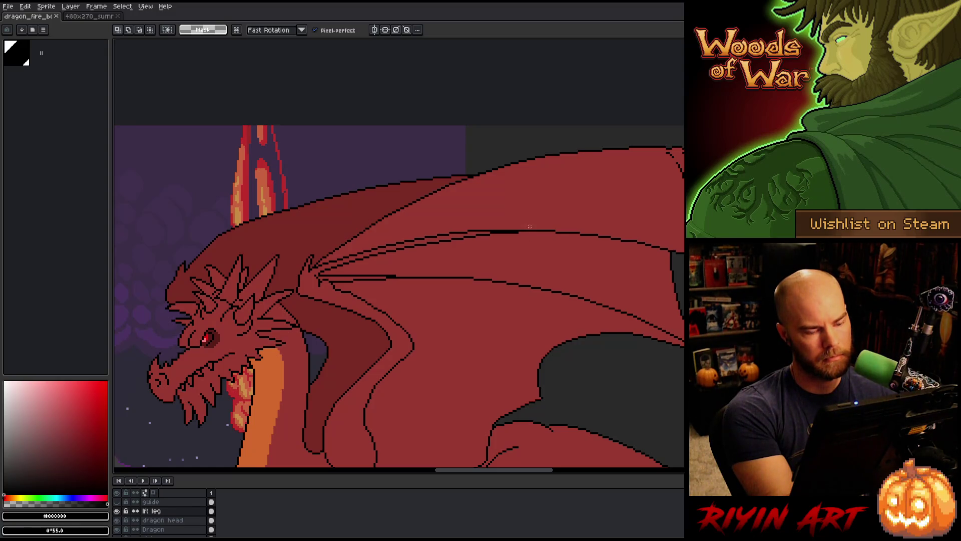
key("b")
left_click(524, 224, "alt")
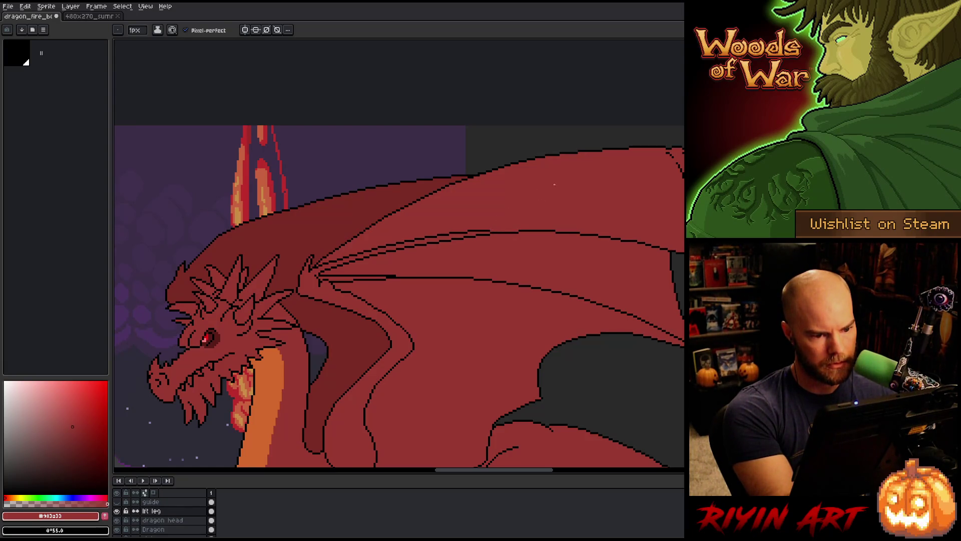
Step: Lasso the upper wing strut, move it up two pixels, and deselect
key("m")
mouse_move(453, 233)
left_mouse_down()
mouse_move(331, 265)
mouse_move(424, 223)
mouse_move(514, 206)
left_mouse_up()
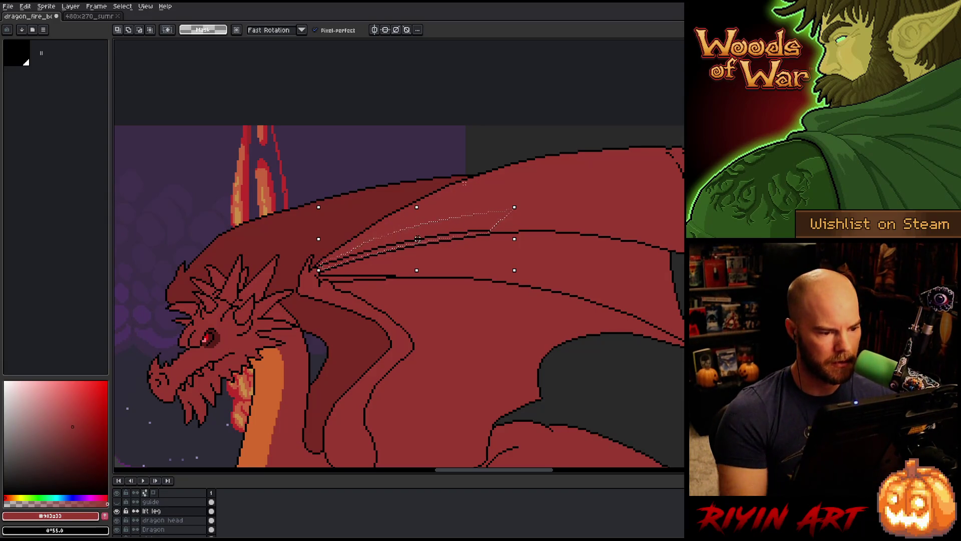
key("Up")
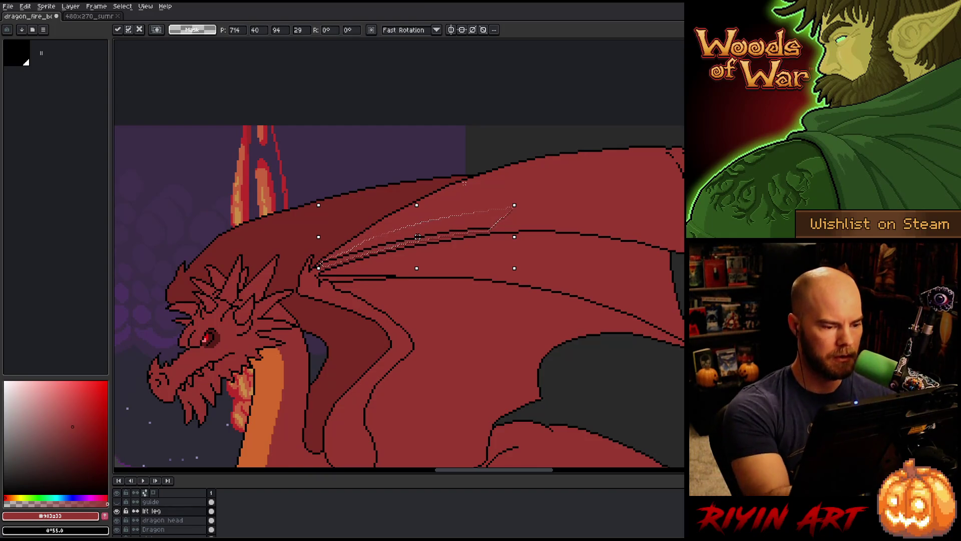
key("Return")
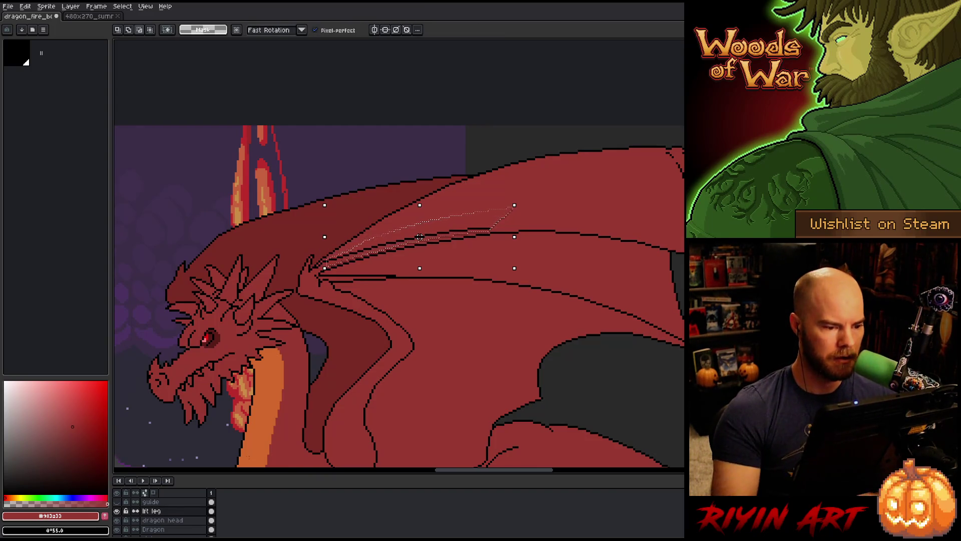
key("Up")
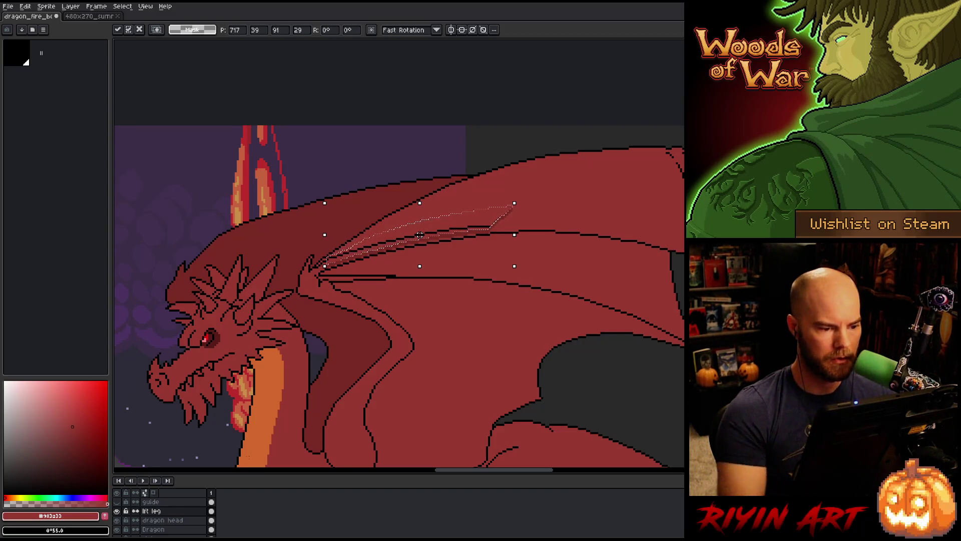
key("Return")
key("ctrl+d")
key("b")
key("g")
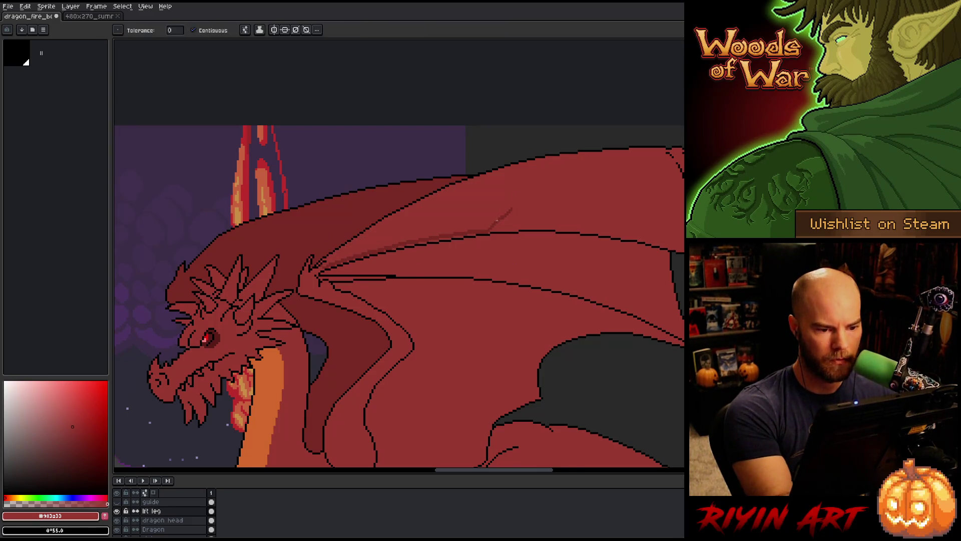
key("b")
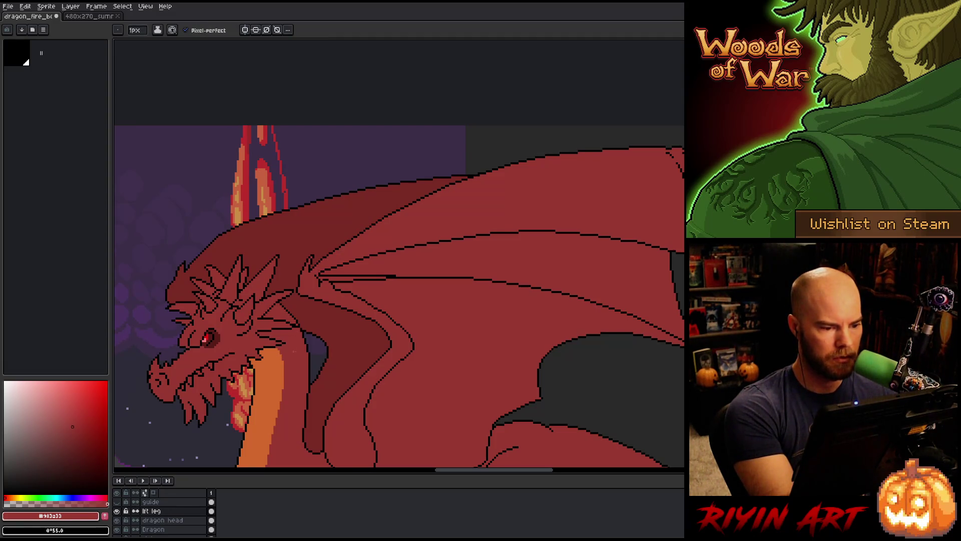
Step: Extend a black wing strut line further right
mouse_move(427, 315)
left_mouse_down()
mouse_move(350, 311)
mouse_move(330, 272)
left_mouse_up()
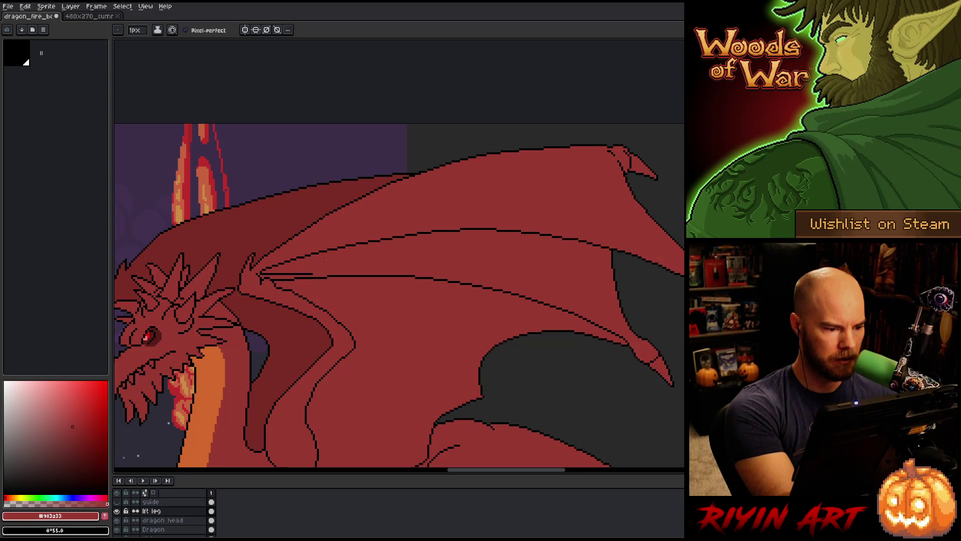
left_click(307, 267, "alt")
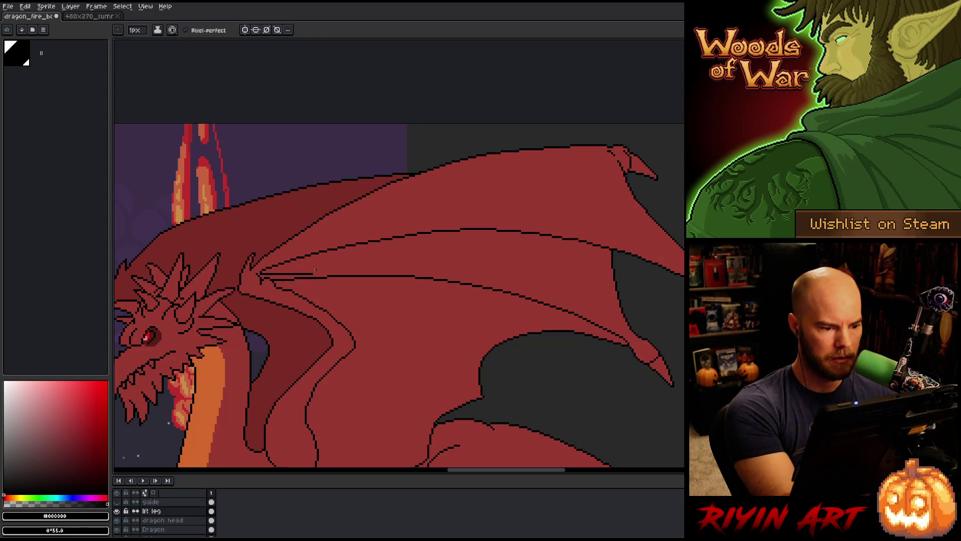
left_click_drag(335, 269, 374, 271)
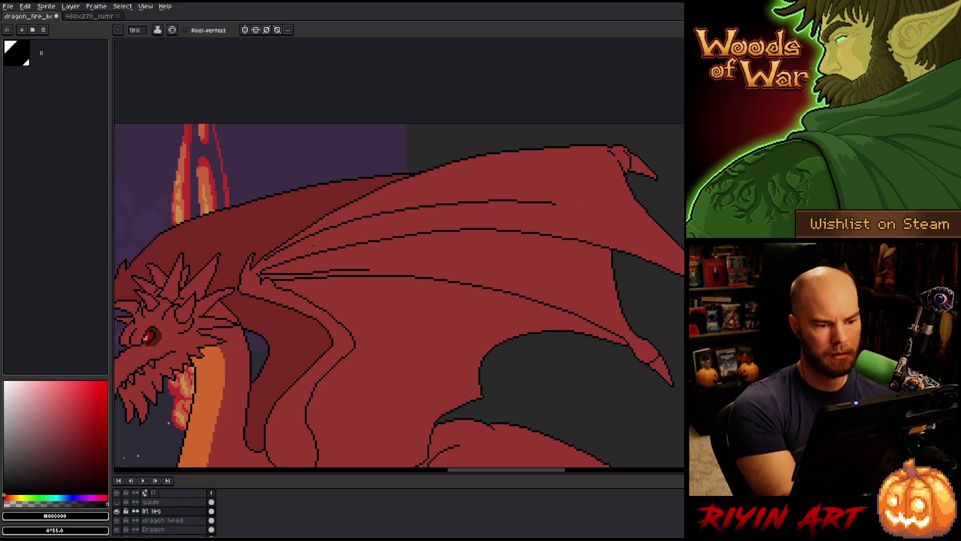
Step: Draw a new black strut fanning up-right from the wing joint, redrawn shorter after undo
left_click_drag(262, 273, 407, 219)
key("ctrl+z")
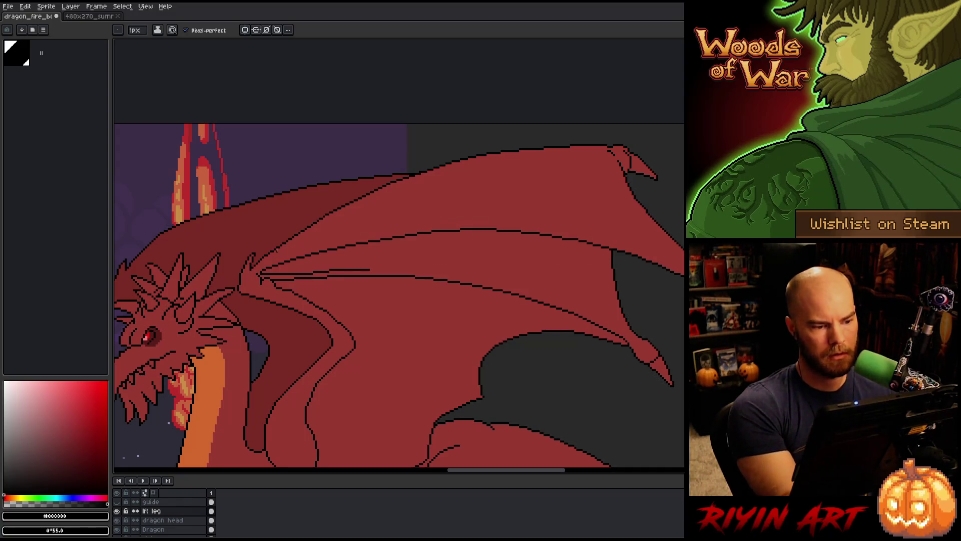
mouse_move(268, 258)
left_mouse_down()
mouse_move(361, 229)
mouse_move(535, 225)
left_mouse_up()
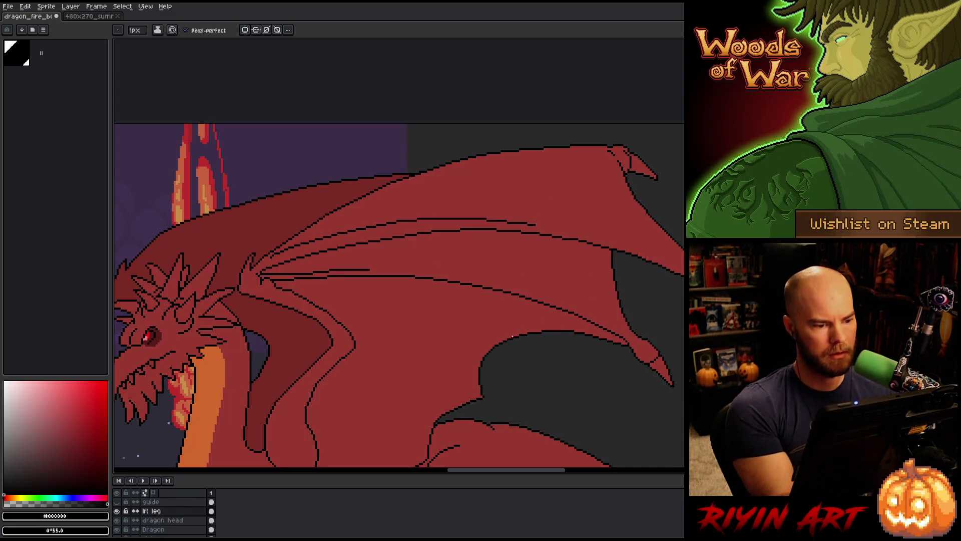
mouse_move(490, 350)
left_mouse_down()
mouse_move(451, 344)
mouse_move(397, 357)
left_mouse_up()
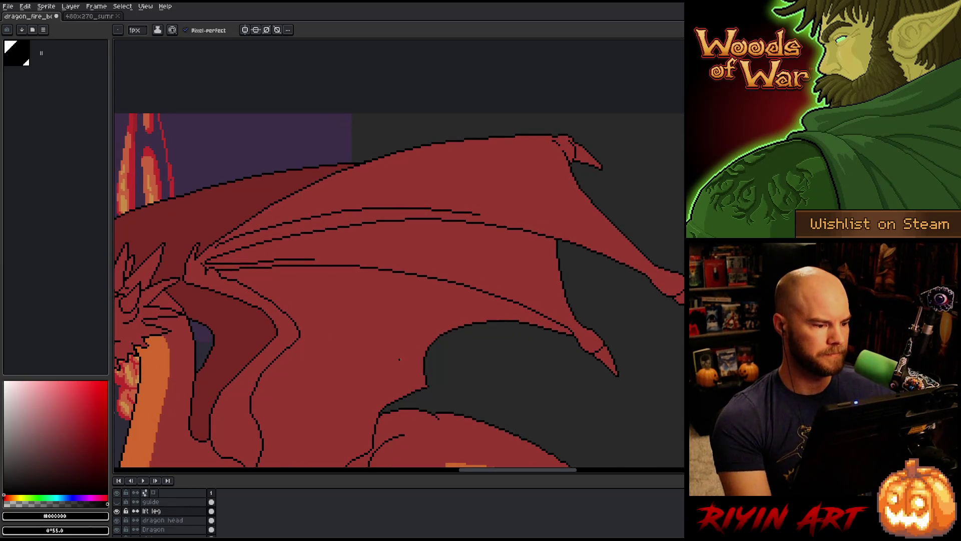
scroll(222, 300, "down", 2)
scroll(443, 281, "up", 4)
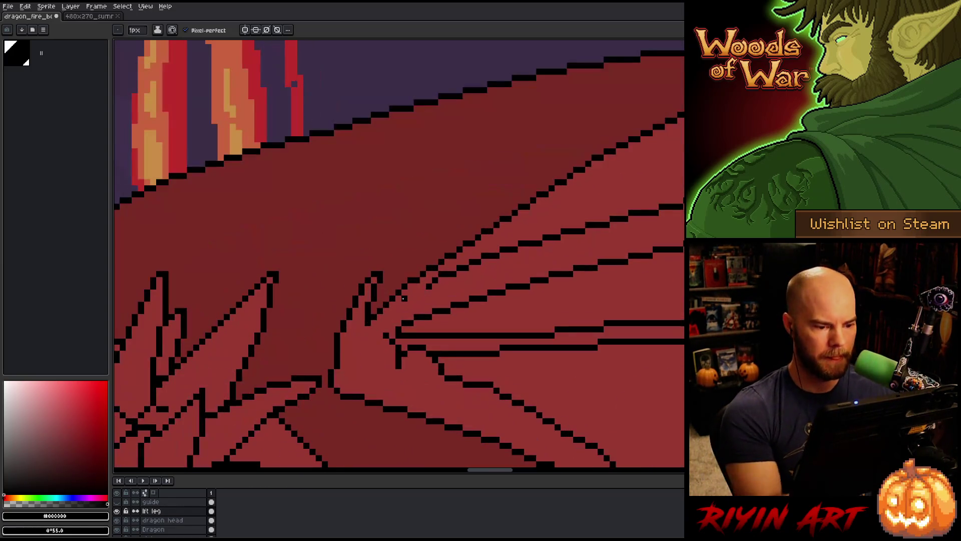
left_click(441, 267, "alt")
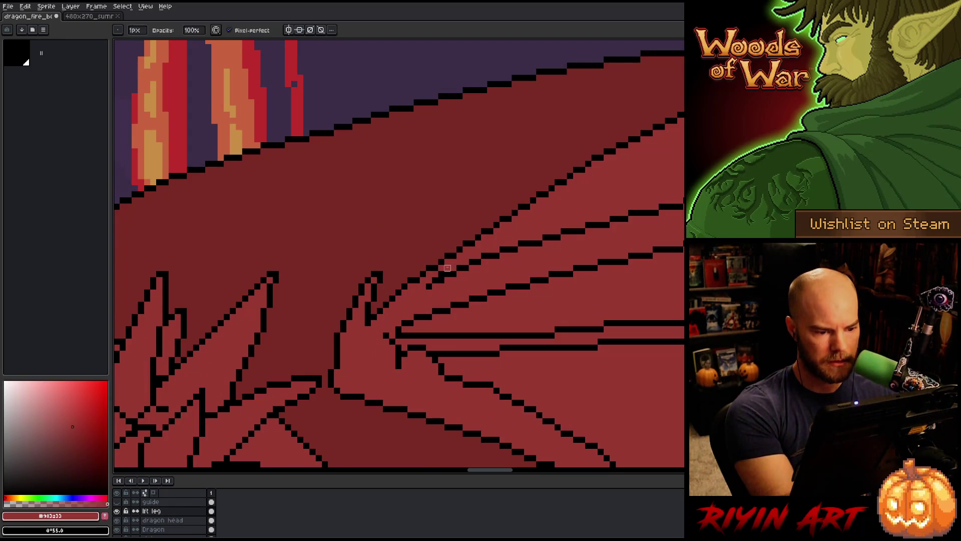
left_click(429, 285, "alt")
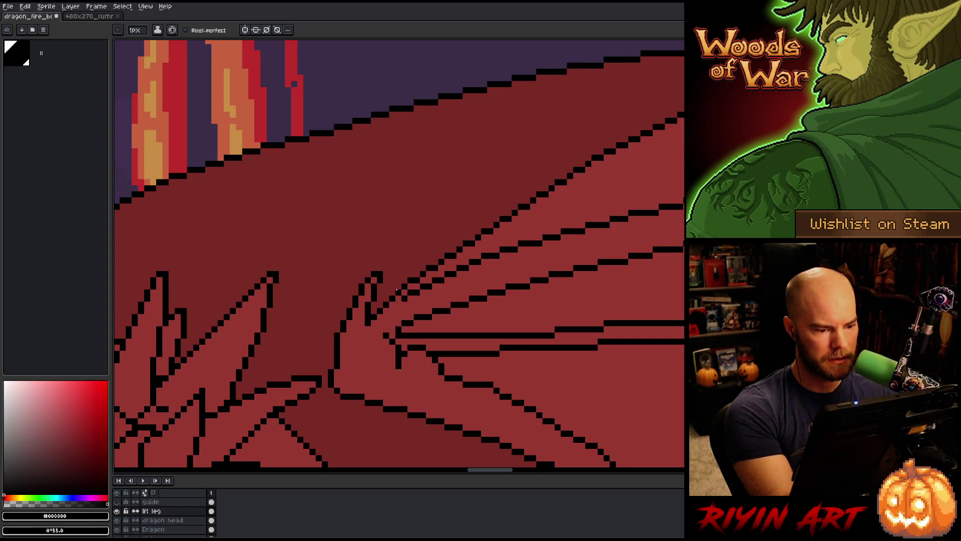
Step: Save the dragon file with Ctrl+S and zoom out to the full scene
scroll(425, 300, "down", 3)
key("ctrl+s")
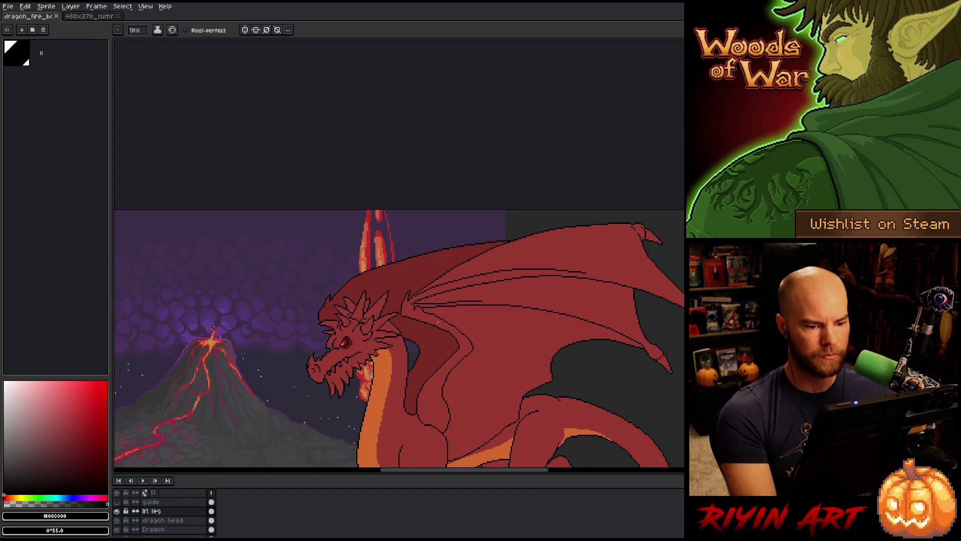
scroll(423, 308, "down", 2)
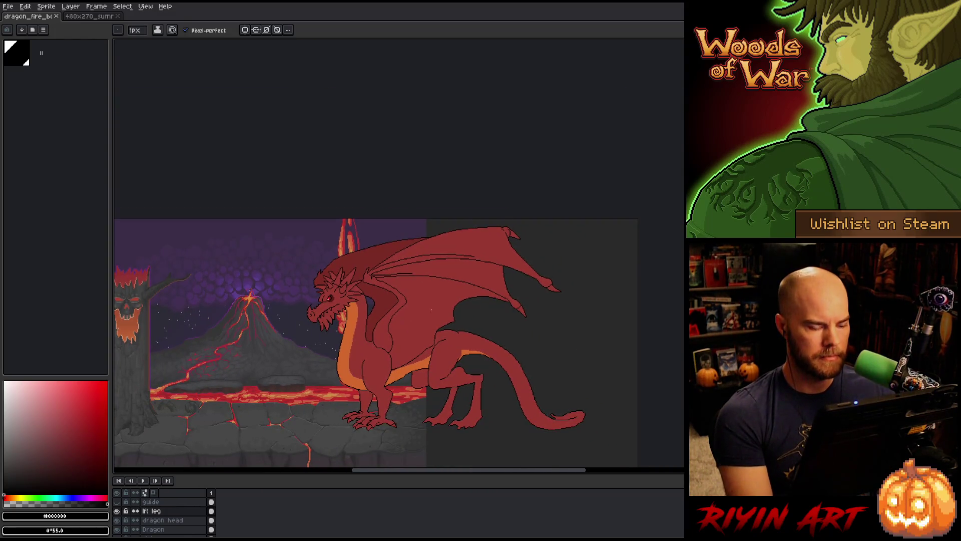
scroll(432, 309, "up", 2)
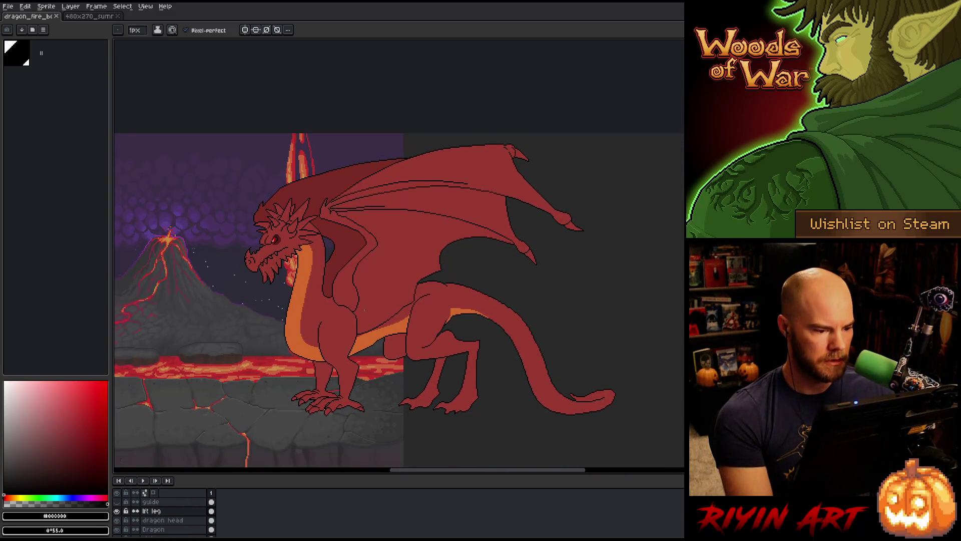
scroll(365, 310, "up", 3)
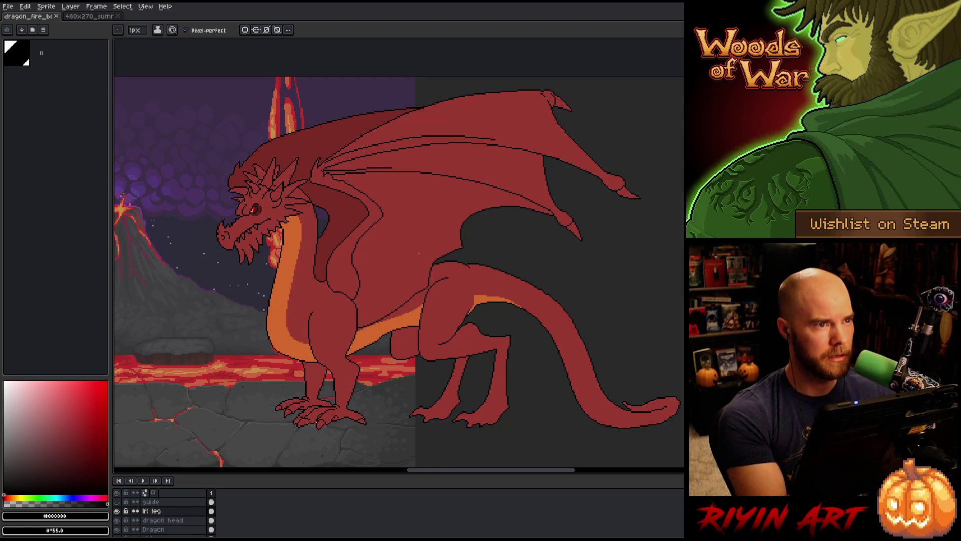
Step: Pan across the whole dragon and sample its red body colour
mouse_move(421, 313)
left_mouse_down()
mouse_move(404, 311)
mouse_move(399, 262)
mouse_move(442, 371)
left_mouse_up()
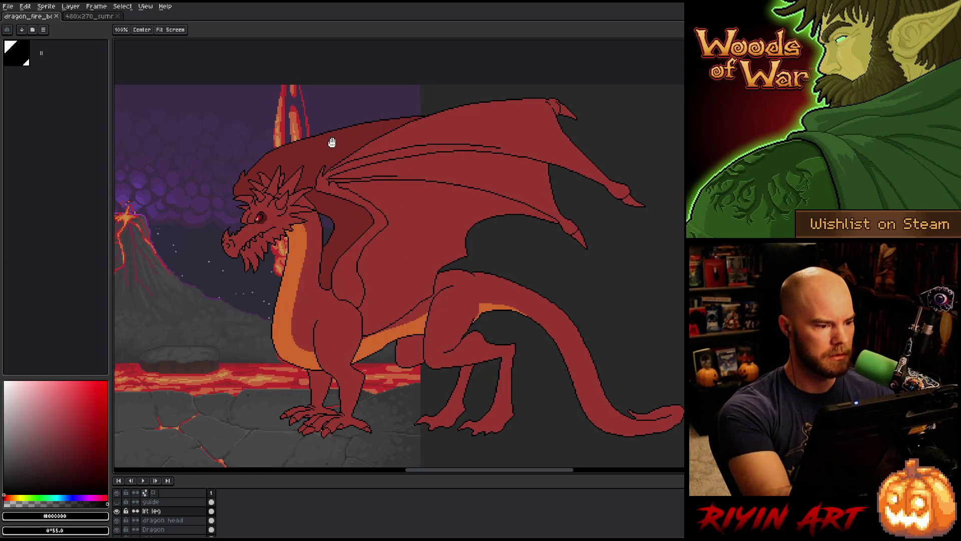
key("b")
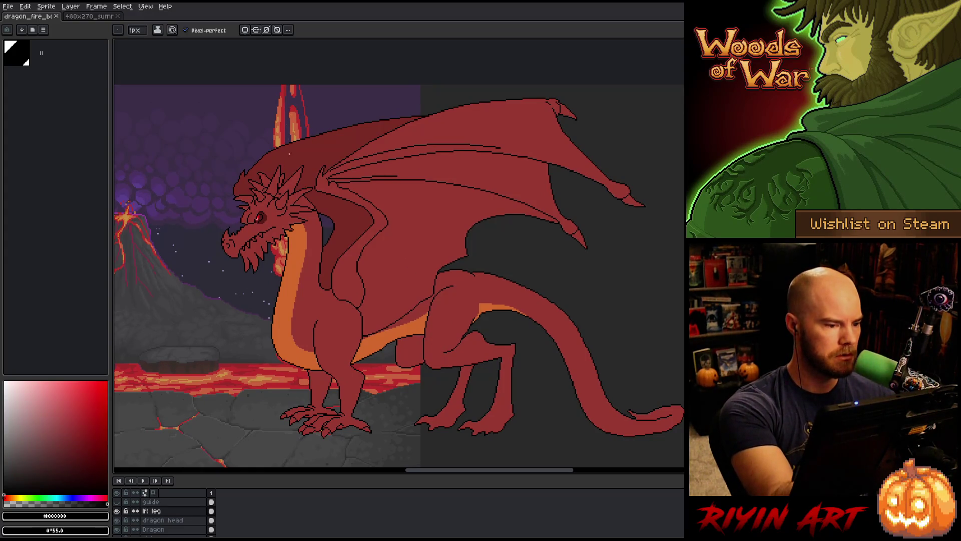
mouse_move(446, 394)
left_mouse_down()
mouse_move(436, 391)
mouse_move(443, 405)
left_mouse_up()
key("i")
left_click(322, 339)
key("b")
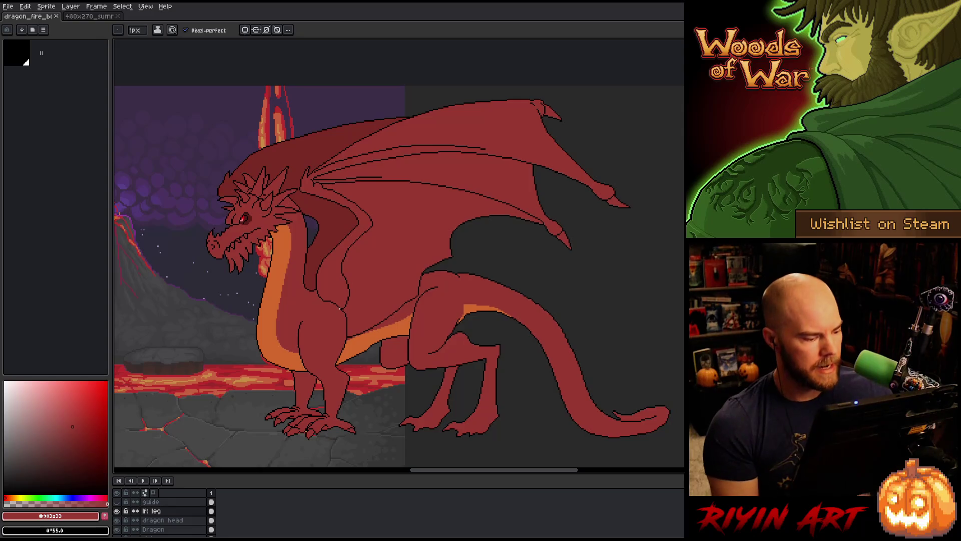
Step: Hide the Grey layer, show the Old Dragon layer and make it the active layer
scroll(132, 522, "down", 2)
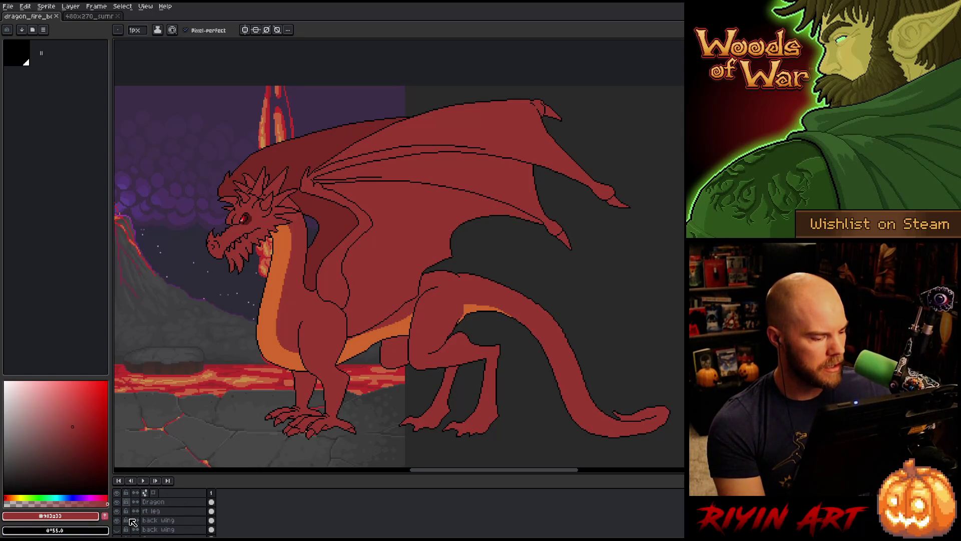
scroll(132, 522, "down", 1)
scroll(132, 522, "down", 1)
left_click(118, 520)
scroll(120, 525, "down", 1)
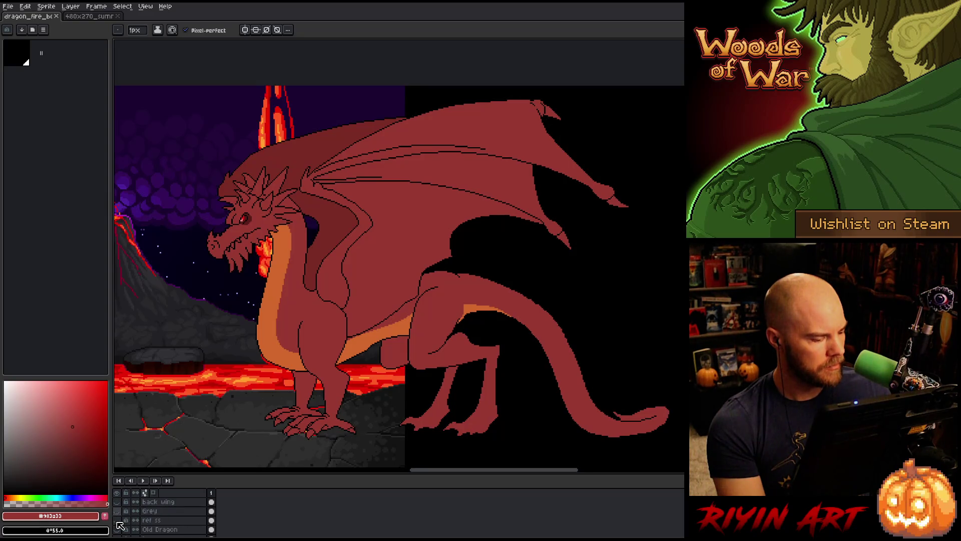
left_click(117, 521)
left_click(117, 521)
scroll(120, 523, "down", 2)
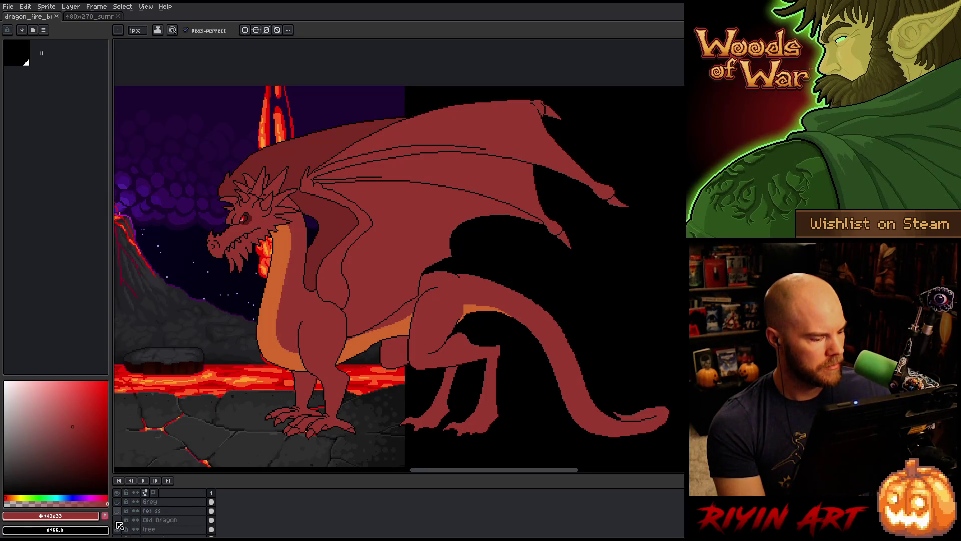
left_click(117, 511)
left_click(160, 511)
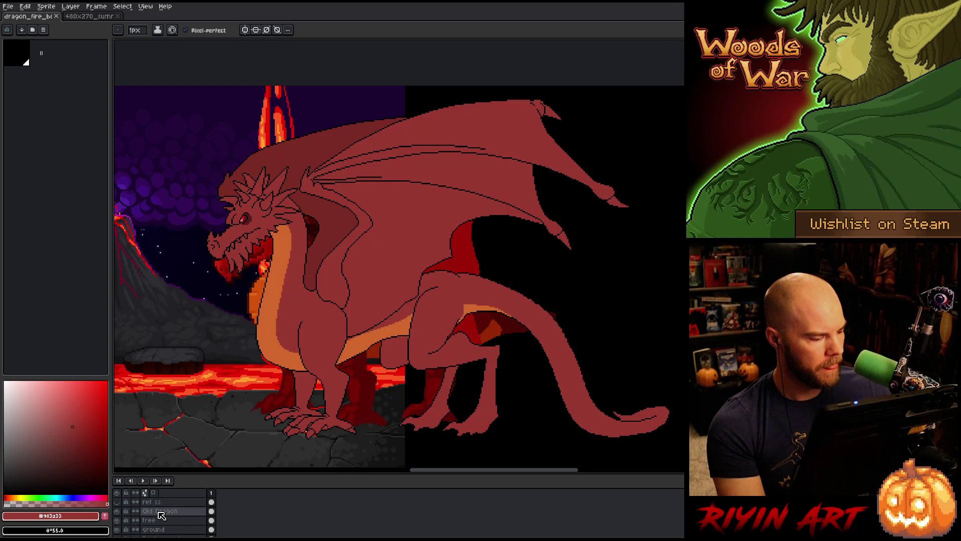
Step: Move the older dragon's art left so it sits beside the skull tree
left_click_drag(300, 323, 466, 315)
scroll(455, 295, "down", 2)
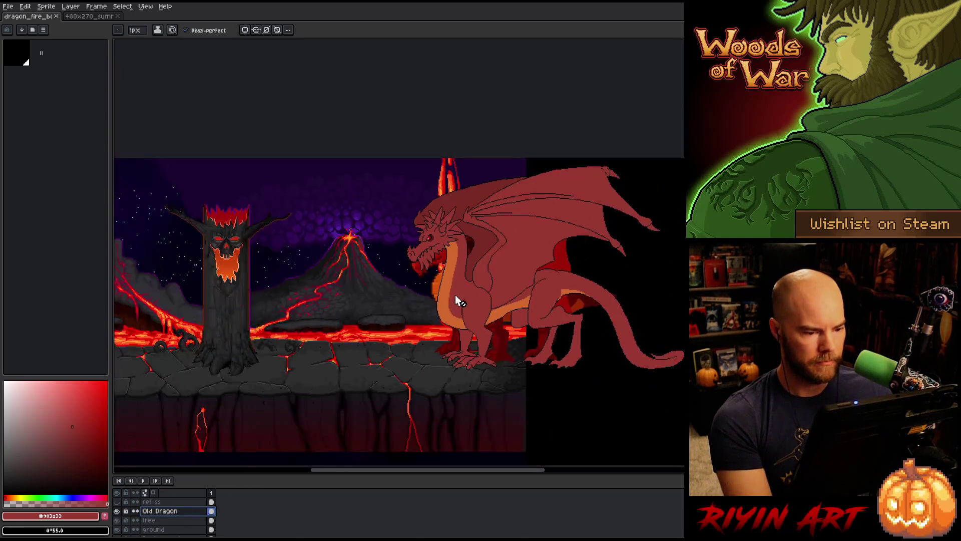
key("v")
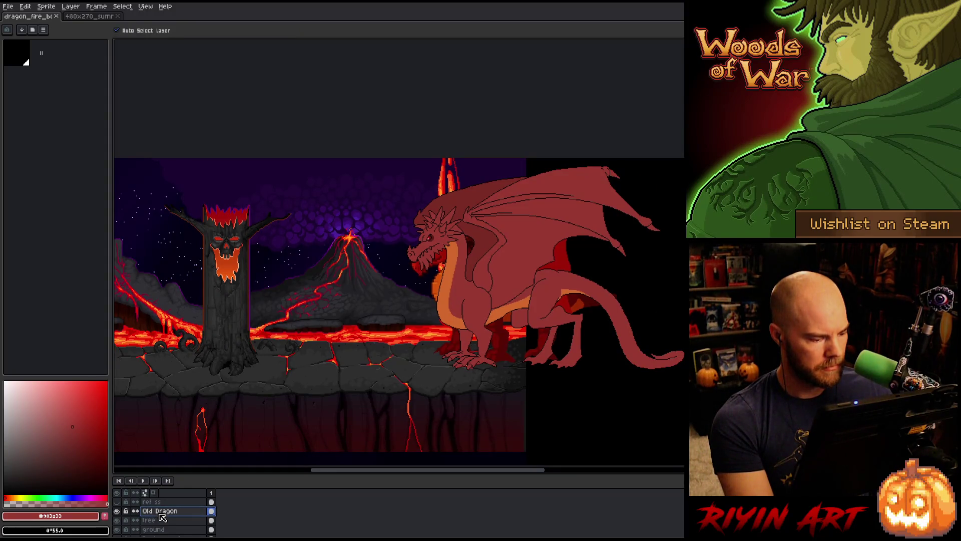
mouse_move(503, 353)
left_mouse_down()
mouse_move(320, 345)
mouse_move(349, 347)
mouse_move(343, 352)
mouse_move(329, 341)
left_mouse_up()
left_click_drag(385, 373, 338, 391)
scroll(335, 340, "up", 1)
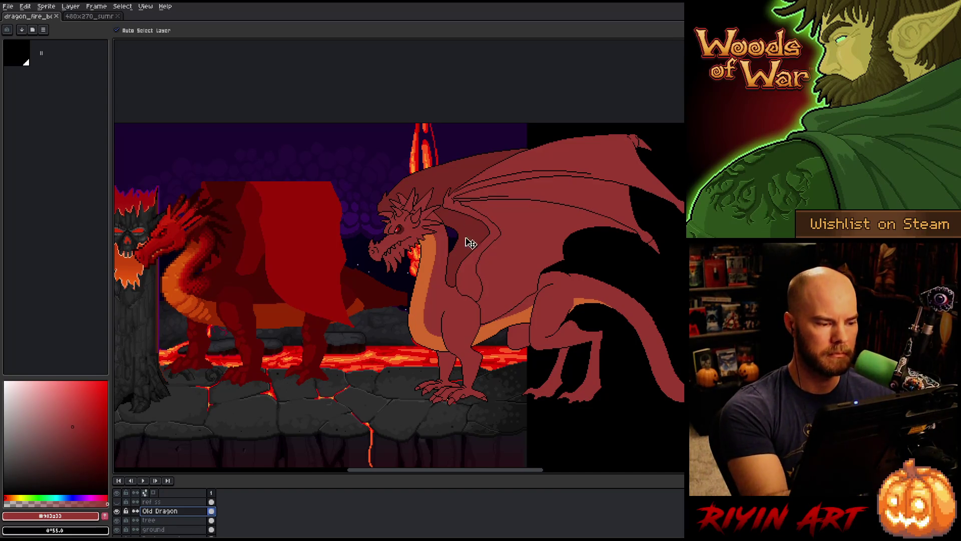
key("ctrl+u")
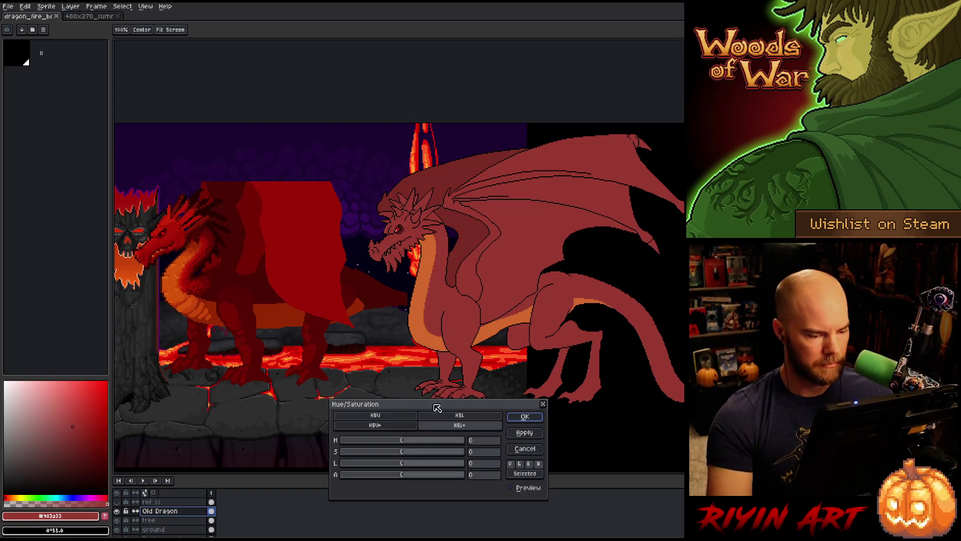
Step: Set the old dragon's saturation to -24 and lightness to +4, compare via Preview, and apply
left_click_drag(401, 451, 390, 455)
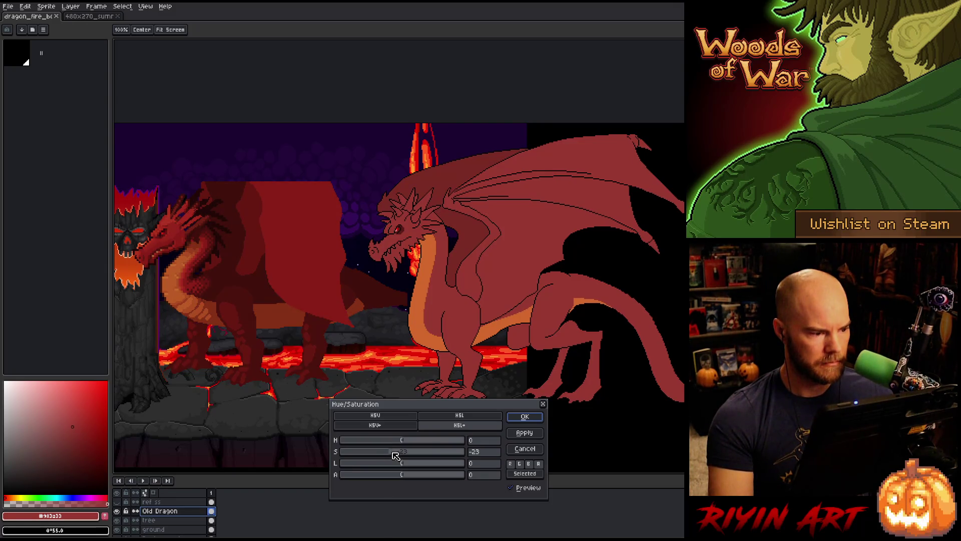
mouse_move(393, 454)
left_mouse_down()
mouse_move(385, 454)
mouse_move(412, 465)
mouse_move(392, 452)
left_mouse_up()
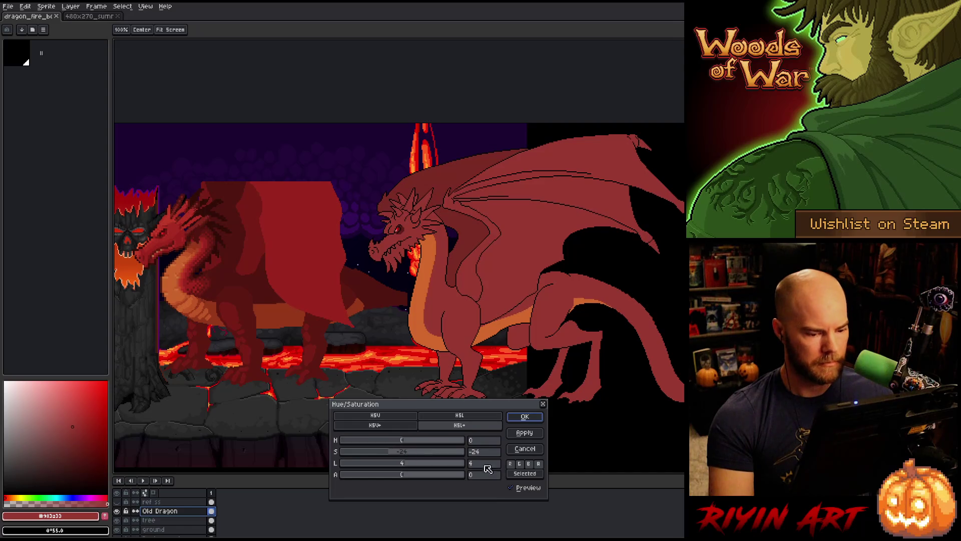
left_click(513, 488)
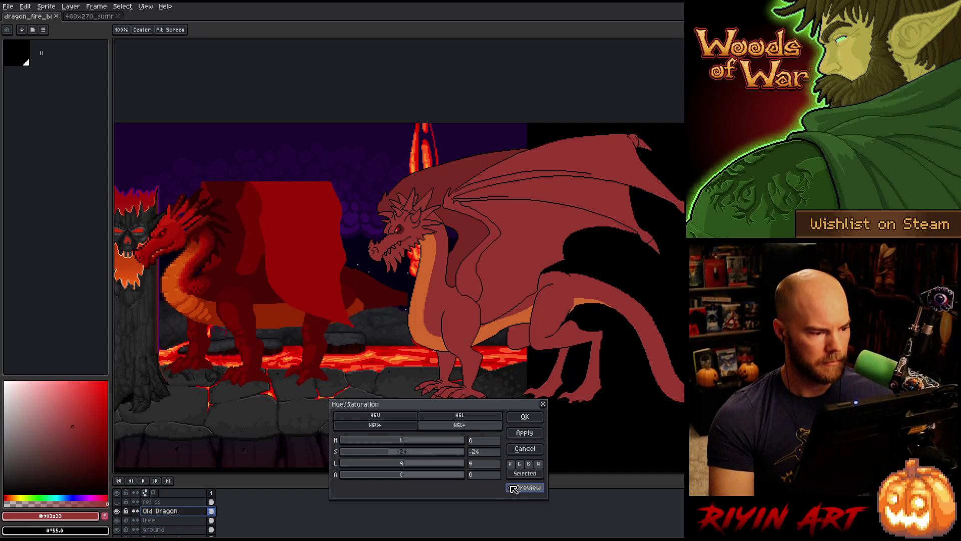
left_click(512, 488)
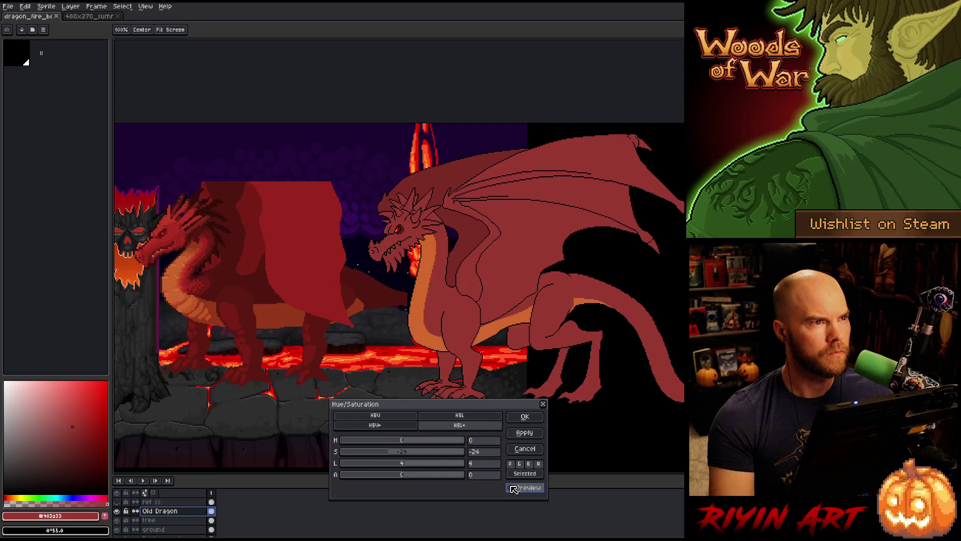
left_click(513, 488)
left_click(513, 488)
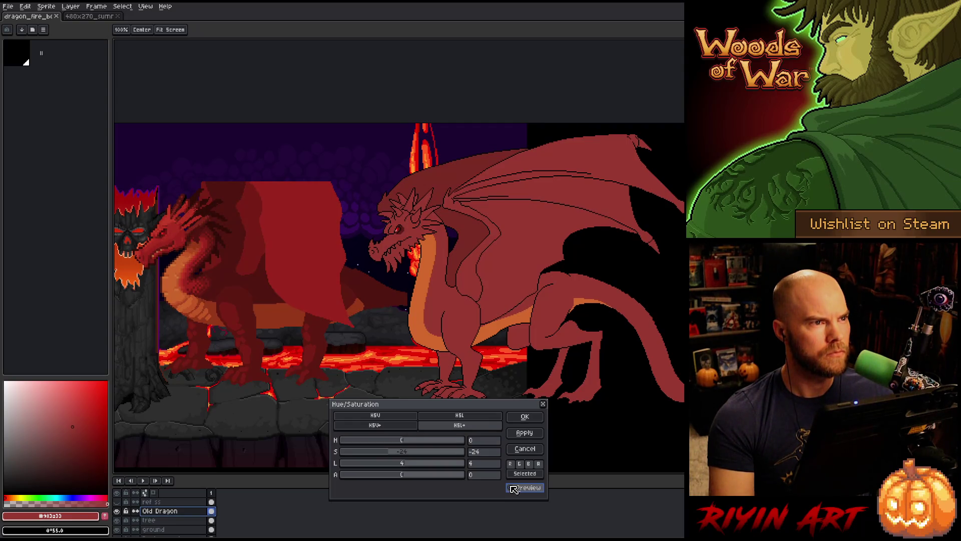
left_click(524, 416)
Step: Sample the orange from the old dragon's neck and select the Dragon layer
key("v")
key("i")
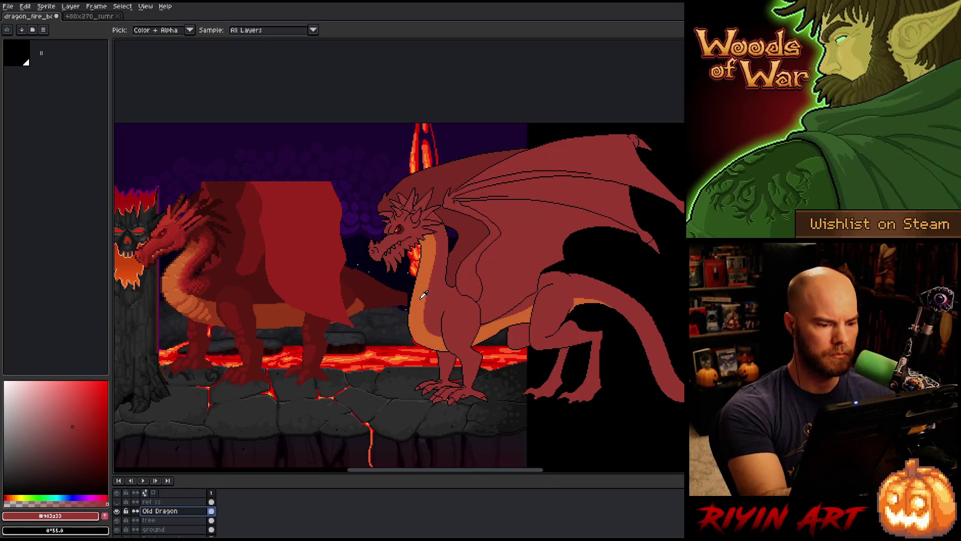
left_click(421, 298)
left_click(178, 292)
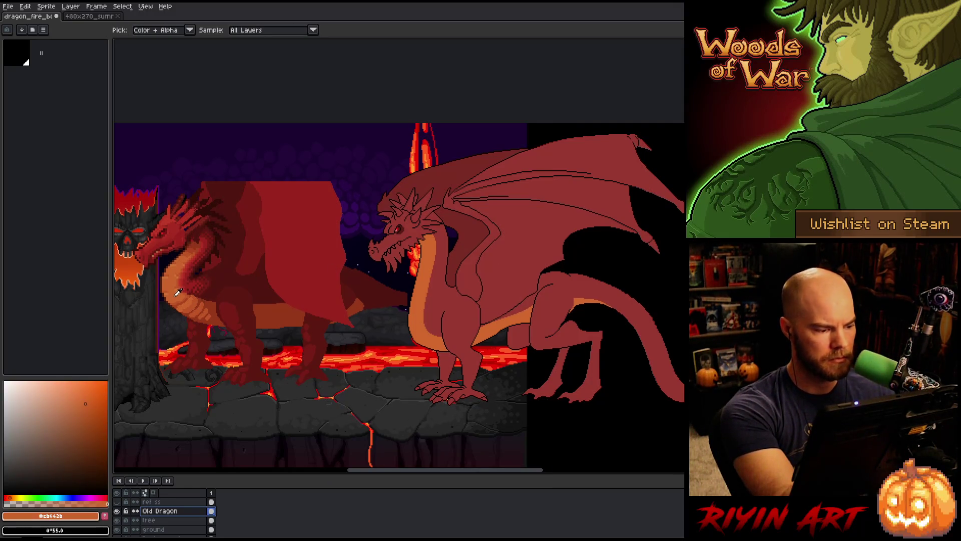
key("b")
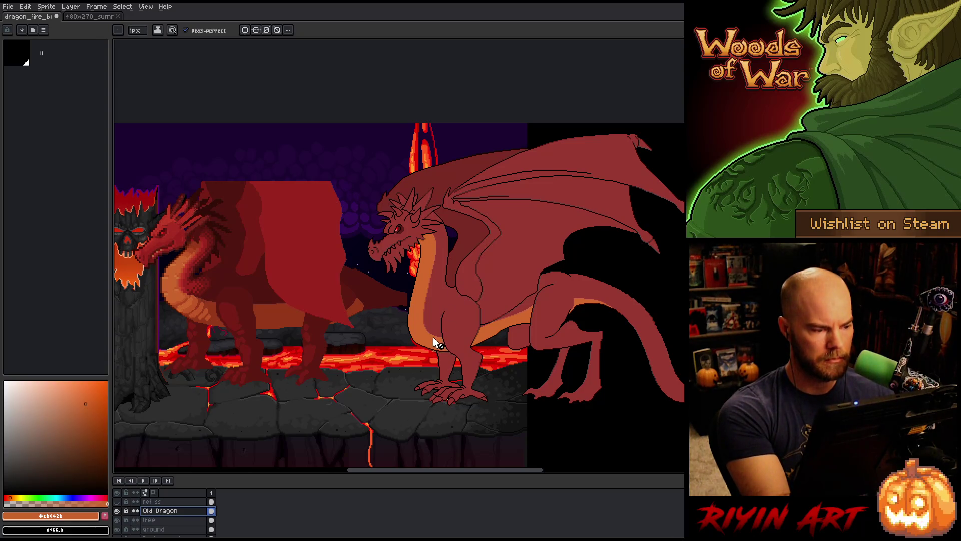
key("v")
left_click(423, 326)
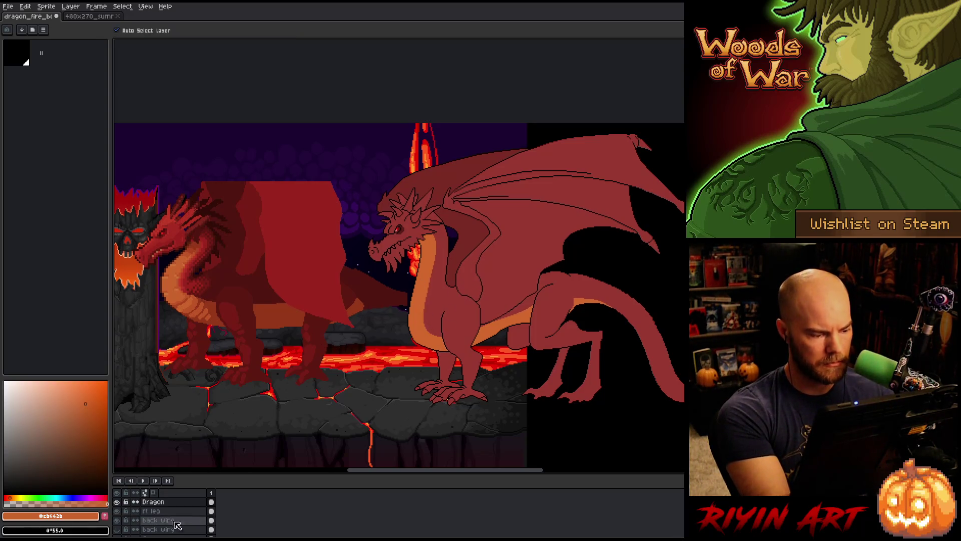
key("h")
left_click_drag(441, 324, 388, 330)
key("v")
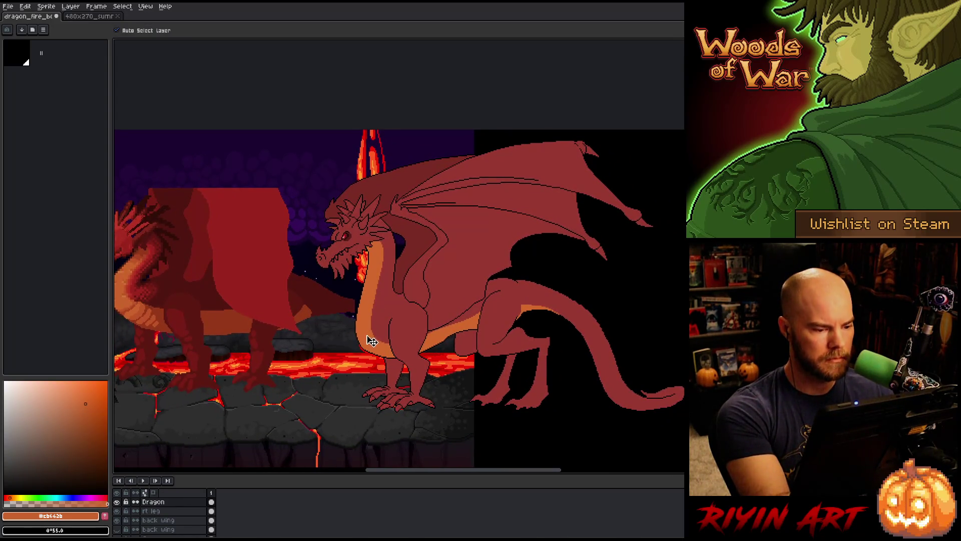
Step: Replace the new dragon's belly colour with the sampled orange and its body red with a deeper red
key("shift+r")
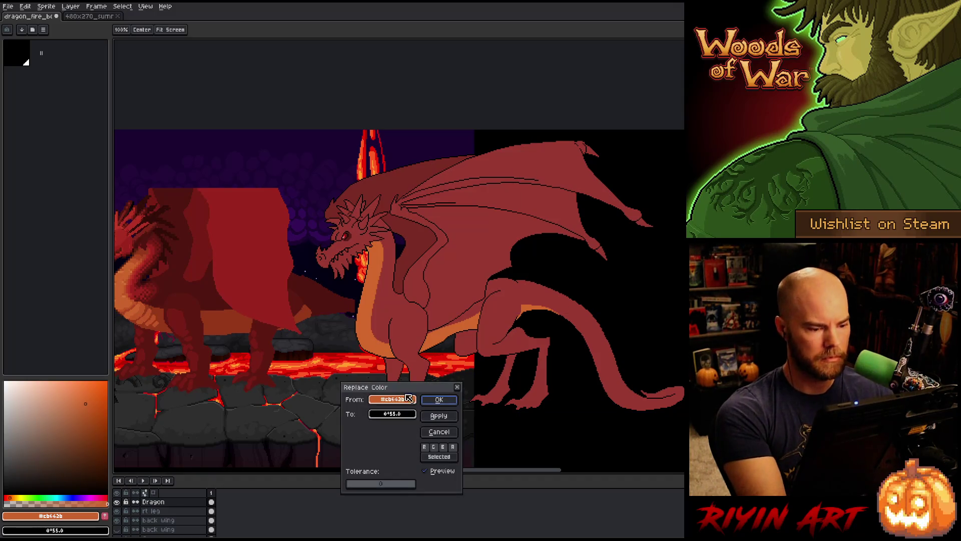
right_click(132, 296)
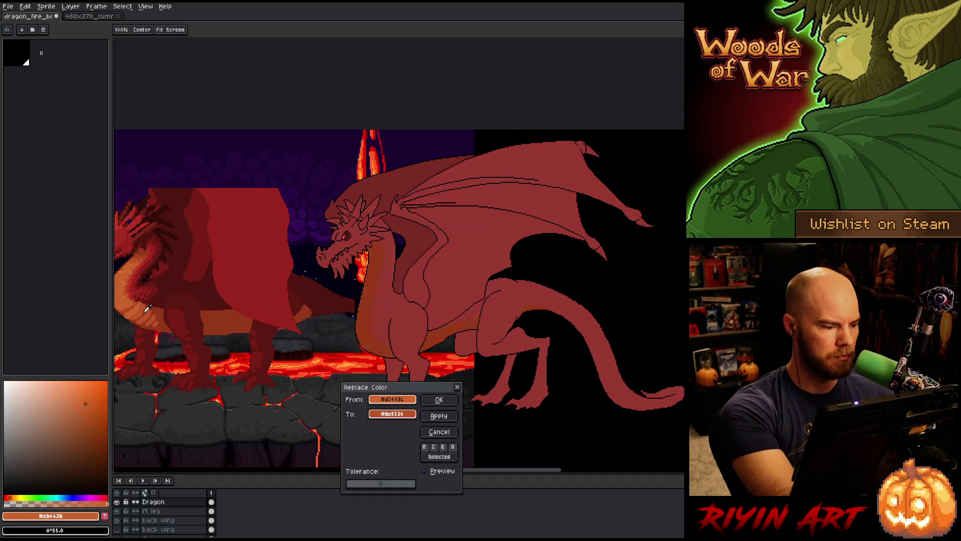
left_click(439, 399)
key("shift+r")
left_click(448, 332)
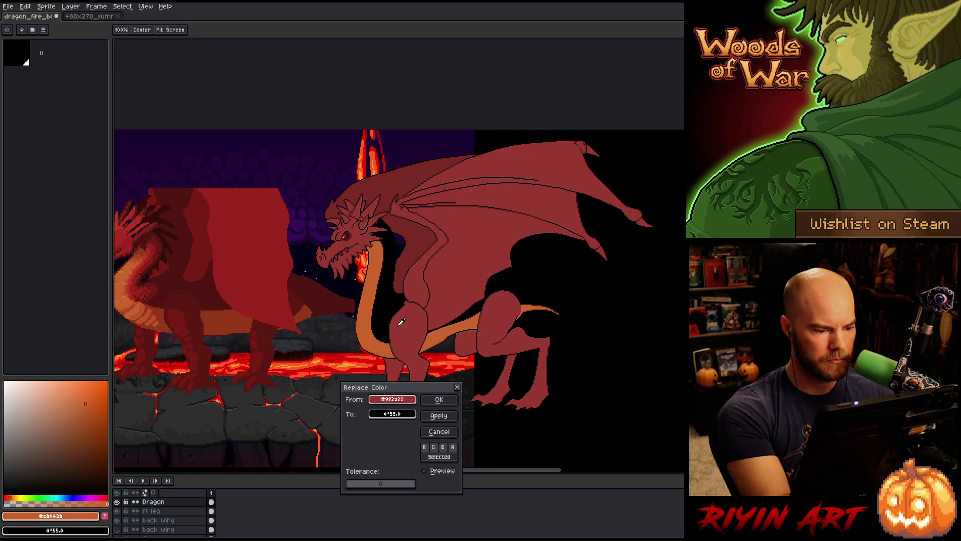
right_click(143, 288)
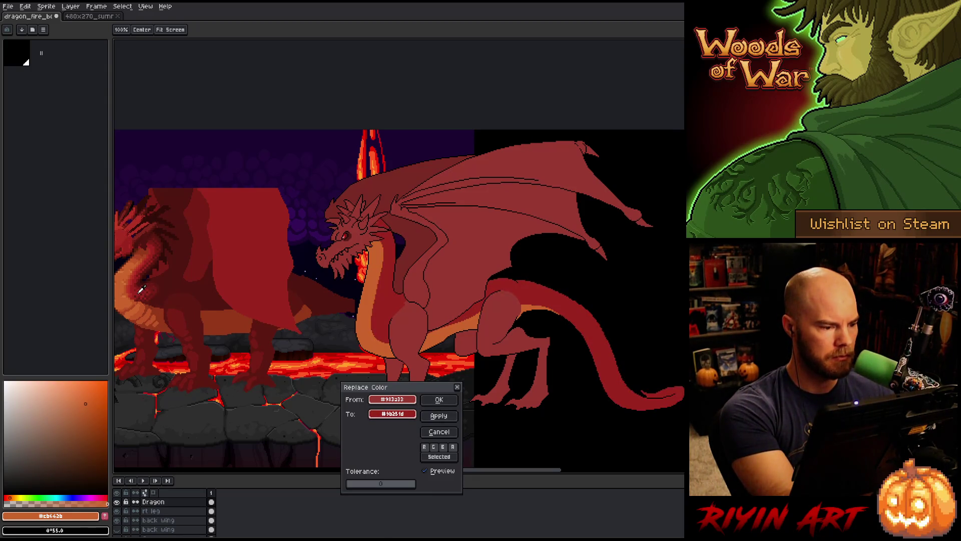
left_click(437, 418)
left_click(439, 431)
key("i")
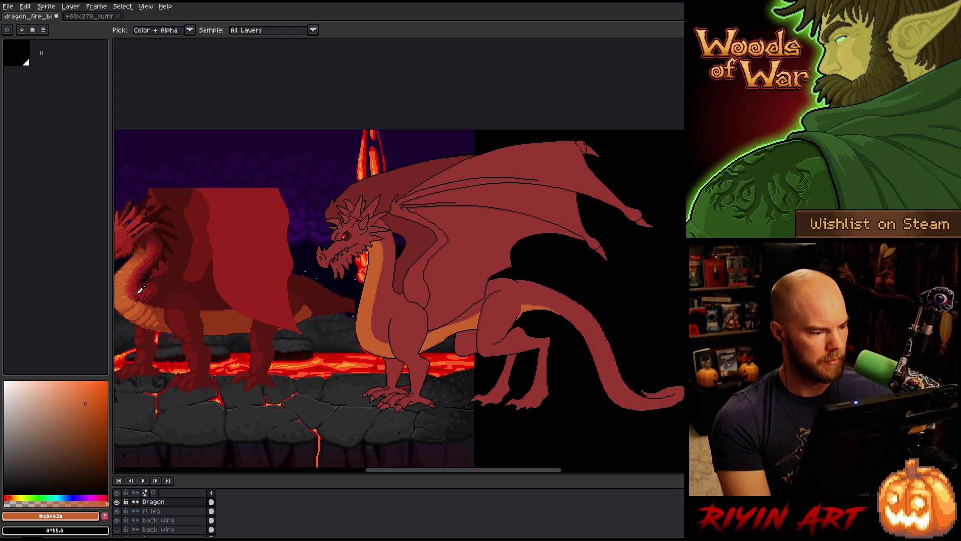
left_click(138, 291)
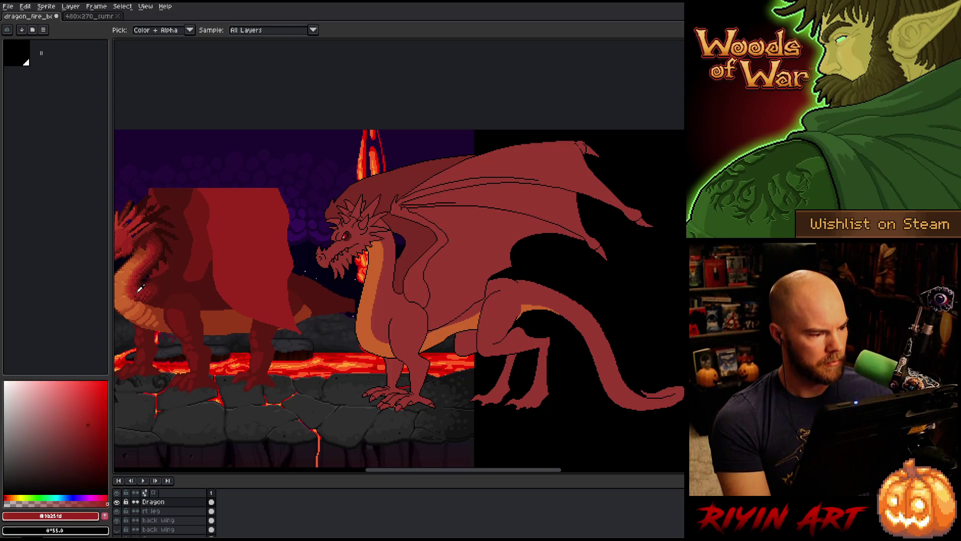
left_click(123, 237)
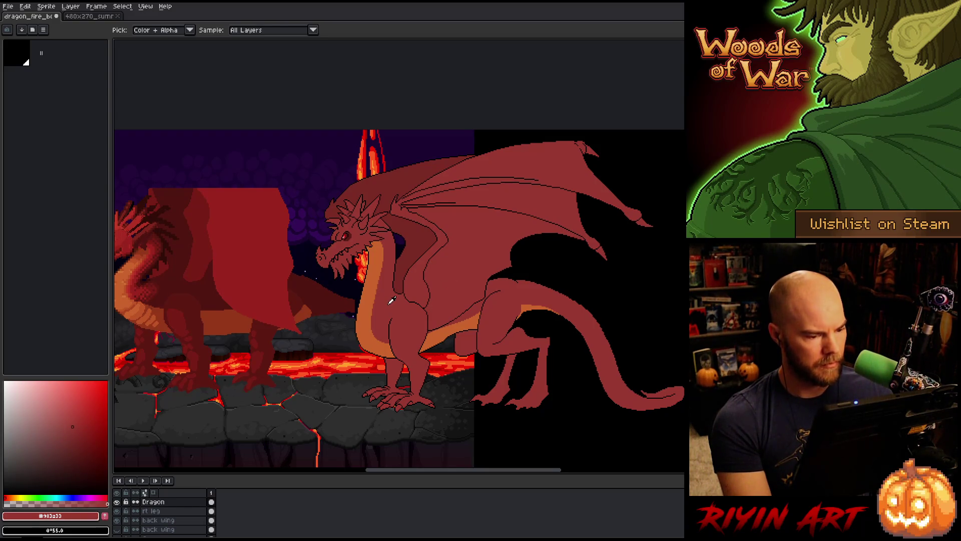
left_click_drag(392, 299, 439, 330)
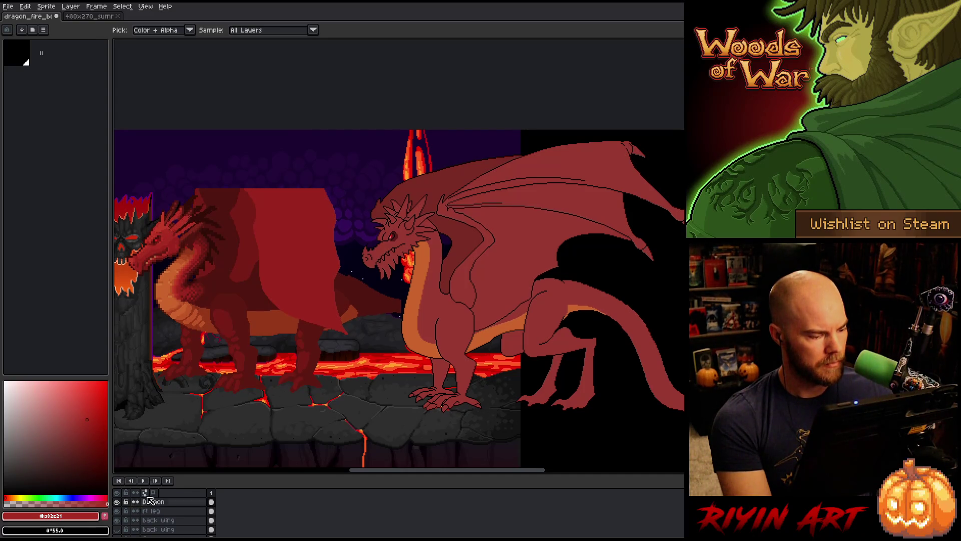
left_click(166, 286)
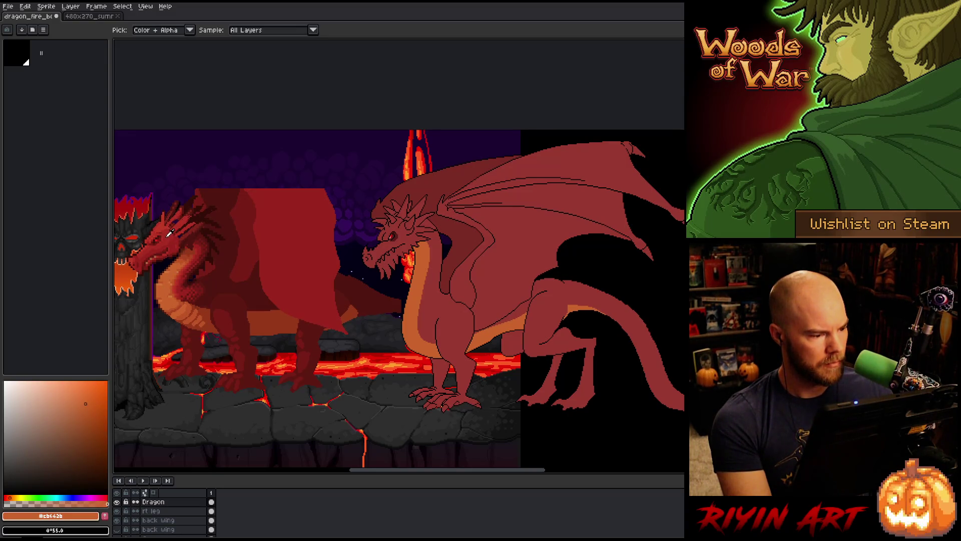
left_click(169, 234)
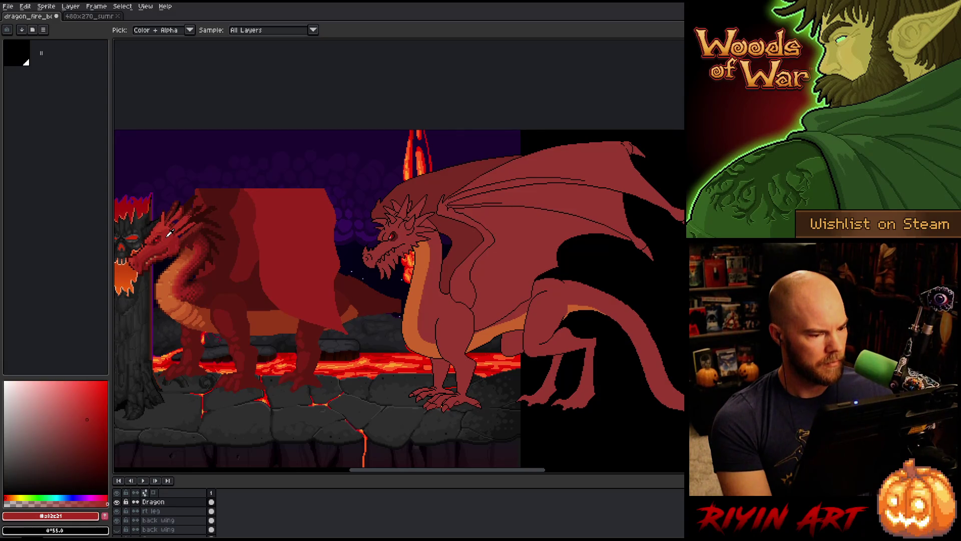
left_click(169, 281)
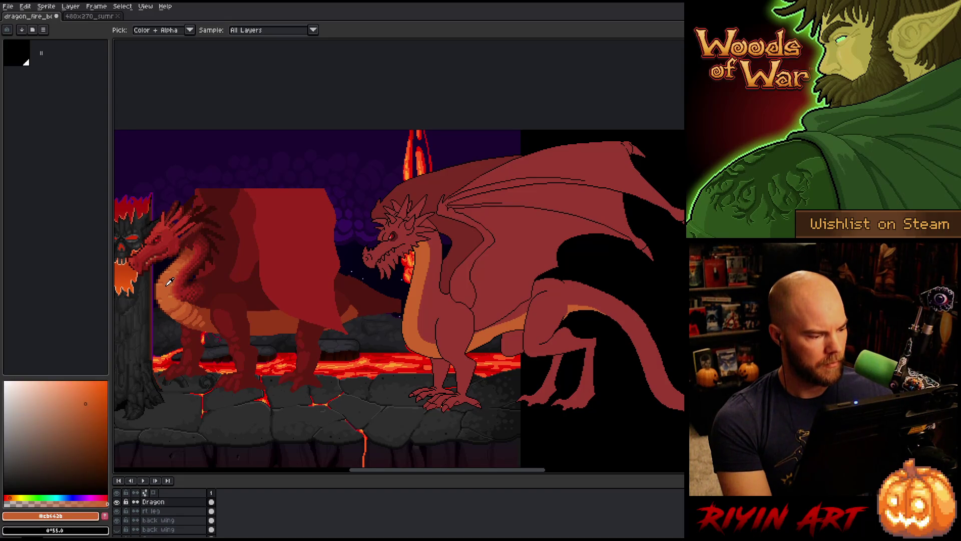
left_click(169, 233)
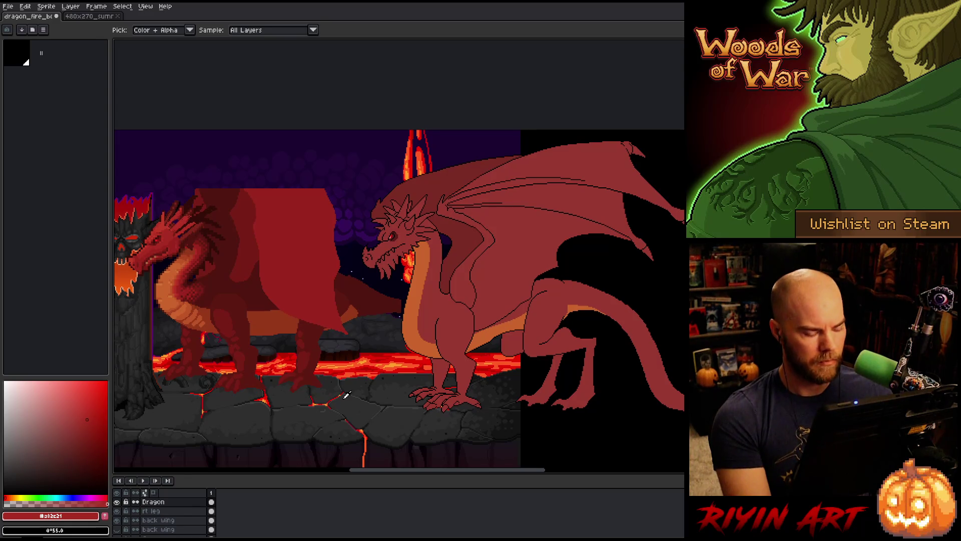
key("shift+r")
left_click_drag(393, 399, 439, 306)
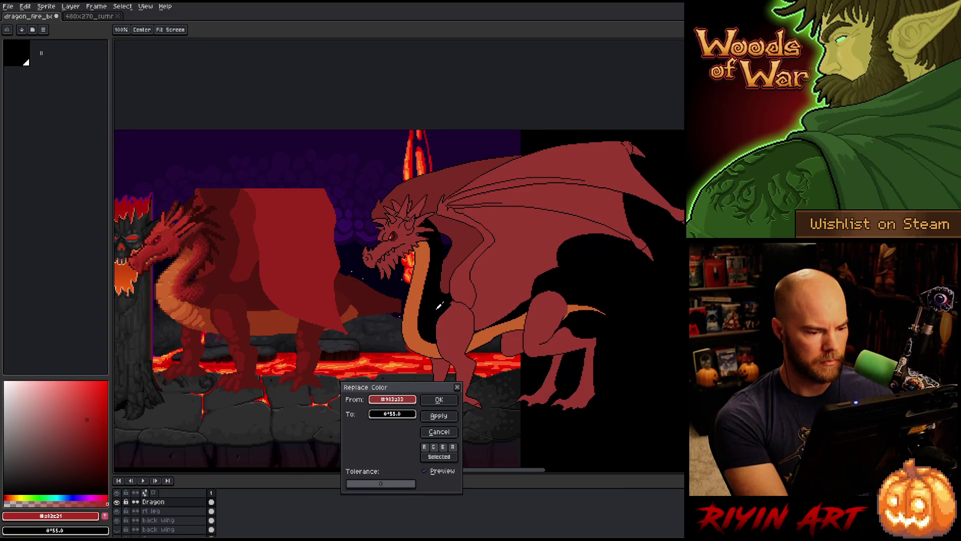
left_click(442, 430)
left_click(440, 299)
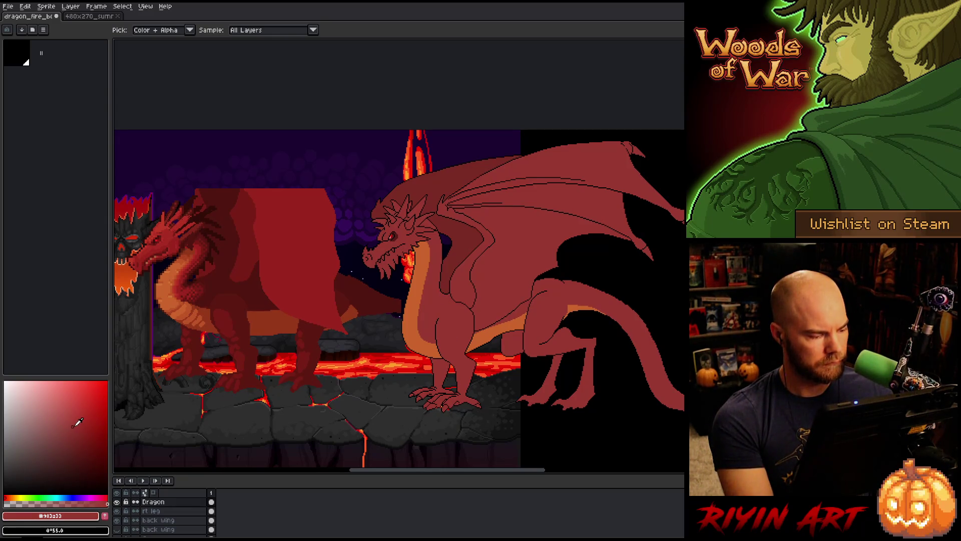
left_click(168, 234)
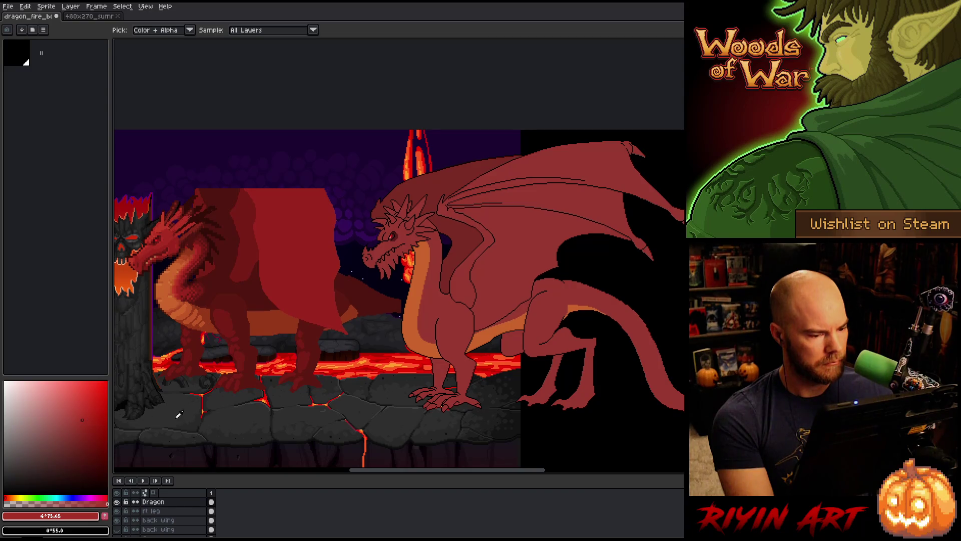
scroll(167, 516, "down", 3)
scroll(166, 520, "down", 1)
left_click(159, 520)
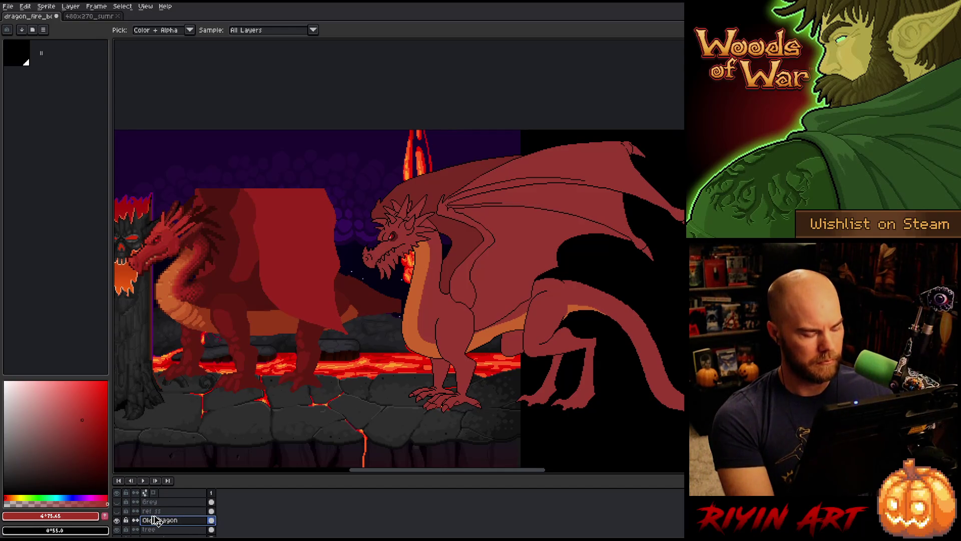
Step: Lower the new dragon's saturation to -8 with Hue/Saturation
key("ctrl+u")
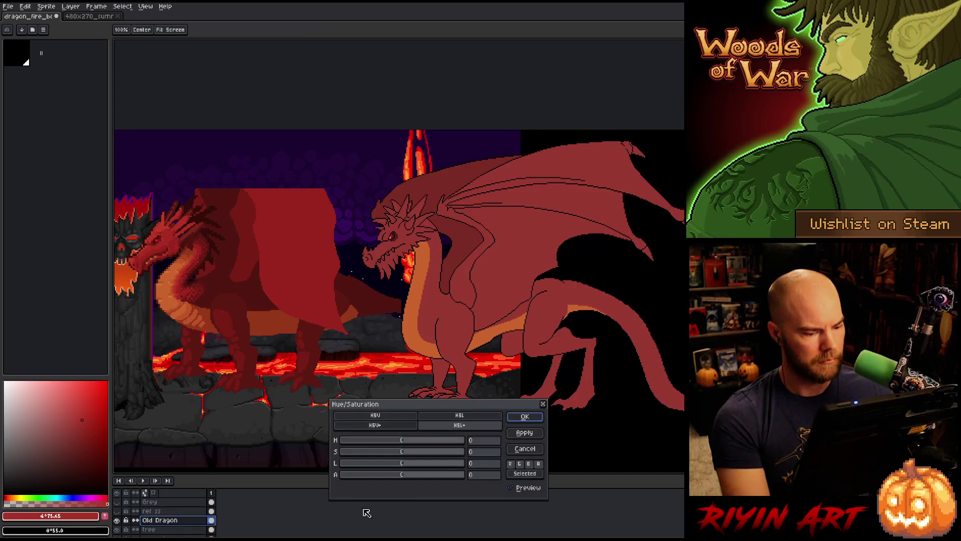
left_click(483, 452)
type("-15")
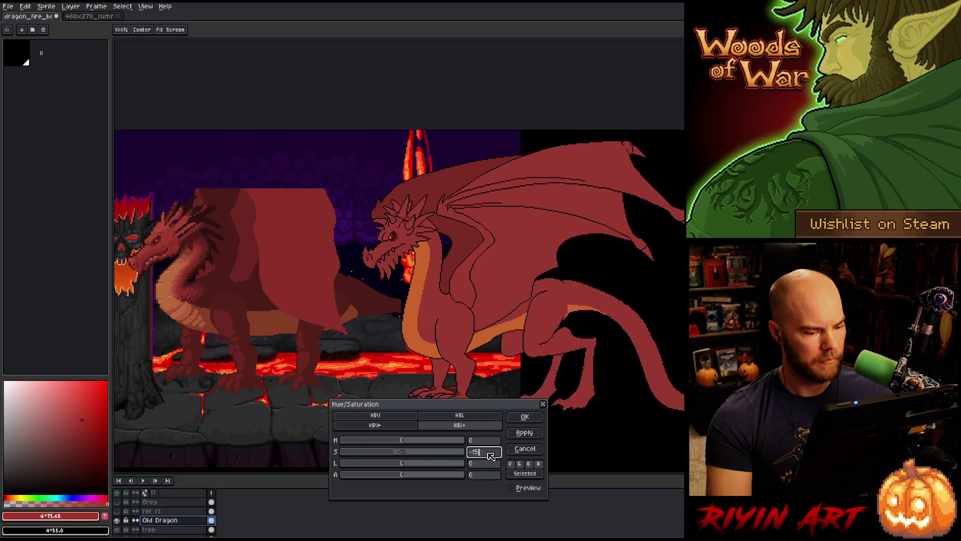
key("Return")
type("-8")
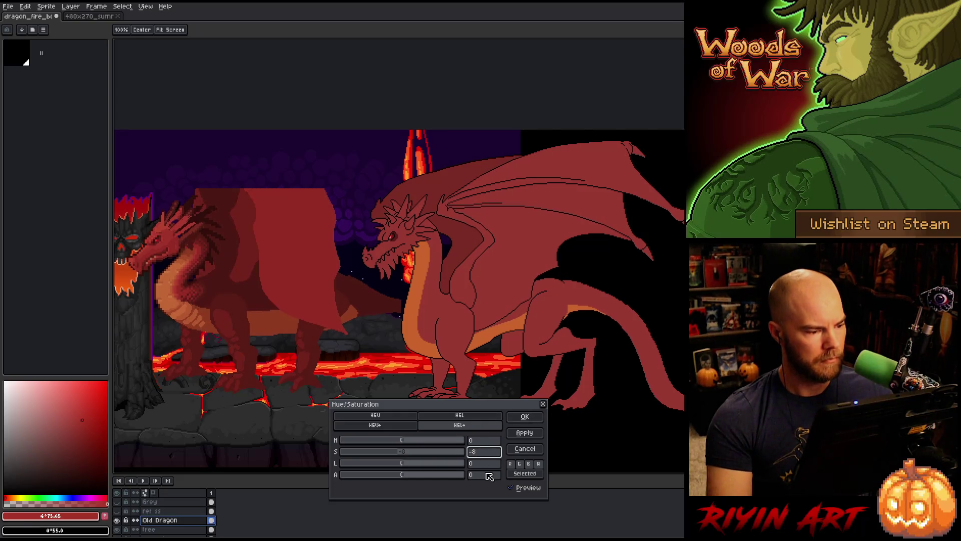
key("Return")
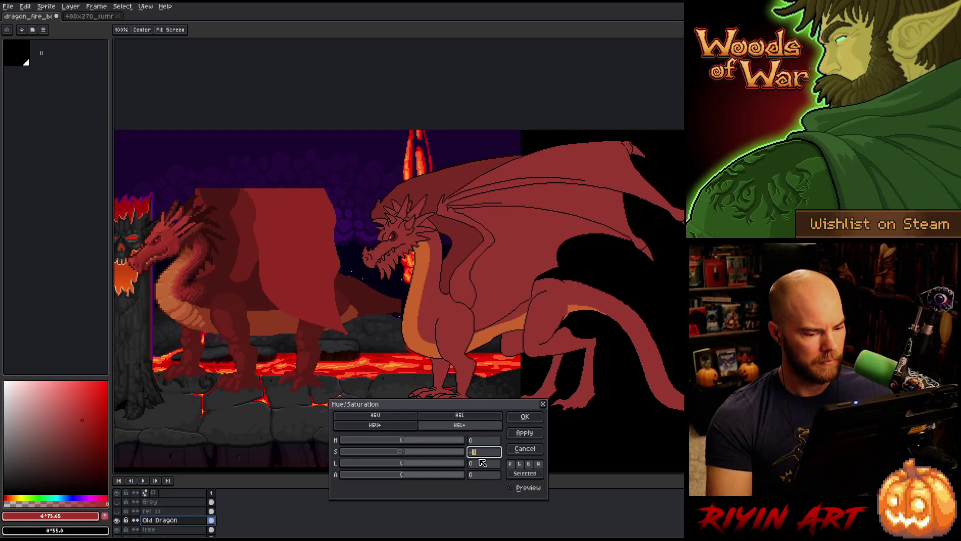
left_click(525, 416)
Step: Eyedrop the old dragon's red and belly orange to compare them
key("i")
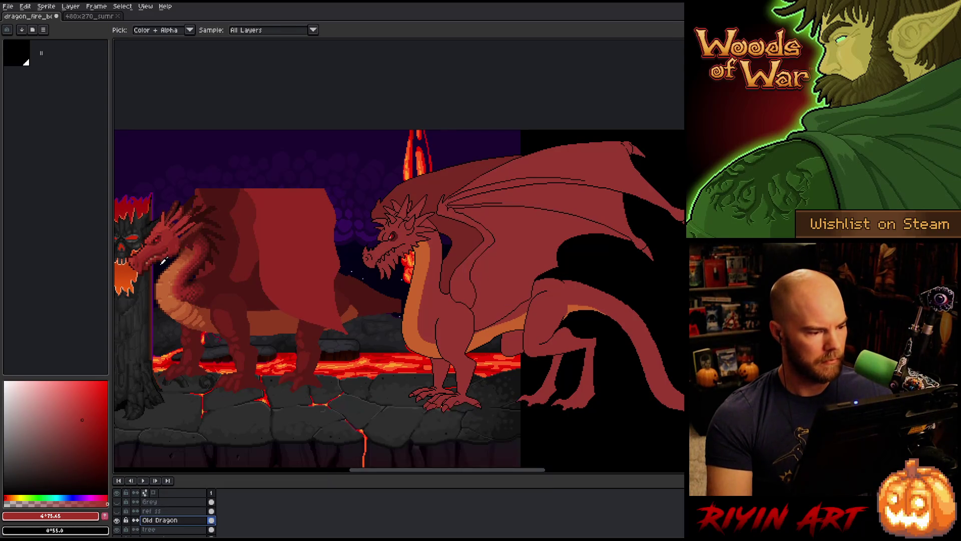
left_click(187, 289)
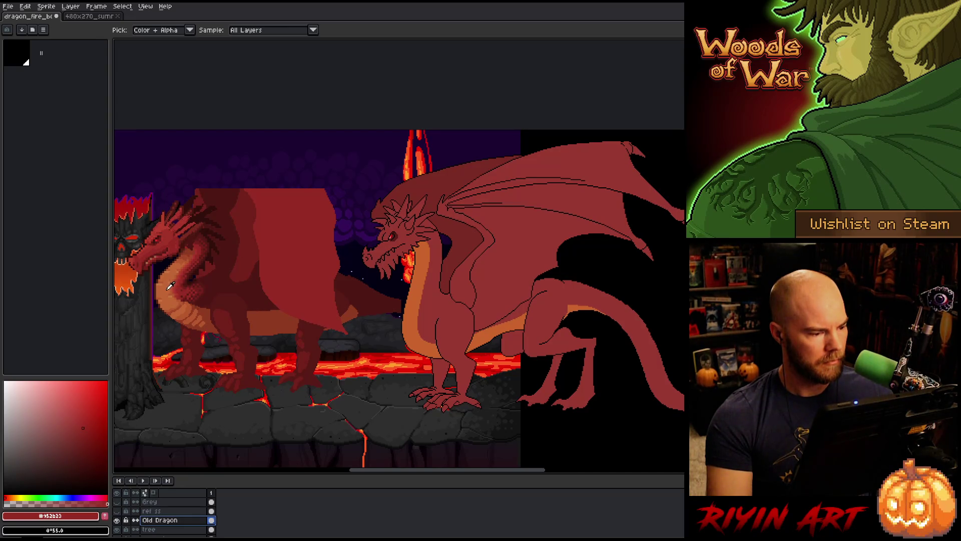
left_click(167, 288)
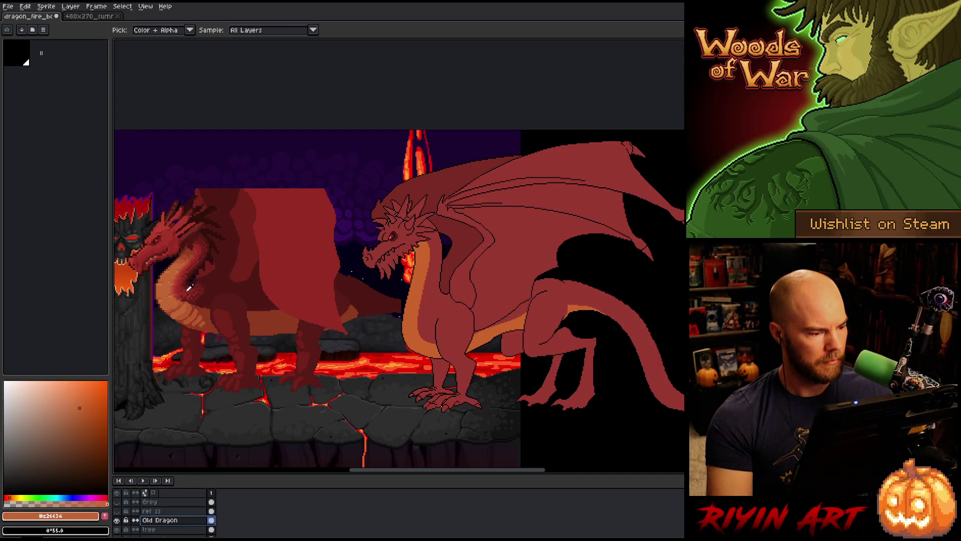
left_click(185, 288)
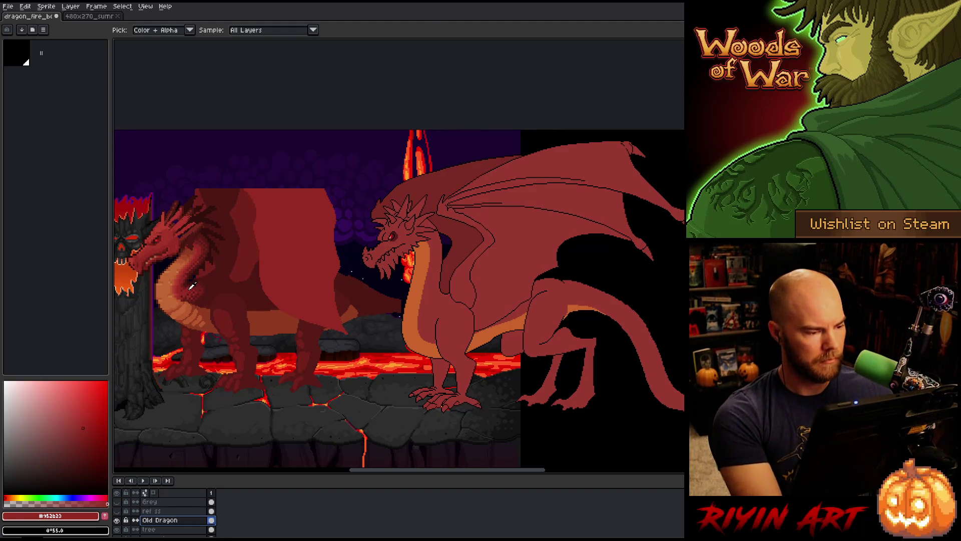
key("v")
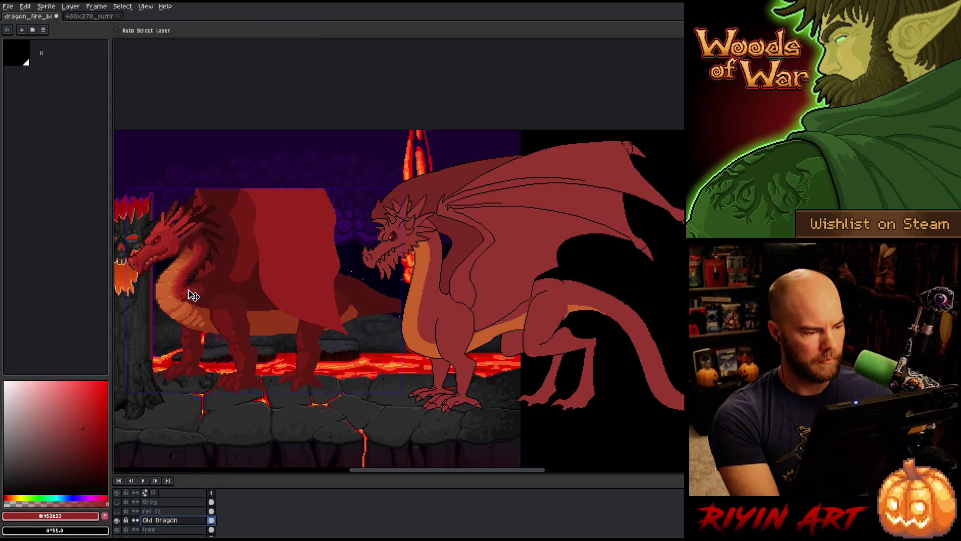
Step: Reduce saturation by a further -3, then sample both dragons' reds and belly orange for comparison
key("ctrl+u")
left_click(482, 452)
type("-3")
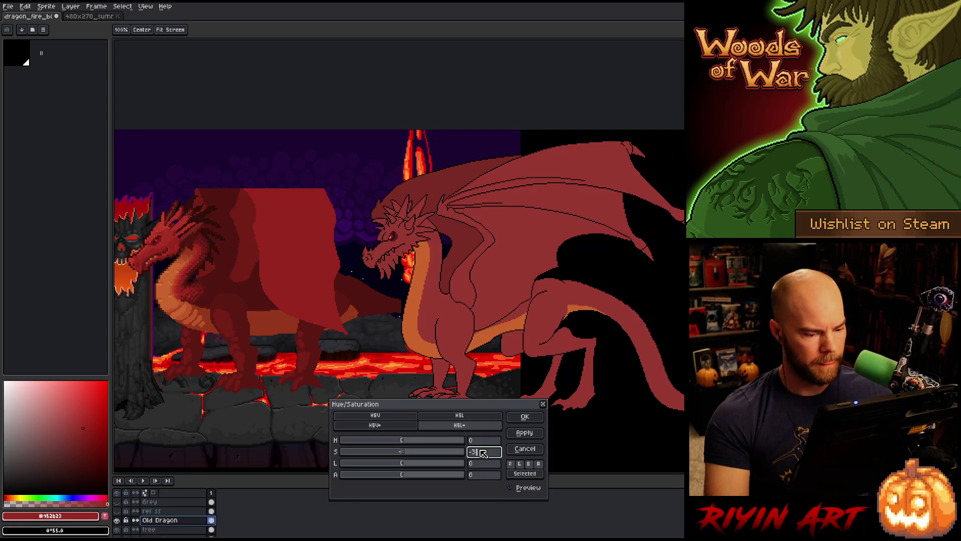
left_click(524, 416)
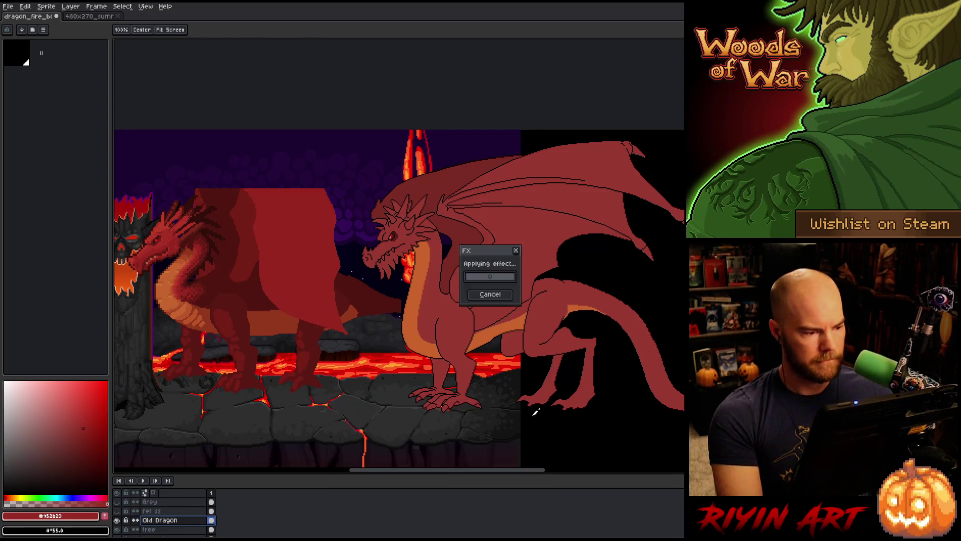
left_click(166, 288)
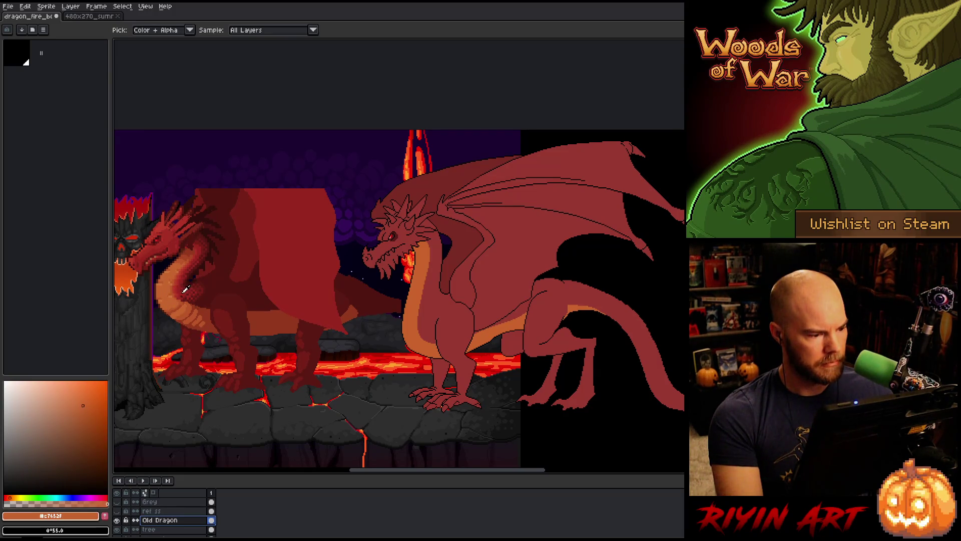
left_click(184, 290)
left_click(447, 305)
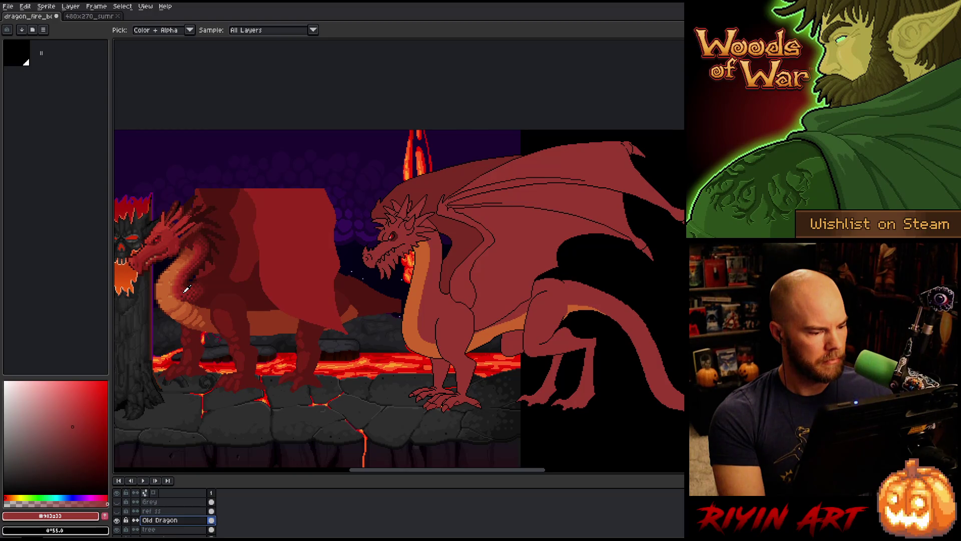
left_click(186, 289)
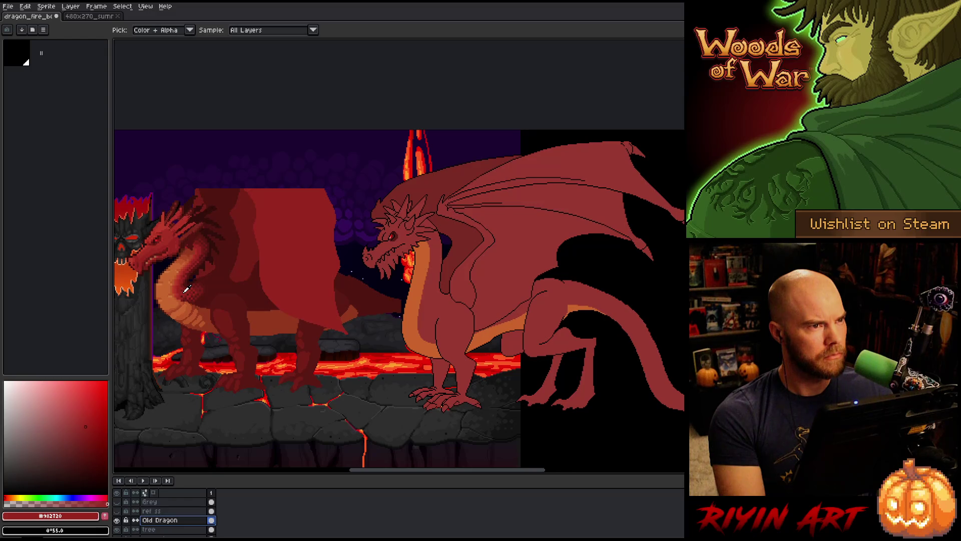
scroll(178, 513, "up", 2)
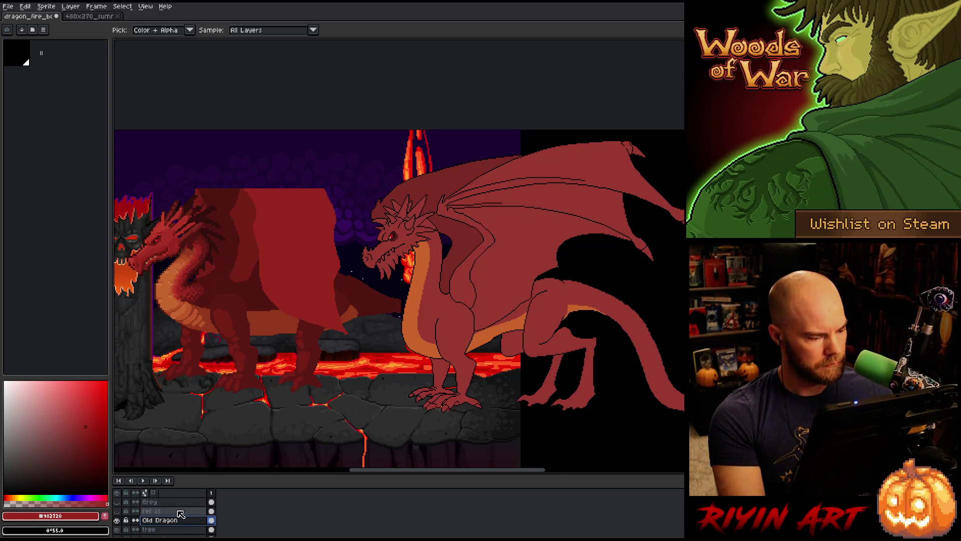
Step: Select the lft leg layer and replace the new dragon's body red with #a52f24
scroll(179, 515, "up", 5)
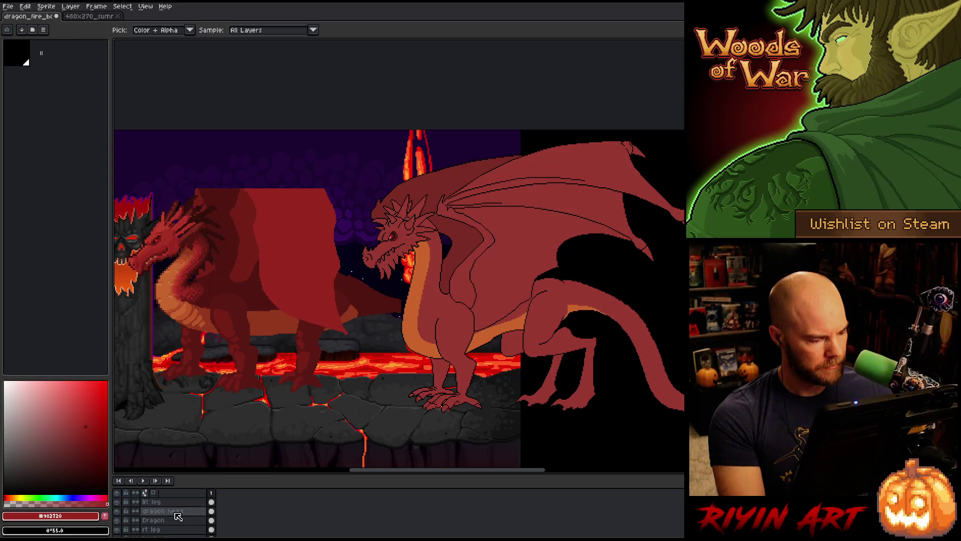
left_click_drag(190, 474, 187, 429)
left_click(175, 476)
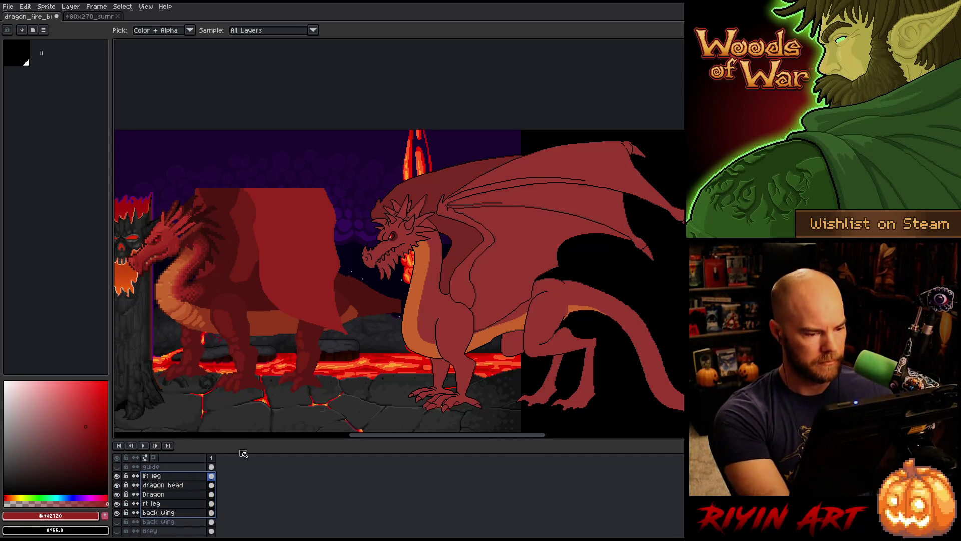
key("shift+r")
left_click(418, 373)
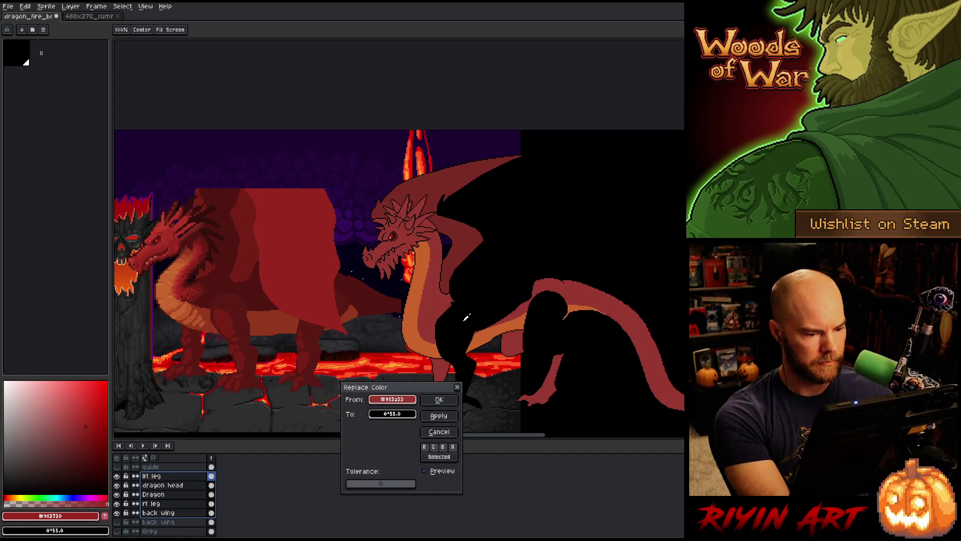
left_click(394, 414)
left_click(172, 235)
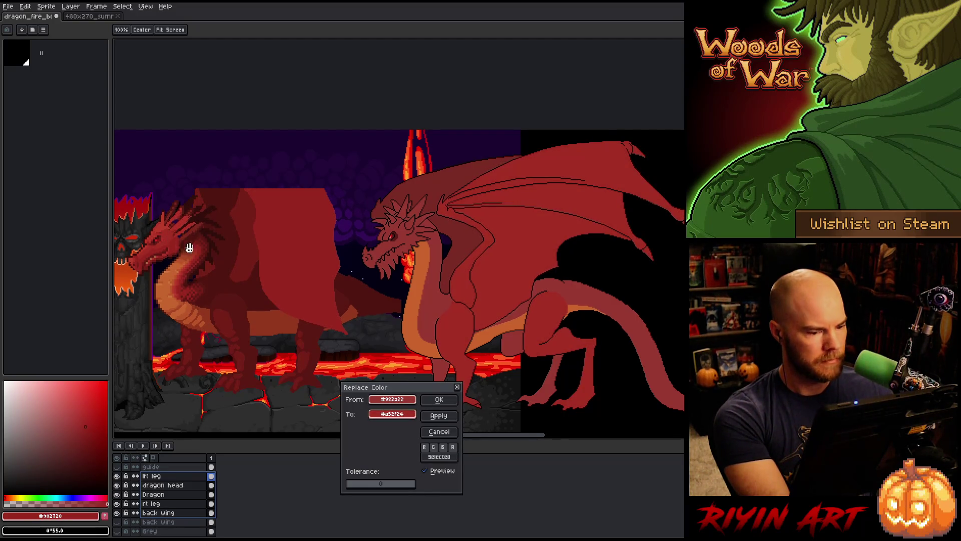
left_click(439, 400)
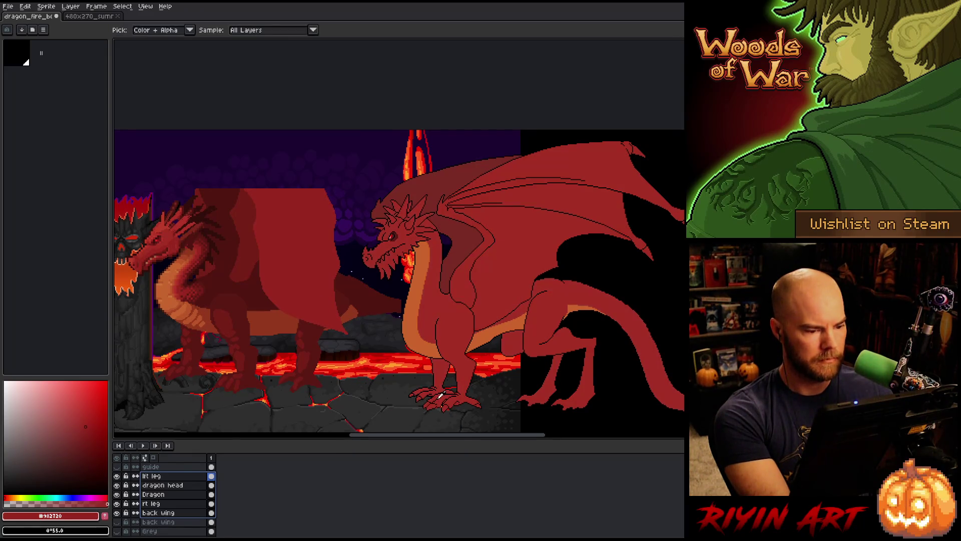
Step: Replace the new dragon's belly orange with the old dragon's belly orange
key("shift+r")
left_click_drag(408, 402, 426, 337)
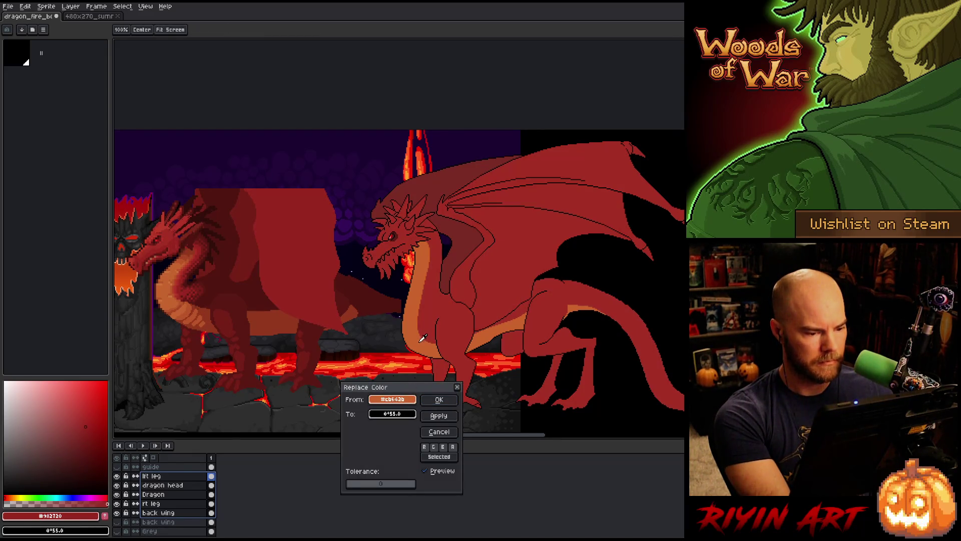
mouse_move(406, 416)
left_mouse_down()
mouse_move(158, 293)
mouse_move(172, 299)
left_mouse_up()
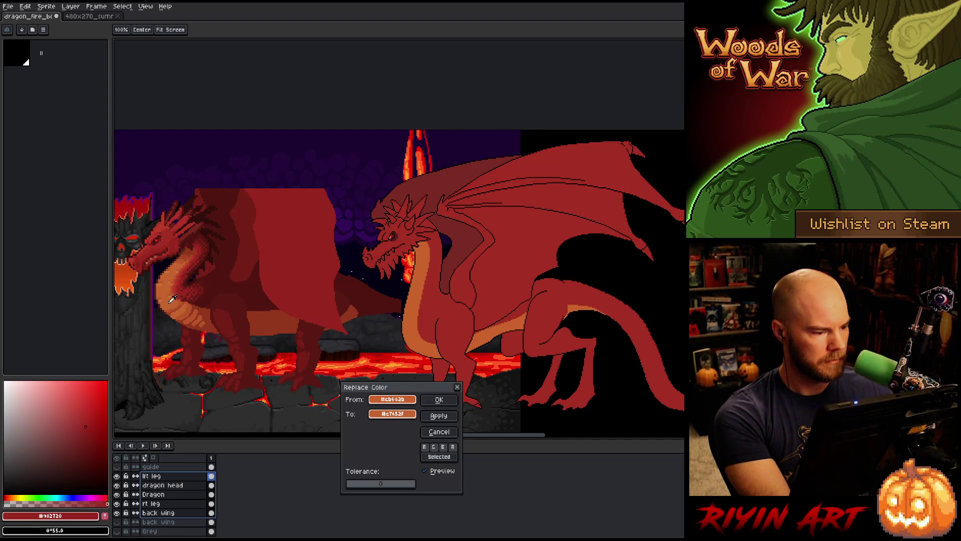
left_click(439, 399)
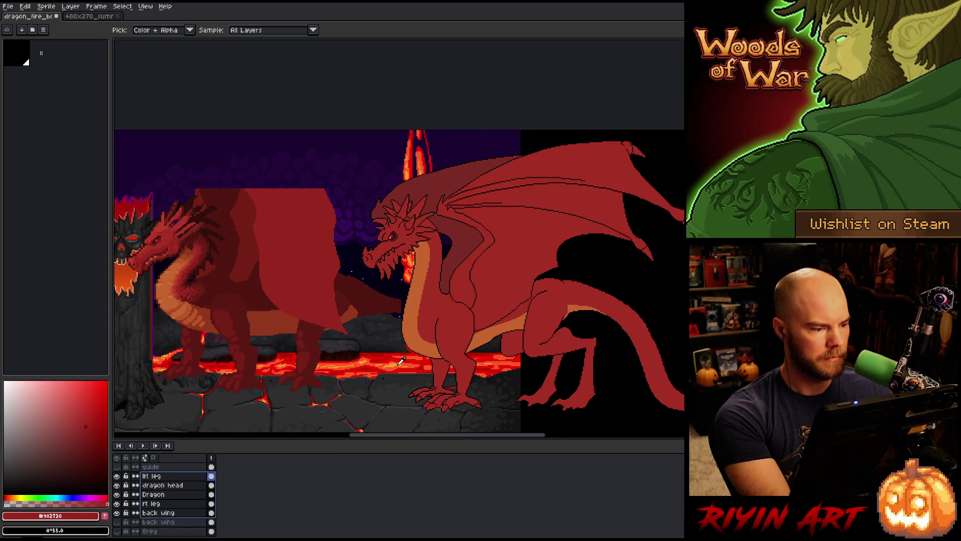
Step: Replace the dark shadow red with a darker red sampled from the old dragon
key("shift+r")
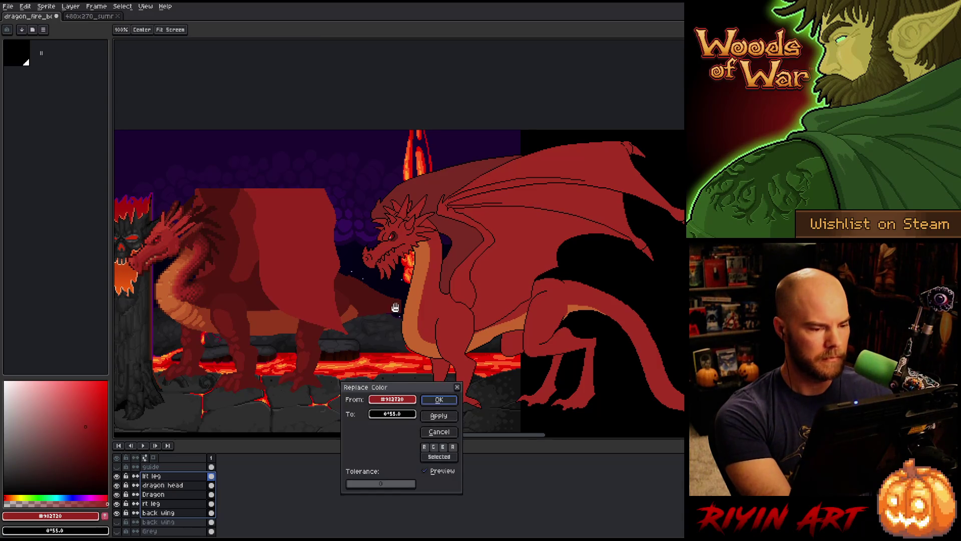
left_click(409, 250)
left_click(401, 235)
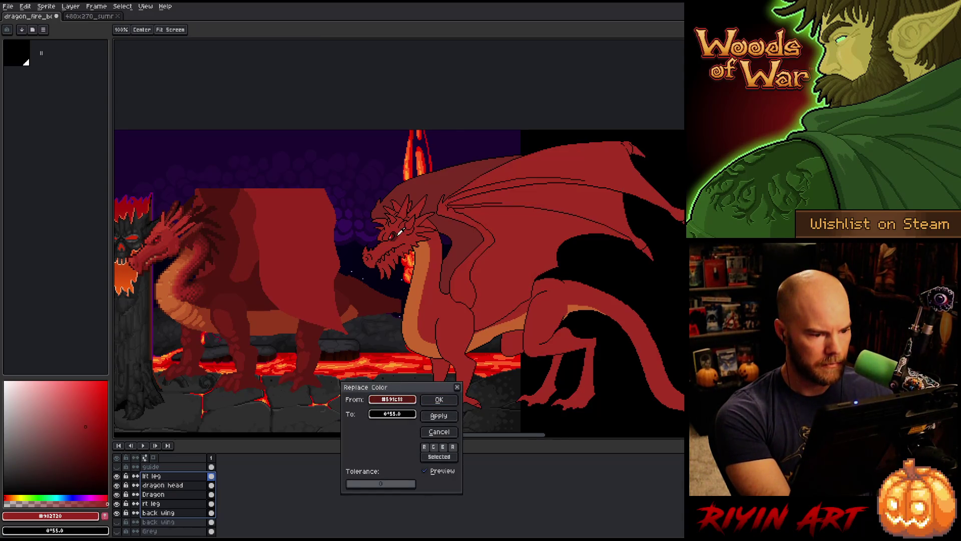
mouse_move(399, 412)
left_mouse_down()
mouse_move(361, 400)
mouse_move(216, 309)
mouse_move(200, 285)
left_mouse_up()
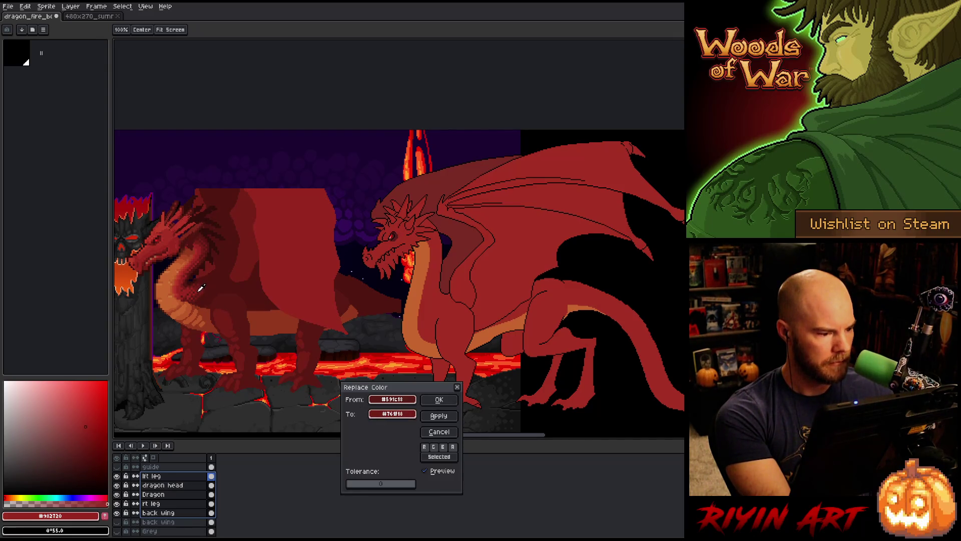
left_click_drag(200, 286, 219, 288)
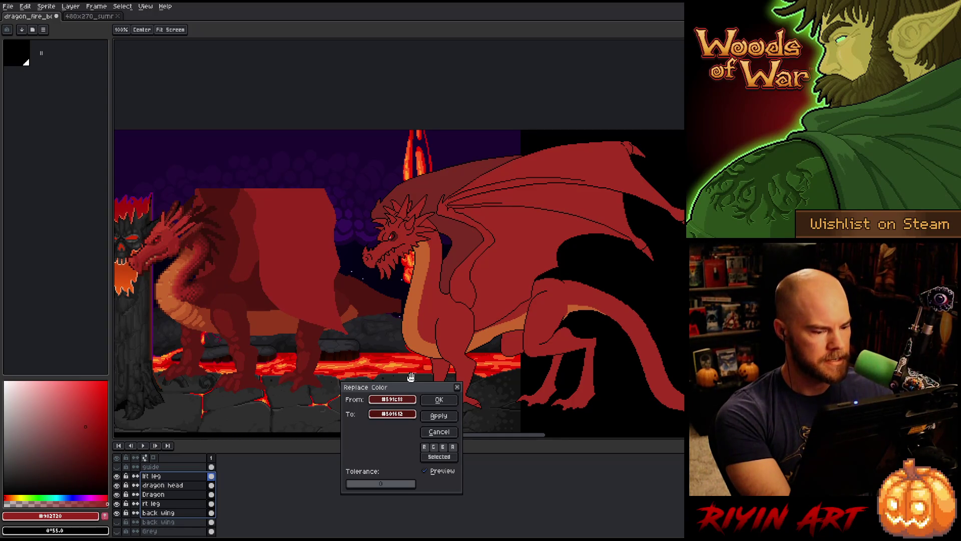
left_click(440, 399)
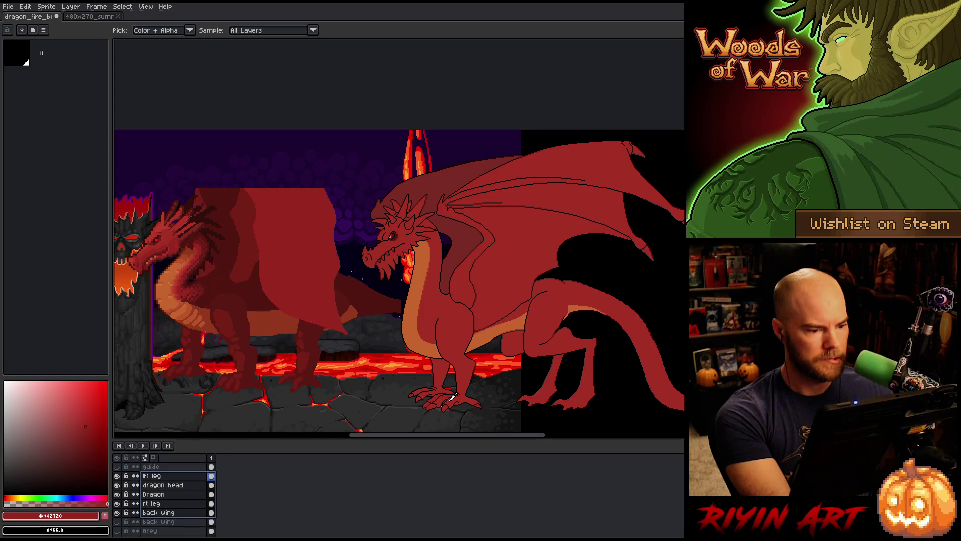
Step: Replace the new dragon's wing red with the old dragon's dark red
key("h")
mouse_move(447, 332)
left_mouse_down()
mouse_move(432, 327)
mouse_move(446, 330)
left_mouse_up()
key("i")
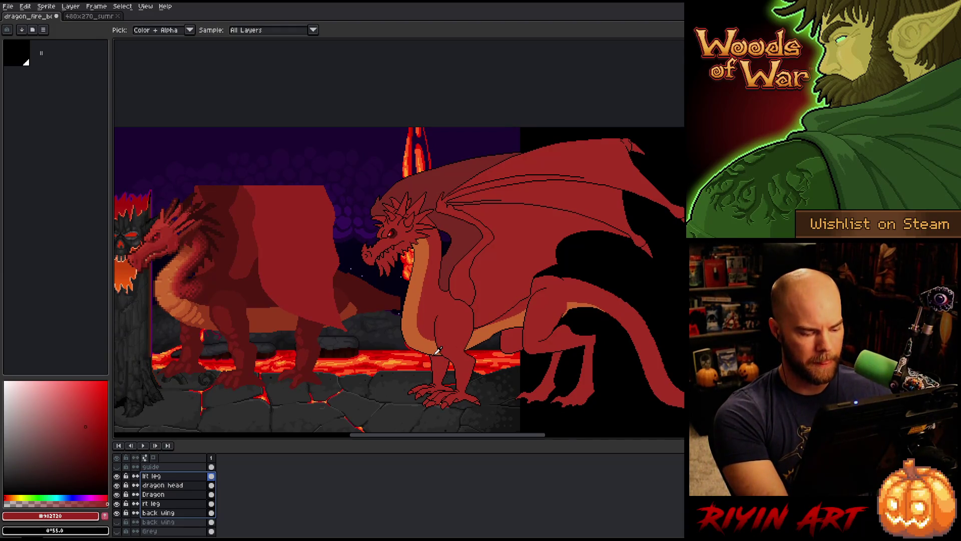
key("shift+r")
left_click(424, 355)
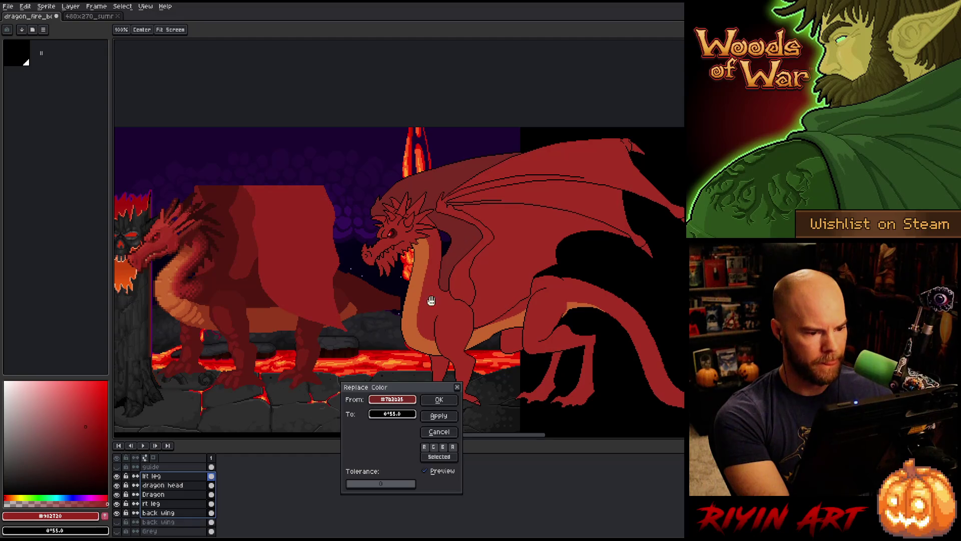
right_click(224, 274)
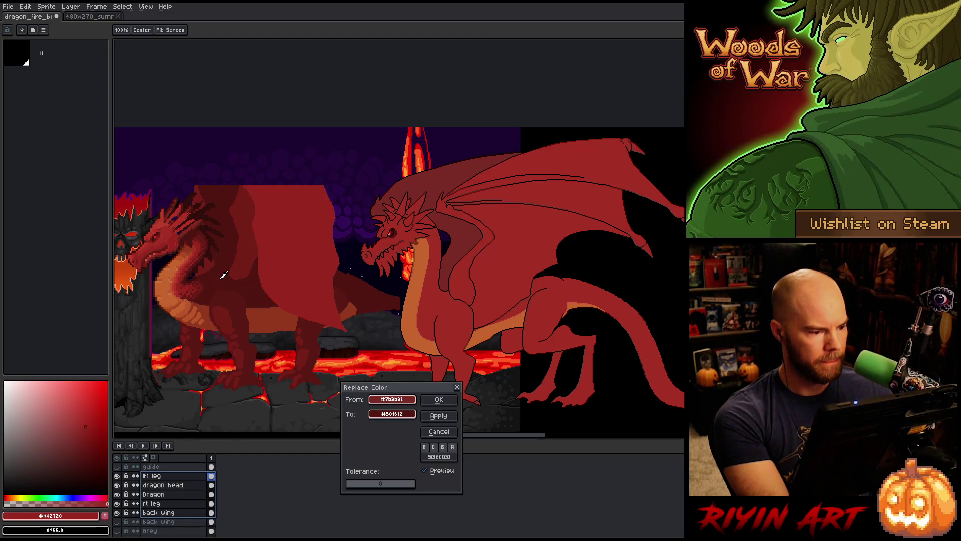
left_click(450, 400)
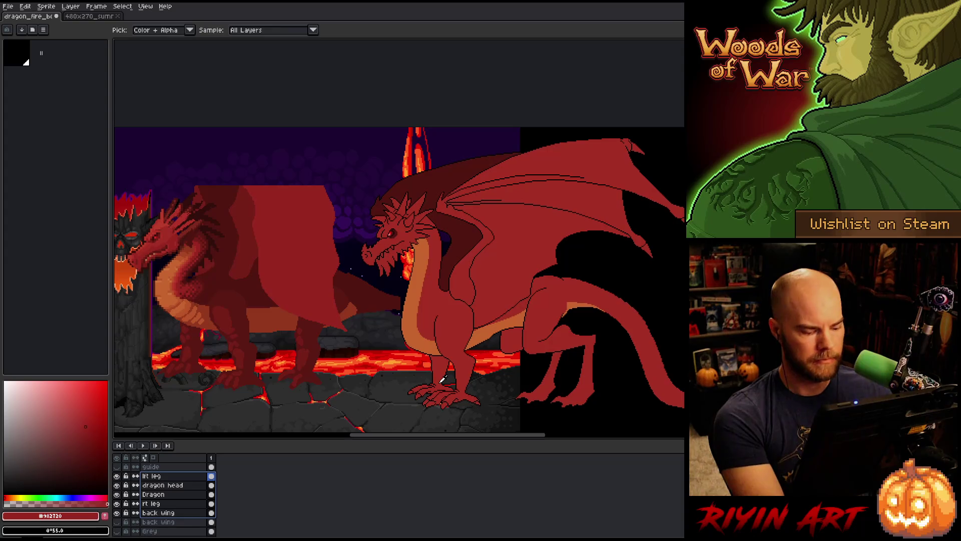
left_click_drag(471, 309, 428, 300)
Step: Pick the body red and select the front dragon's shape on the Dragon layer
key("i")
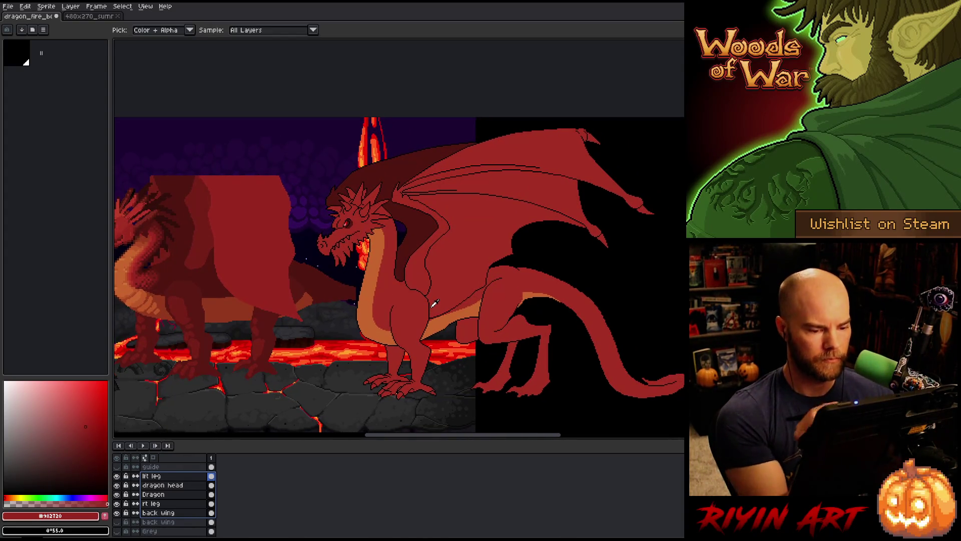
key("v")
key("i")
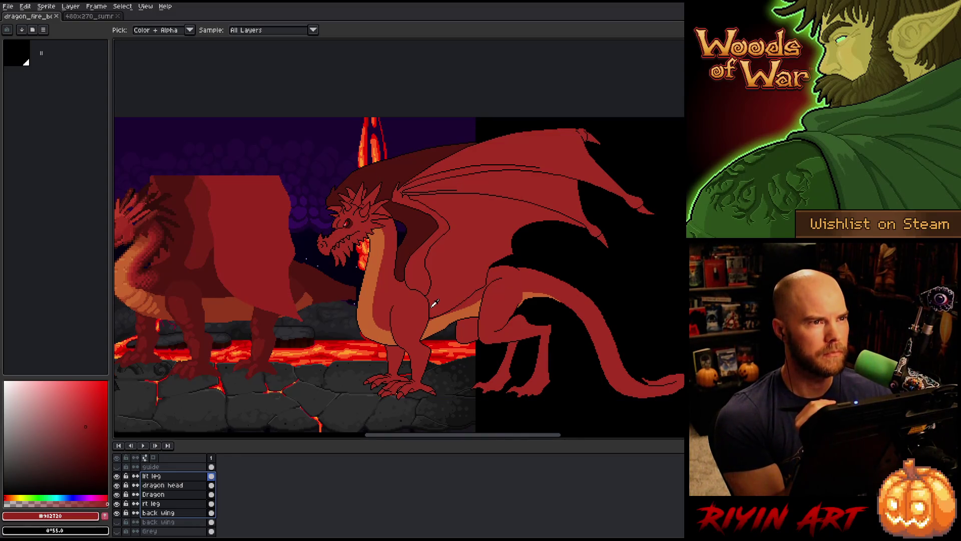
left_click_drag(284, 339, 308, 342)
left_click(445, 364)
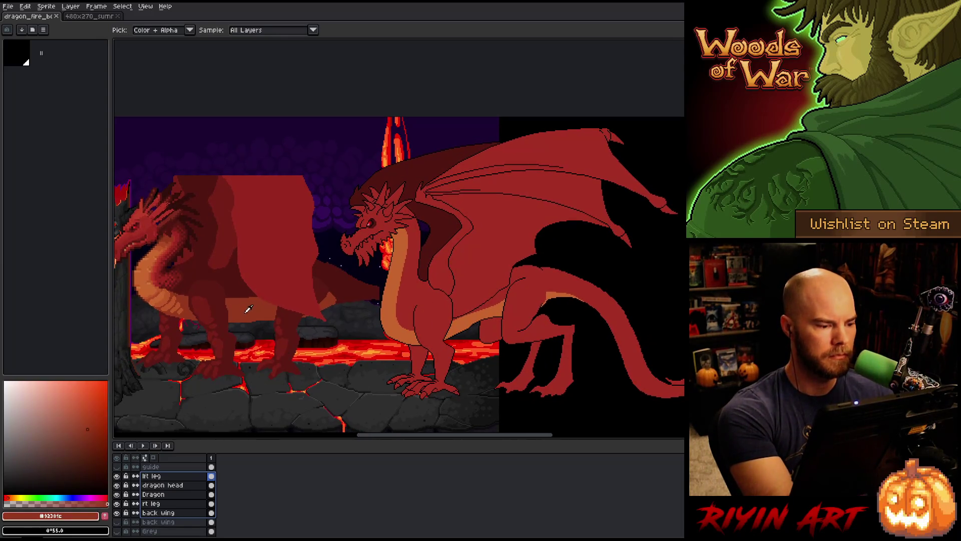
key("b")
left_click(166, 494)
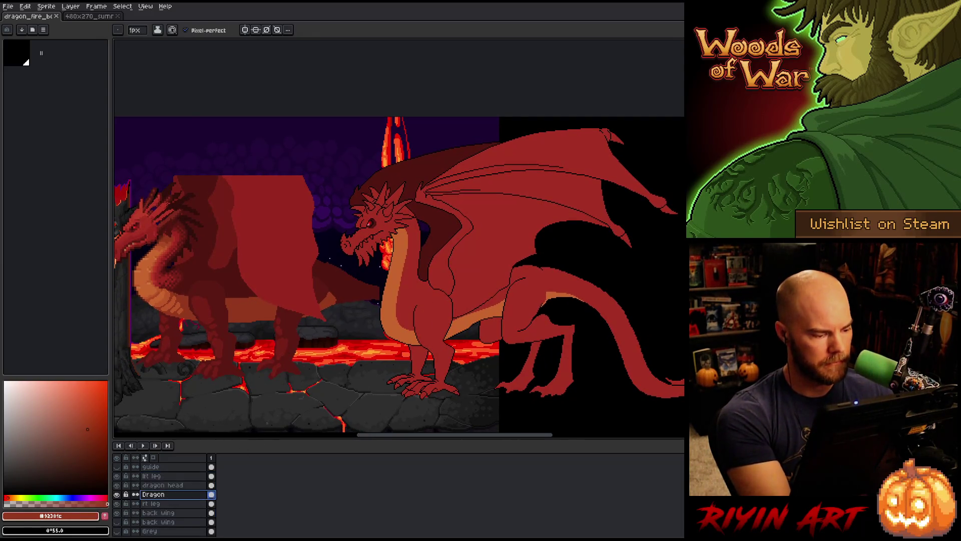
key("w")
left_click(406, 340)
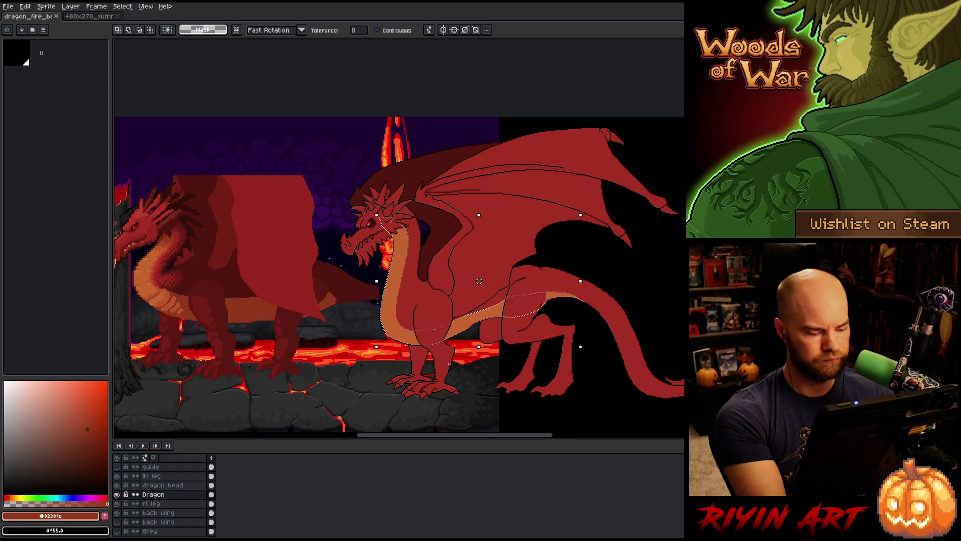
Step: Set the brush to 4px and fill the tan leg patch with the body red
key("b")
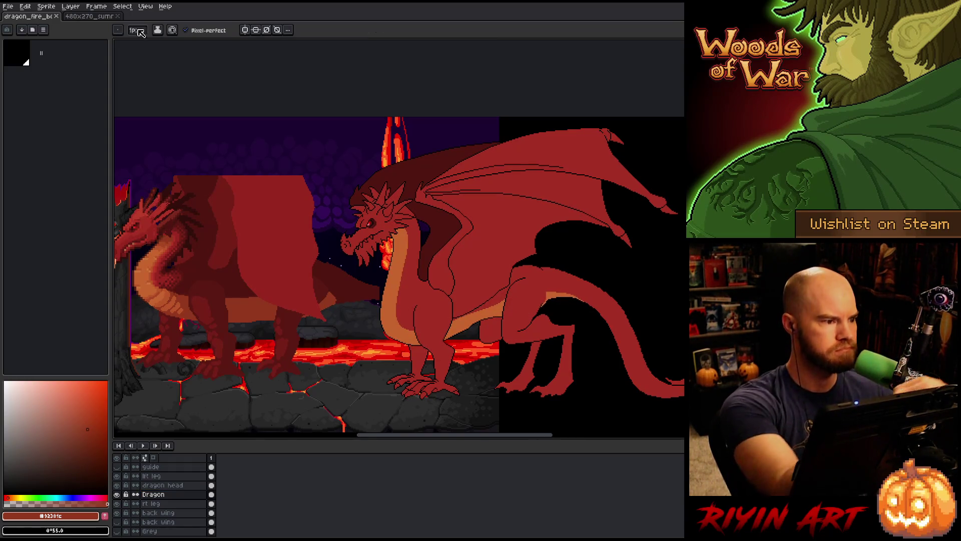
left_click(142, 45)
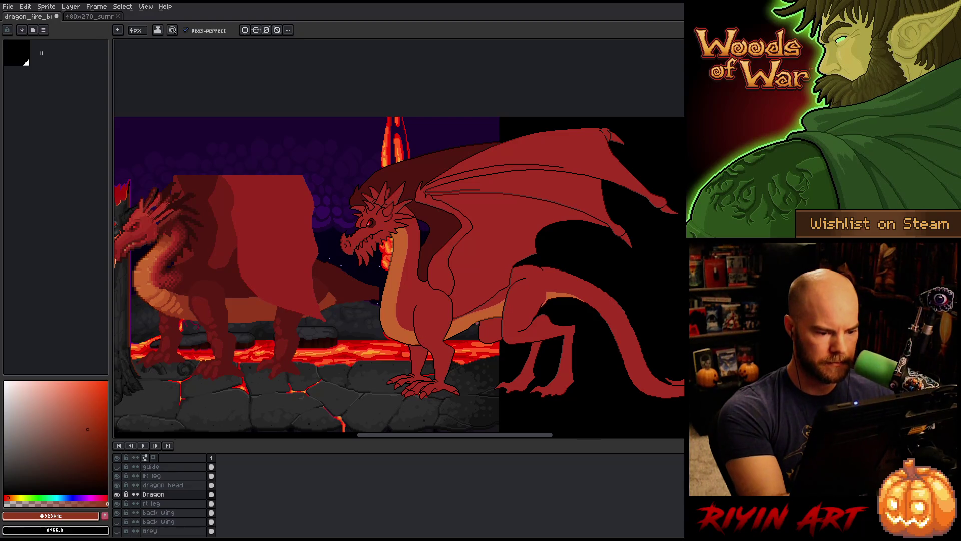
key("g")
left_click(457, 326)
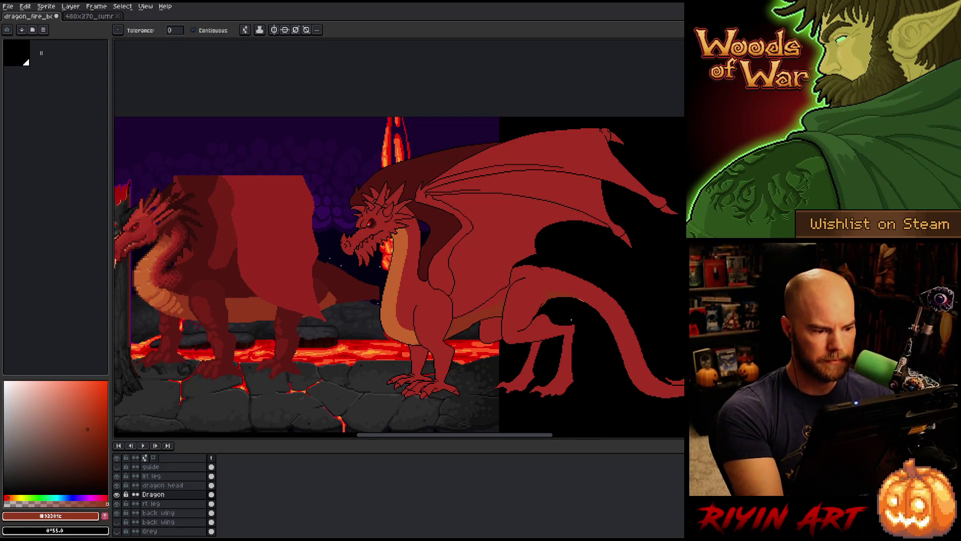
key("b")
key("ctrl+shift+c")
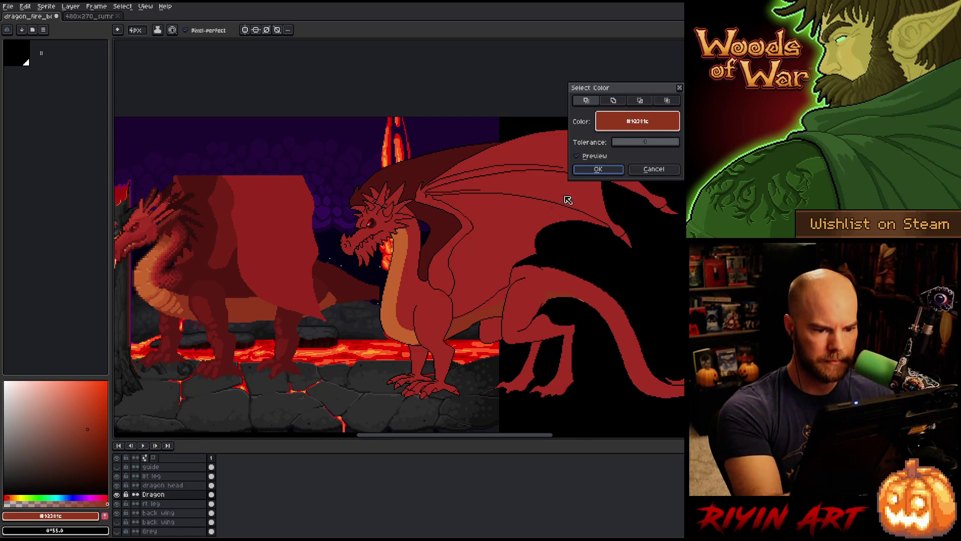
Step: Select every pixel of the belly orange with Color Range, then clear the selection
left_click(398, 324)
left_click(598, 169)
key("ctrl+shift+c")
left_click(614, 102)
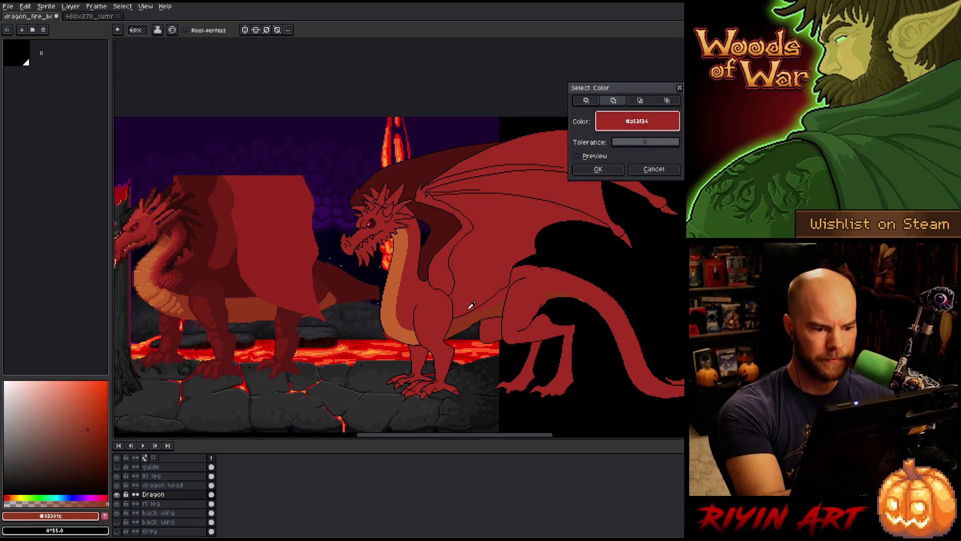
left_click(598, 169)
key("v")
key("ctrl+d")
key("b")
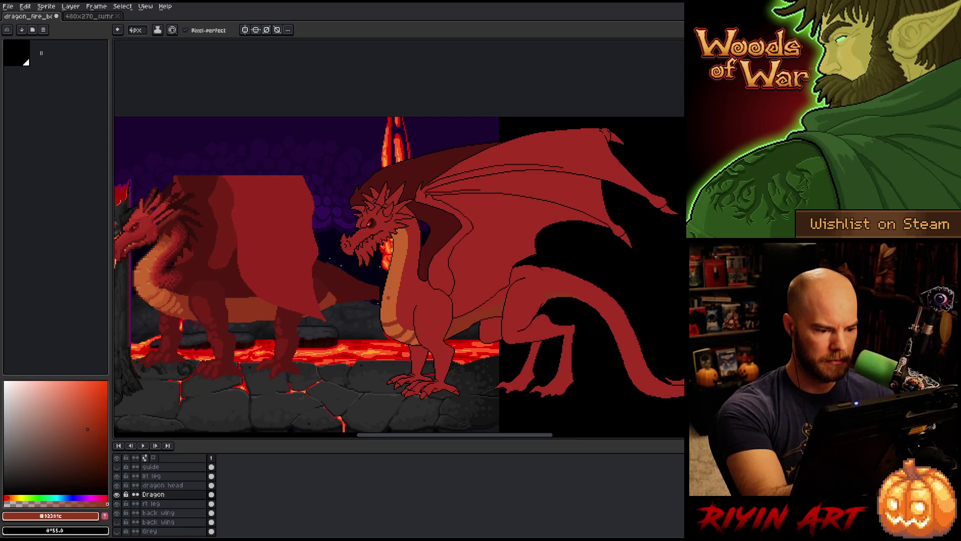
Step: Eyedrop belly oranges and body red from both dragons to paint stripes across the belly
left_click(394, 309, "alt")
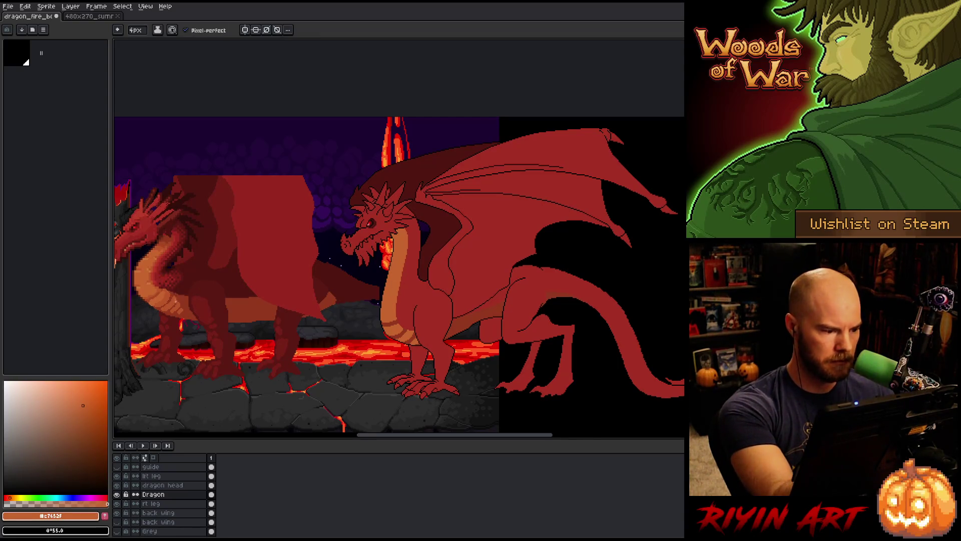
left_click(173, 299, "alt")
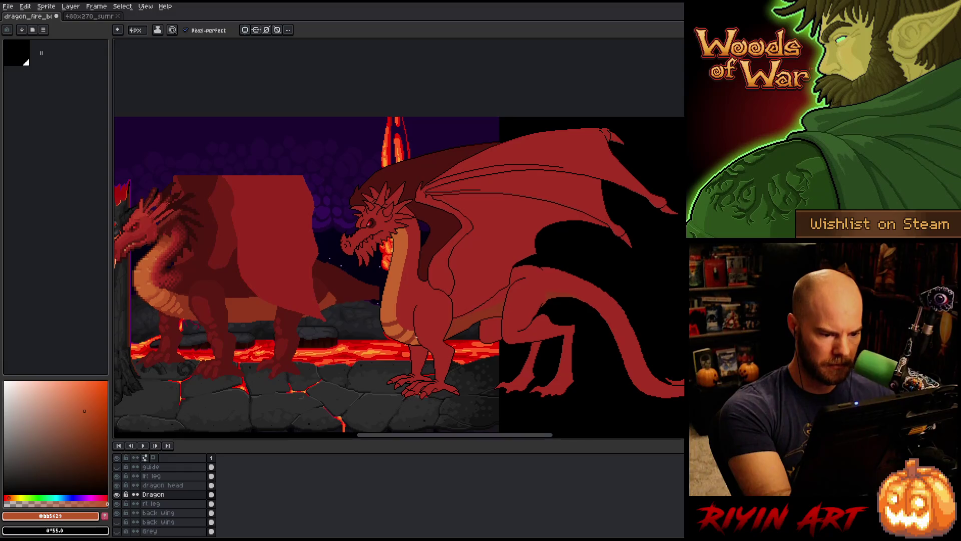
left_click(410, 325, "alt")
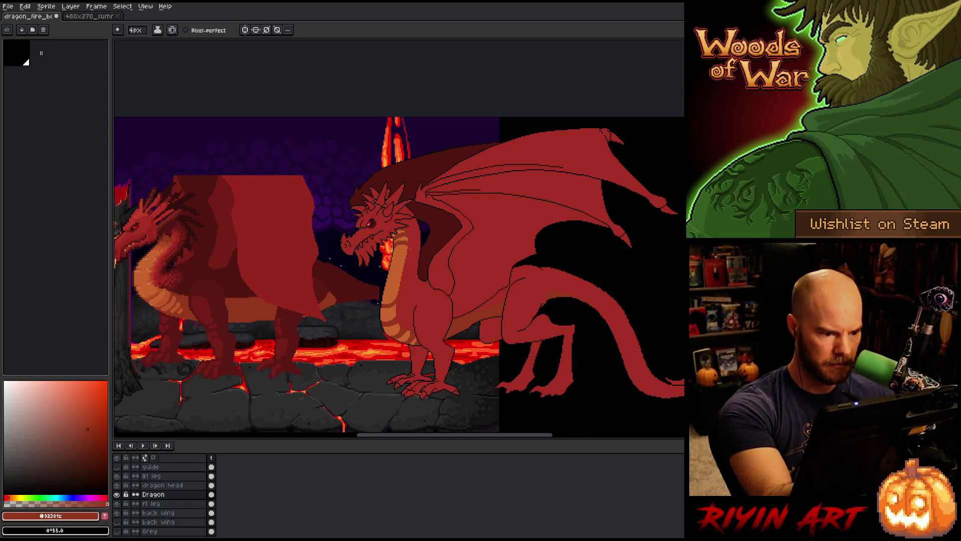
left_click(168, 298, "alt")
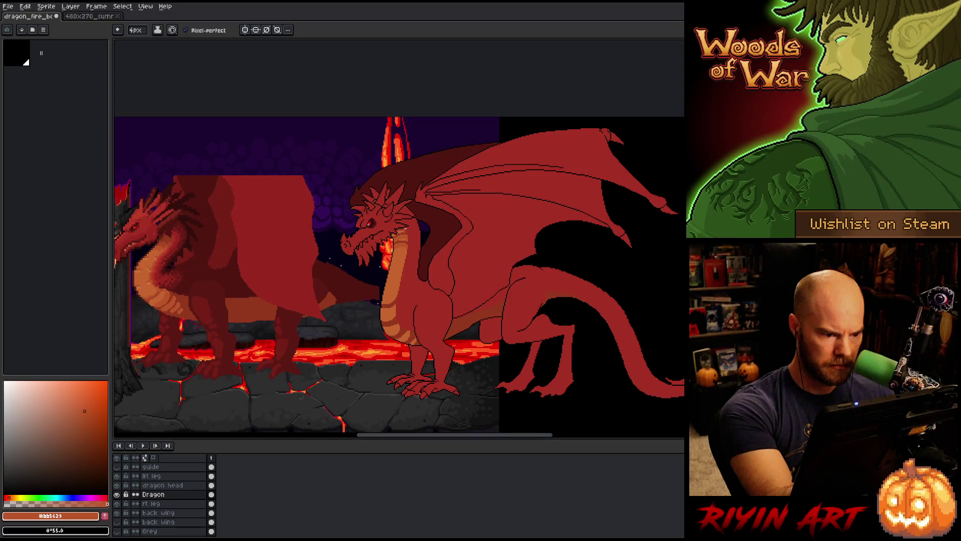
Step: Select the belly colour with Color Range and pick the lighter belly orange for shading
key("g")
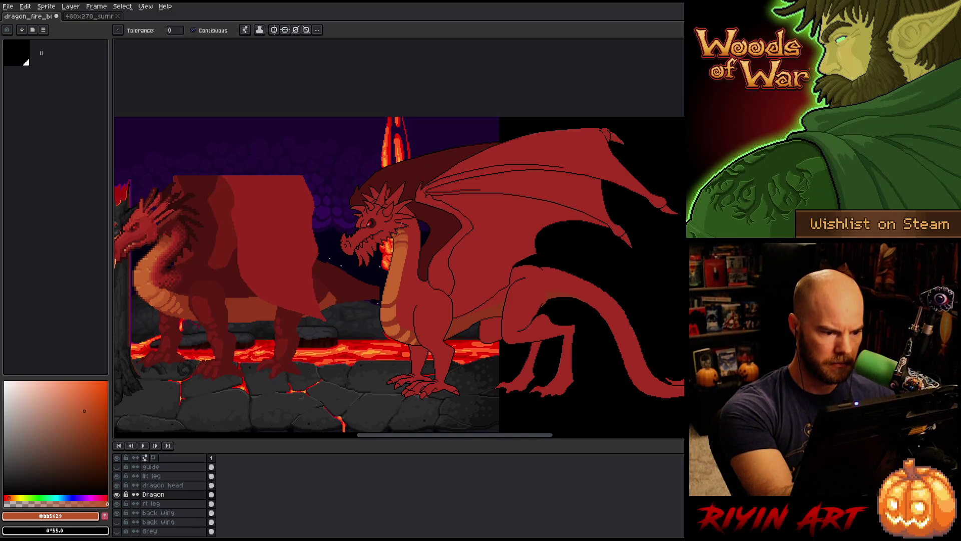
key("b")
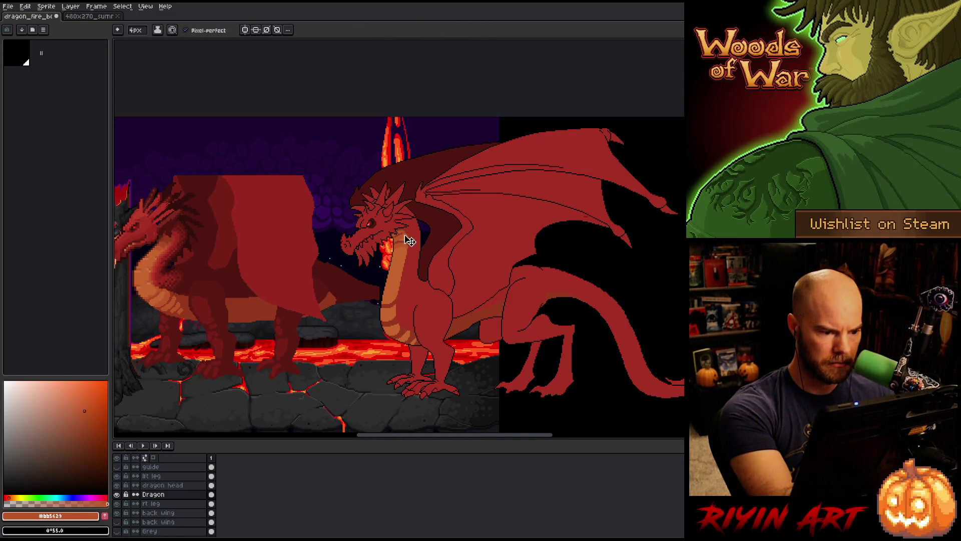
key("w")
key("b")
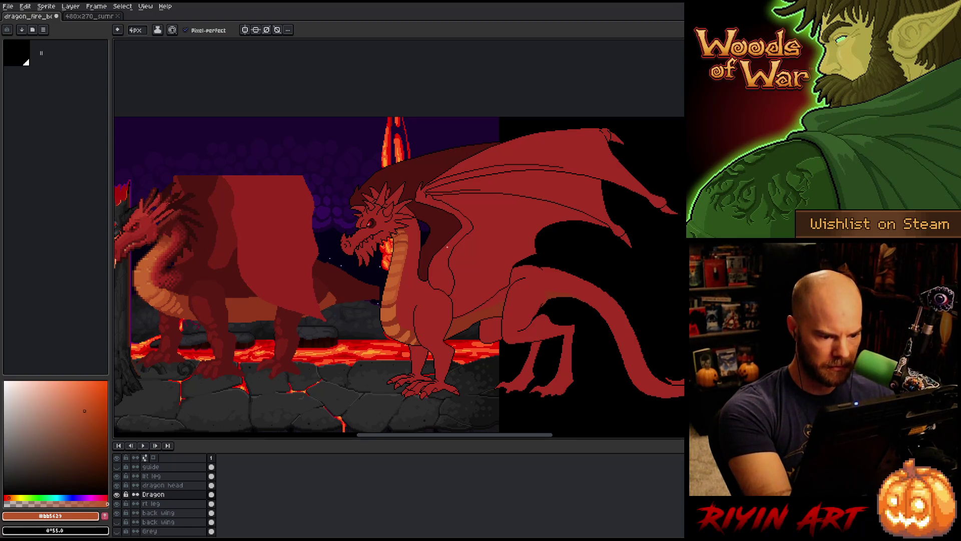
key("shift+c")
left_click(452, 259)
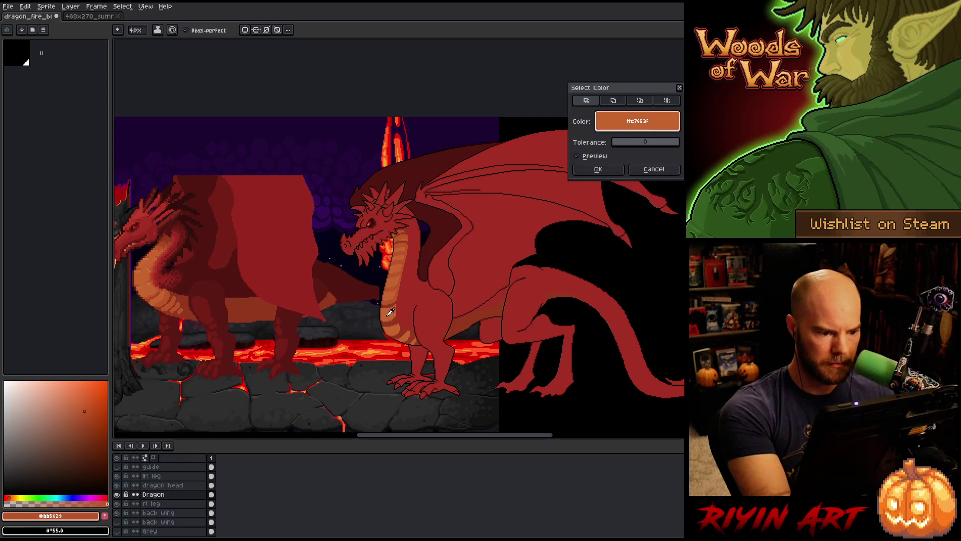
left_click(598, 169)
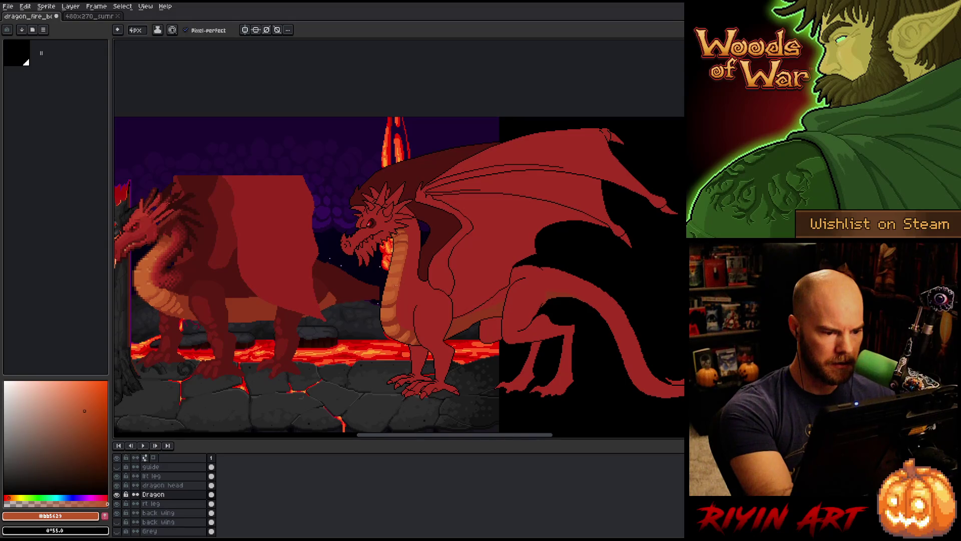
left_click(394, 292, "alt")
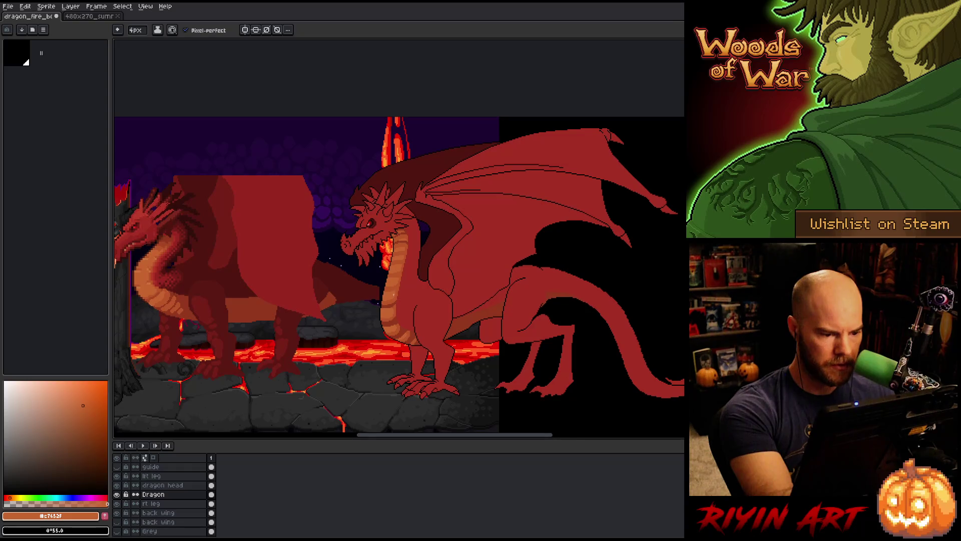
Step: Select the neck orange with Color Range, set the pencil to 2px, and pick red and orange for detailing
key("ctrl+shift+c")
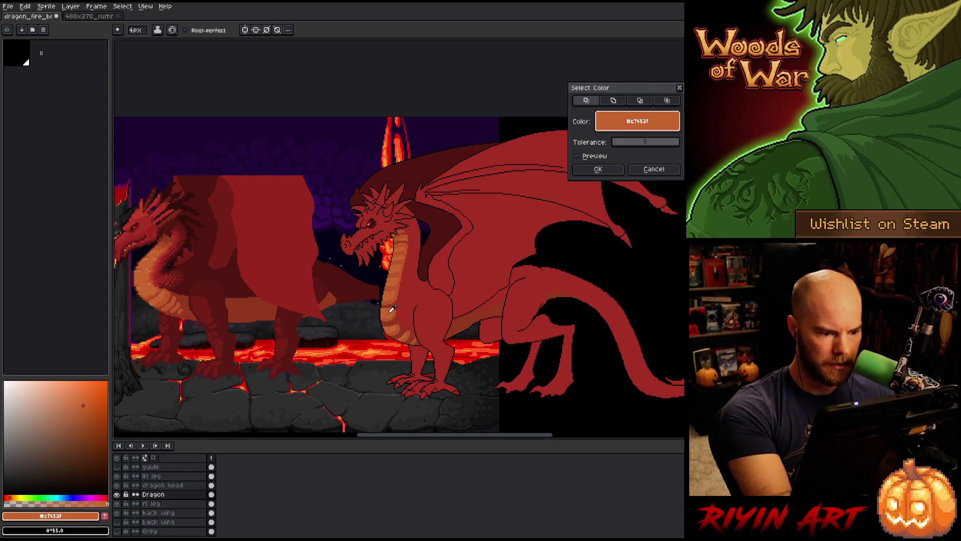
left_click(595, 169)
key("ctrl+shift+c")
left_click(621, 117)
left_click(393, 280)
left_click(594, 169)
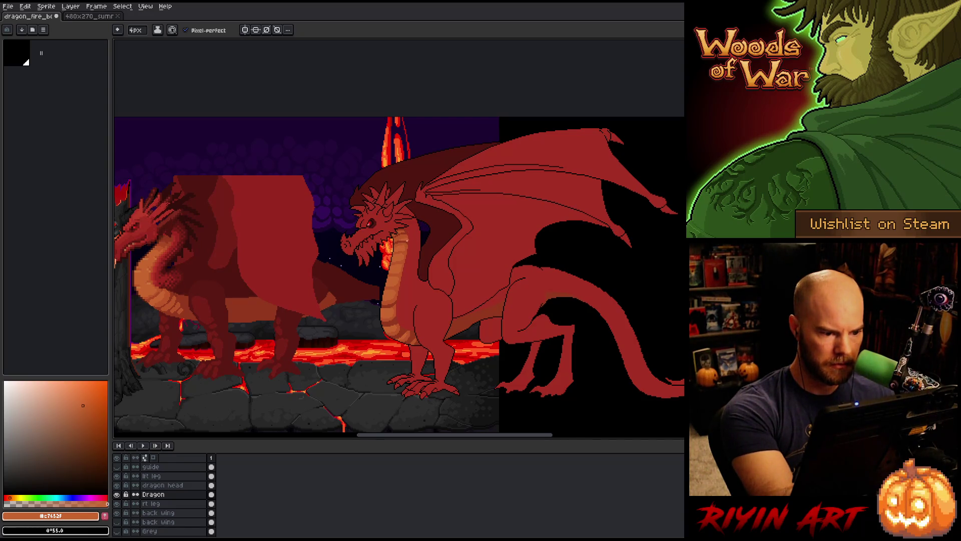
left_click(136, 30)
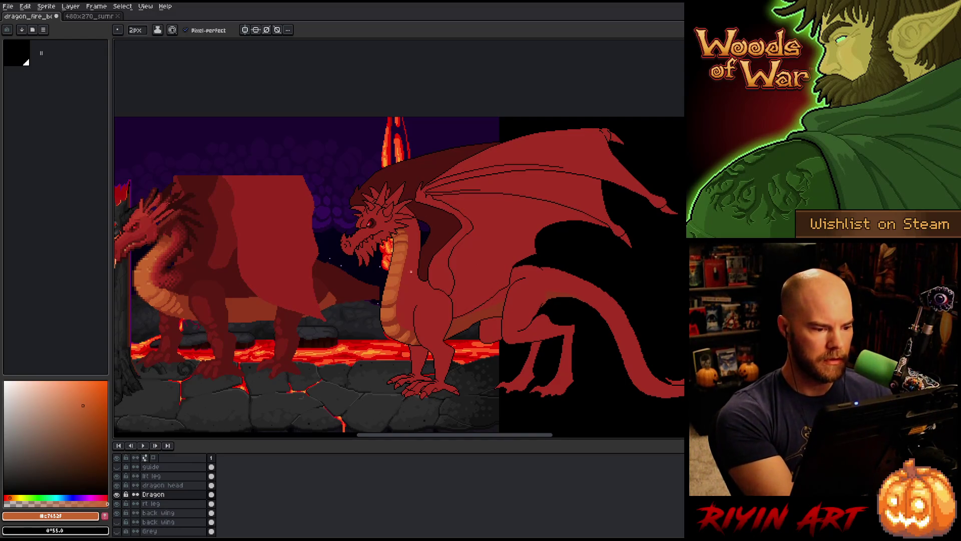
key("i")
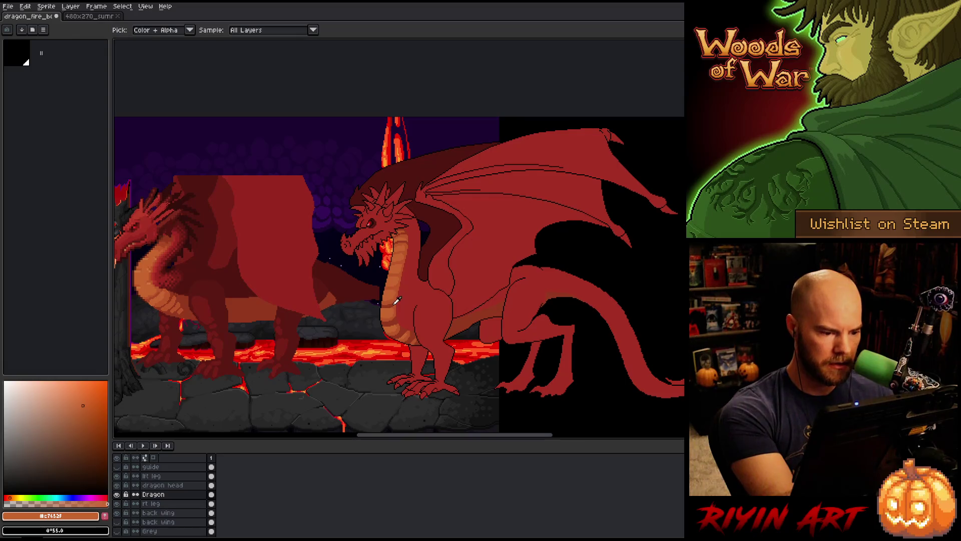
left_click(396, 300)
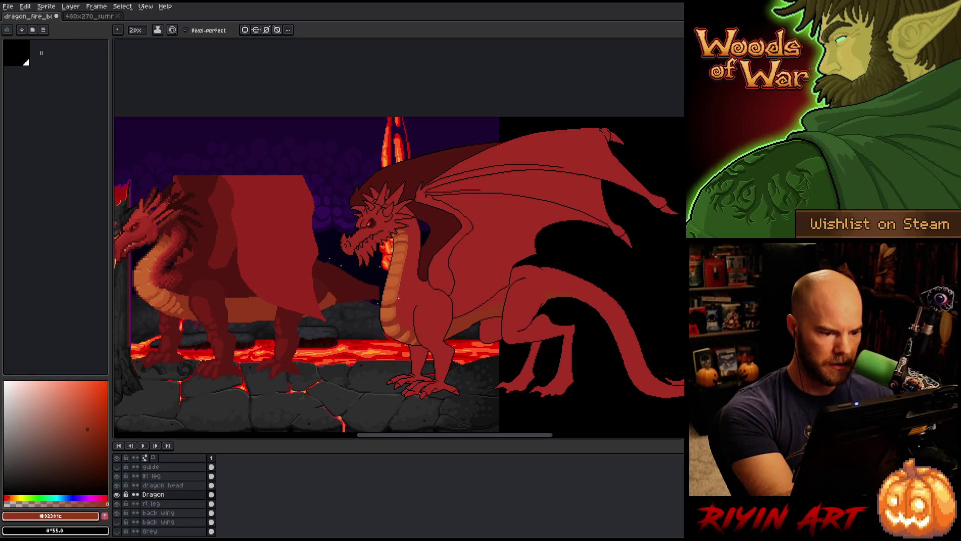
left_click(398, 297, "alt")
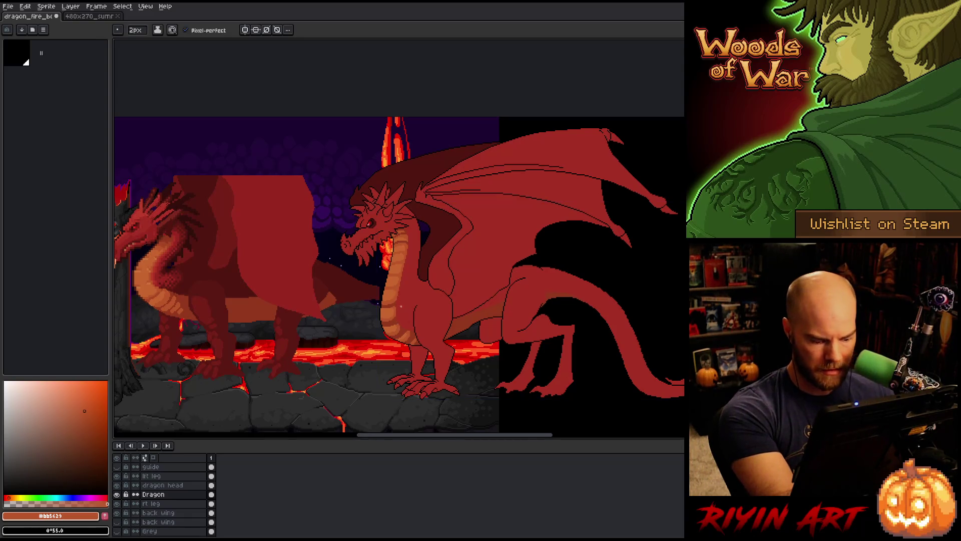
Step: Select all of the dragon's body-red pixels by colour
key("shift+c")
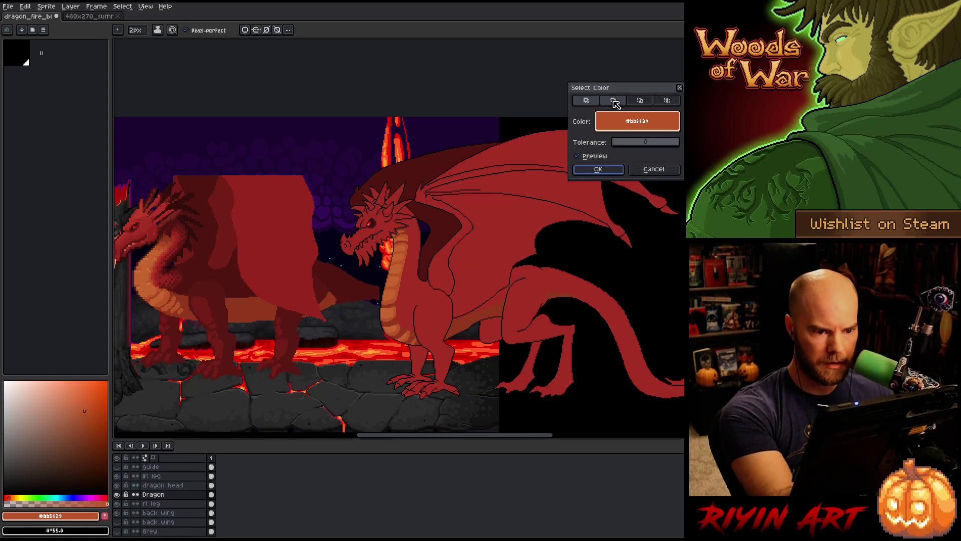
left_click(442, 278)
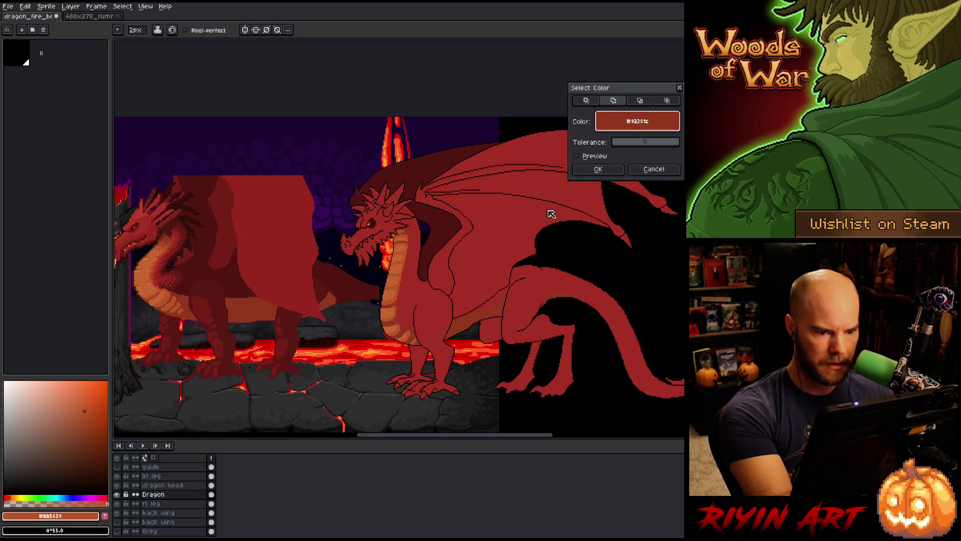
key("Return")
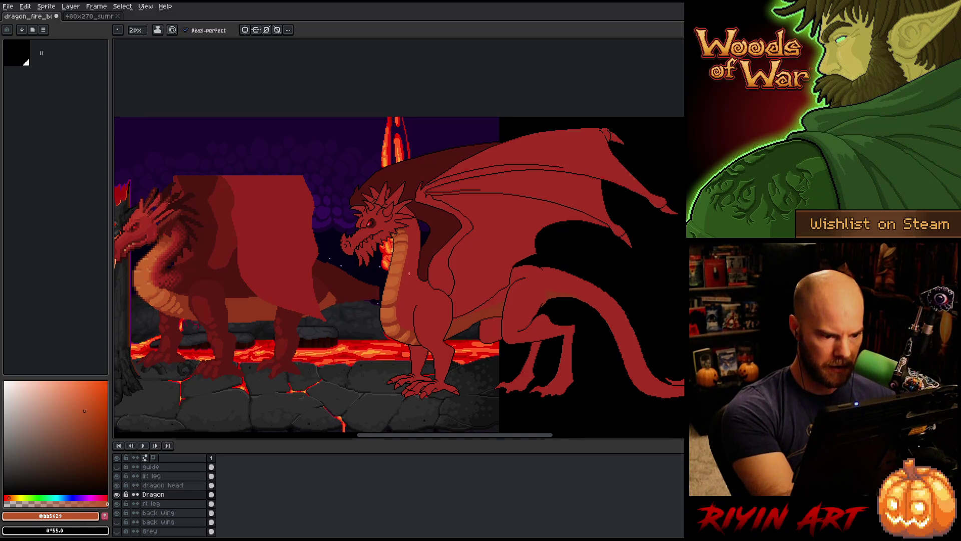
Step: Sample belly oranges and red-browns from the artwork, ending on body red #a52f24, then paste
left_click(395, 300, "alt")
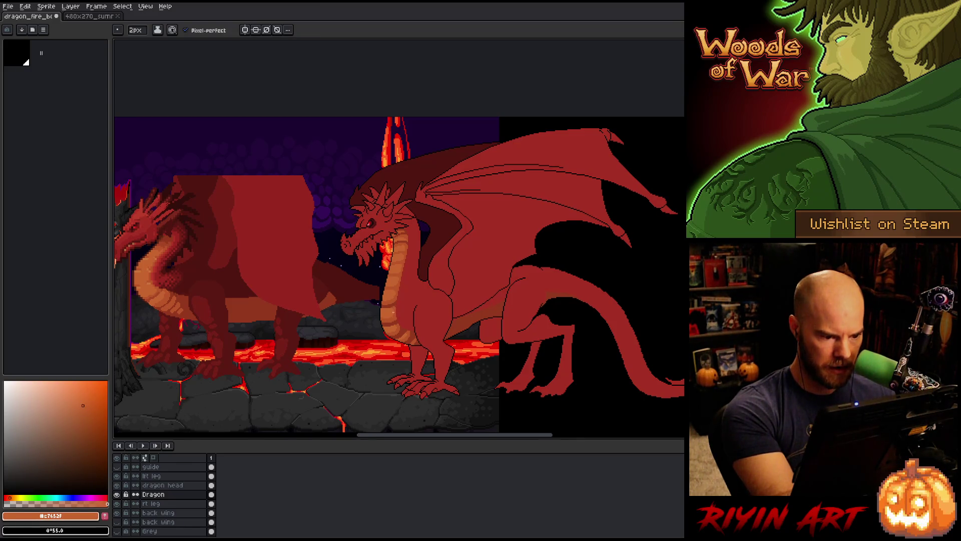
left_click(395, 316, "alt")
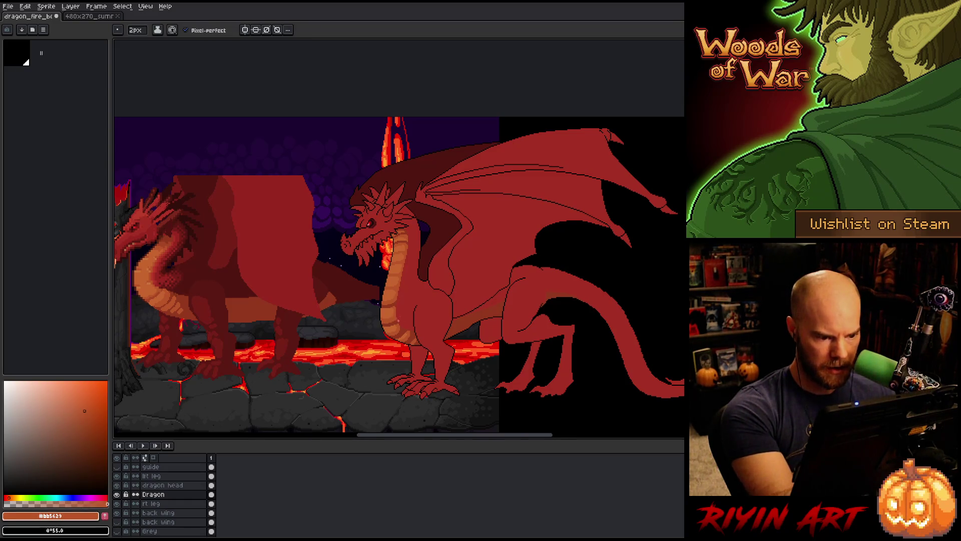
left_click(394, 324, "alt")
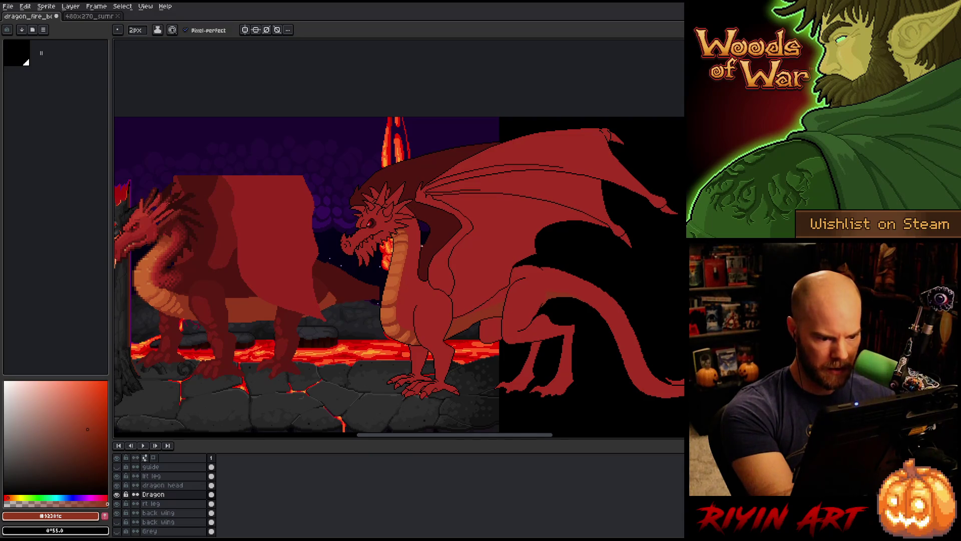
left_click(399, 317, "alt")
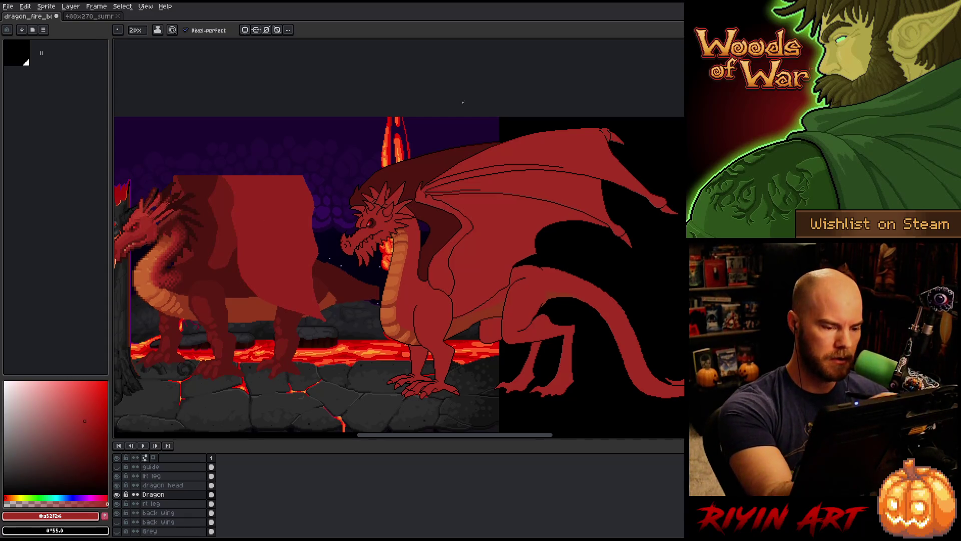
key("ctrl+v")
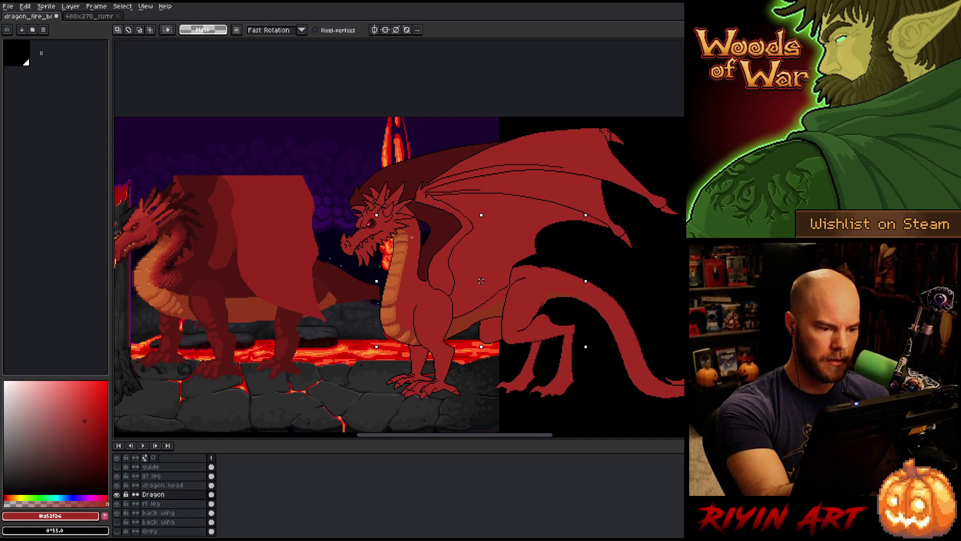
Step: Lasso the mouth and neck, try several Replace Color source and target reds, then cancel
key("Return")
mouse_move(418, 250)
left_mouse_down()
mouse_move(388, 245)
mouse_move(401, 231)
mouse_move(420, 250)
left_mouse_up()
key("shift+r")
left_click(406, 239)
left_click(171, 260)
right_click(187, 230)
right_click(187, 230)
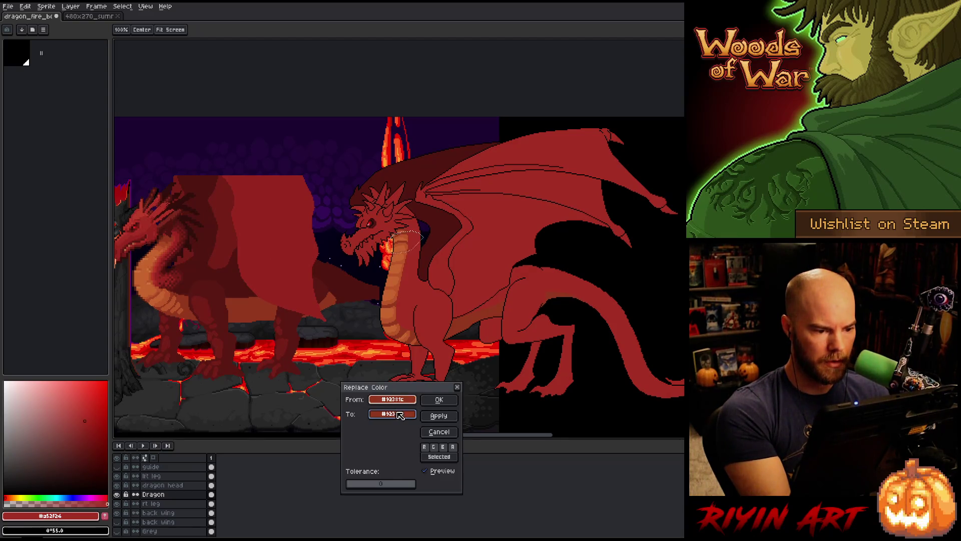
right_click(184, 230)
right_click(167, 239)
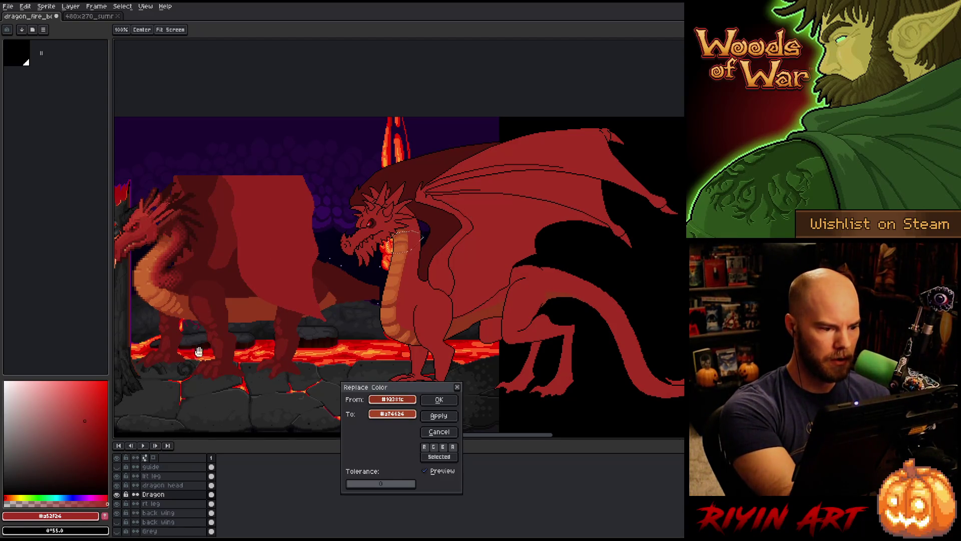
left_click(456, 386)
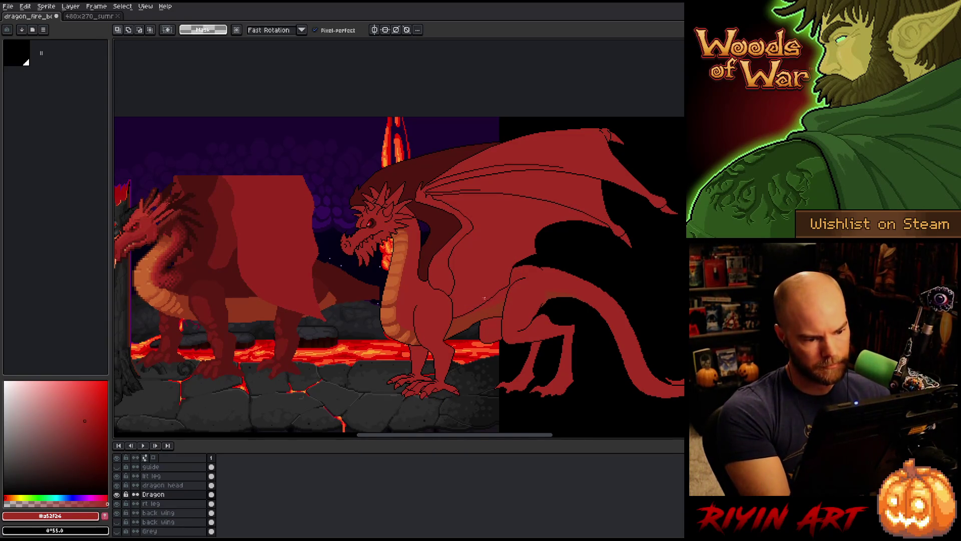
Step: Lasso the chest and replace its dark red with orange-red #a74624
mouse_move(404, 287)
left_mouse_down()
mouse_move(405, 304)
mouse_move(370, 313)
mouse_move(383, 287)
left_mouse_up()
key("shift+r")
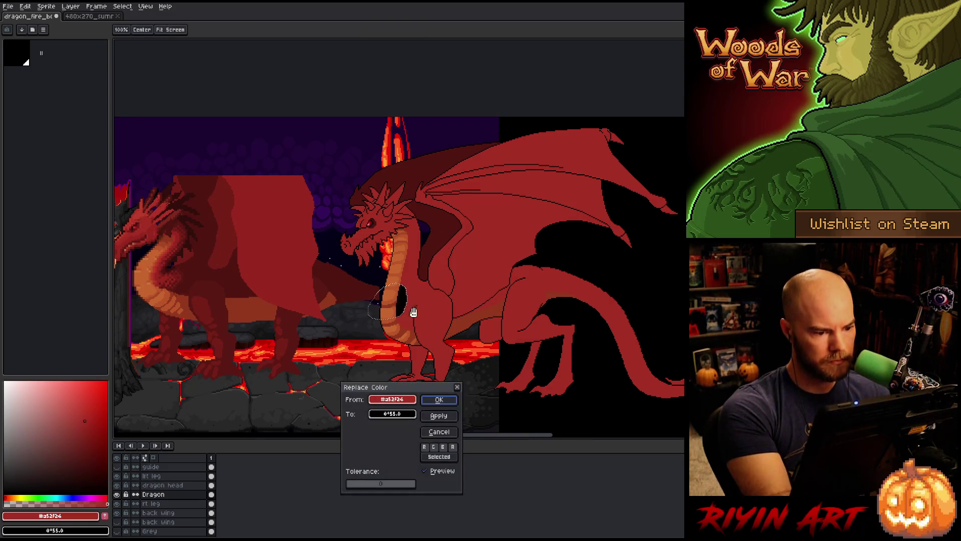
left_click(390, 303)
right_click(398, 270)
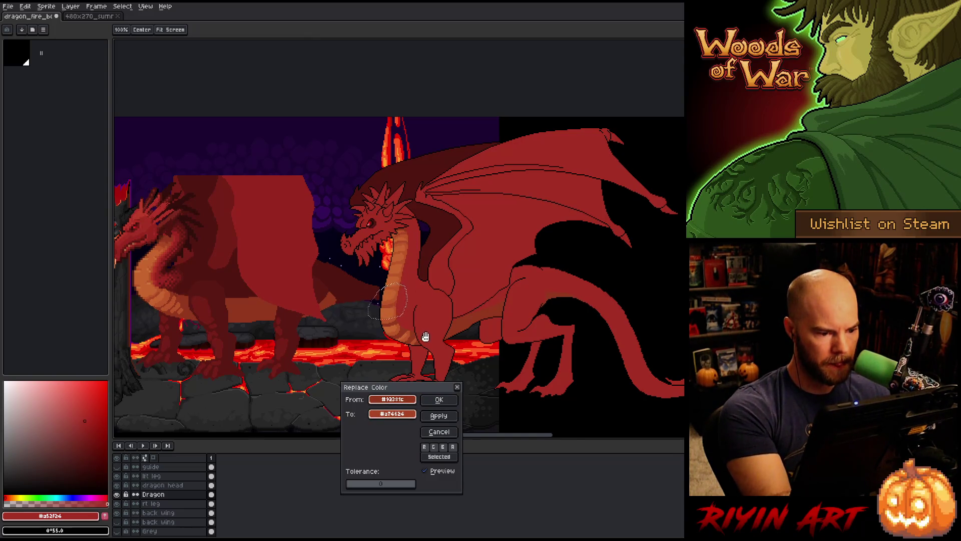
left_click(435, 400)
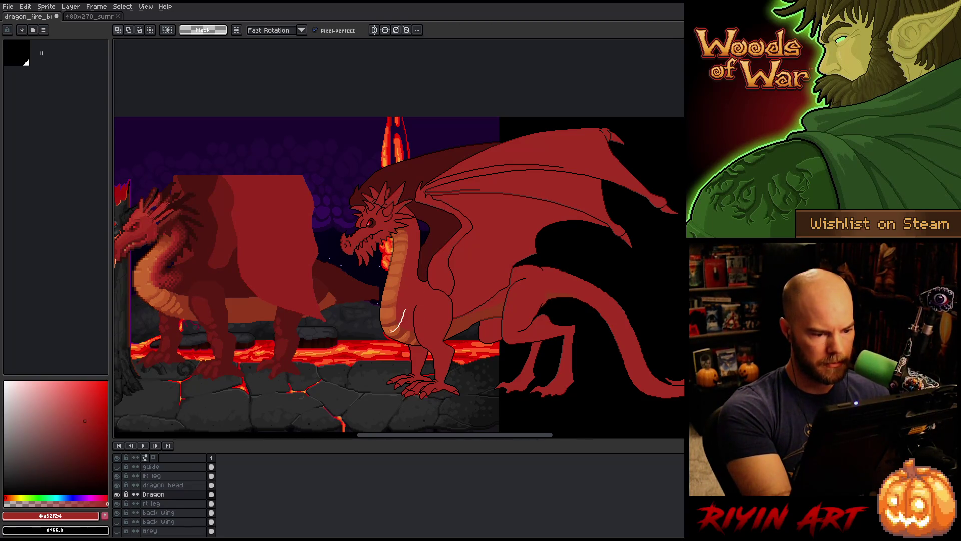
Step: Reapply Replace Color with matching colours, then open Select Color for body red #a52f24
key("shift+r")
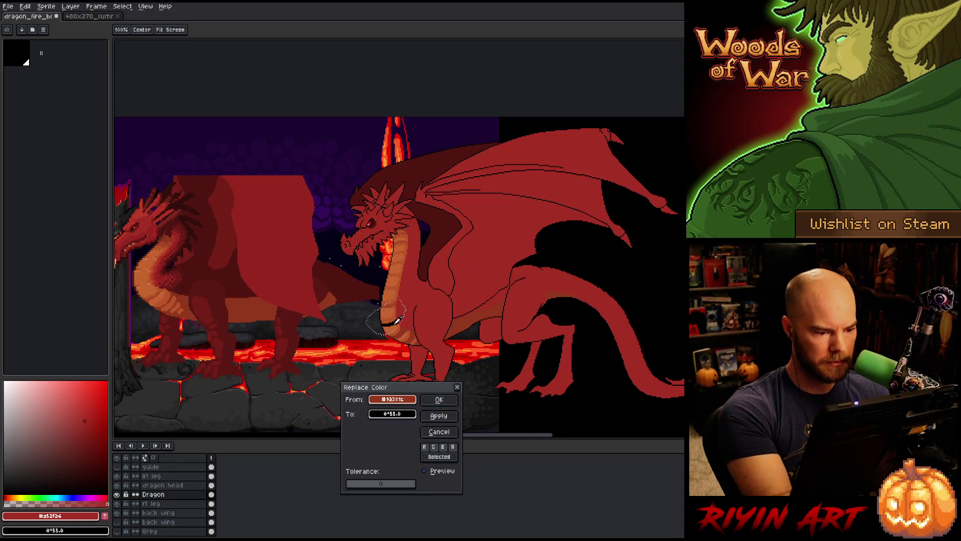
left_click_drag(393, 399, 393, 413)
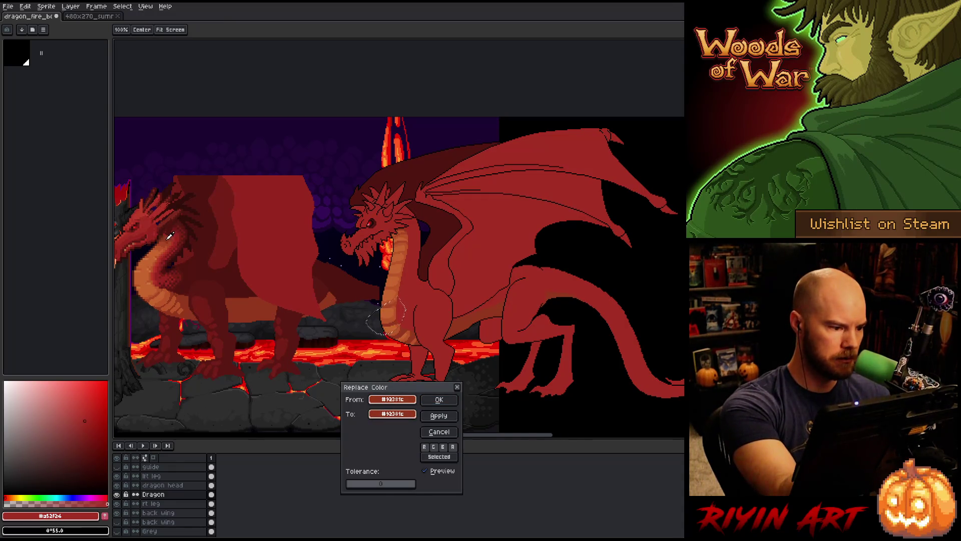
left_click(439, 399)
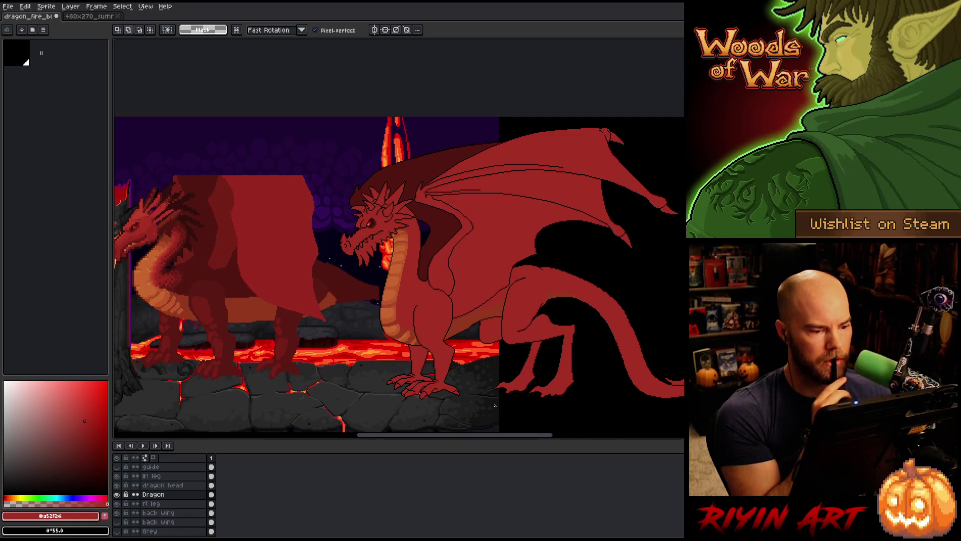
key("ctrl+shift+c")
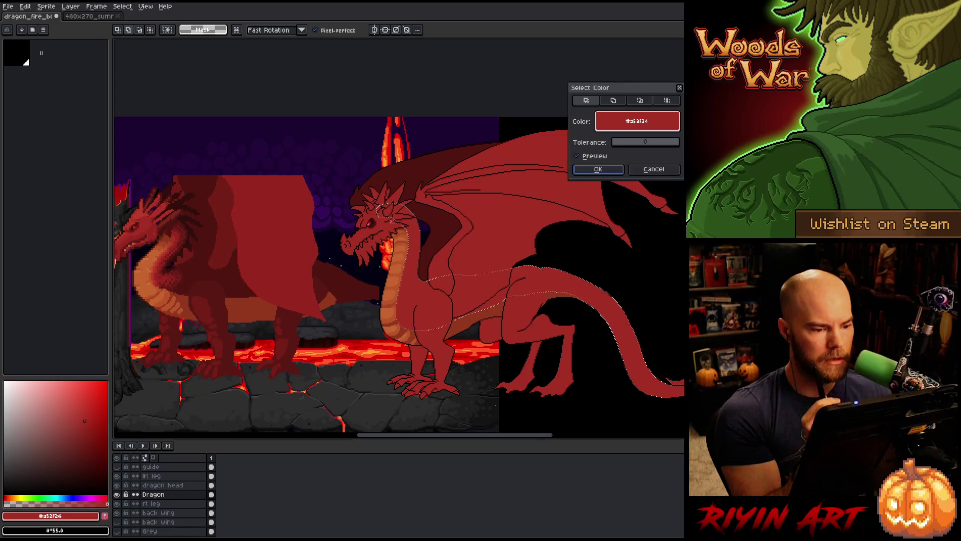
Step: Confirm the body-red selection and set a 4px pencil with dark outline red #501612
left_click(598, 169)
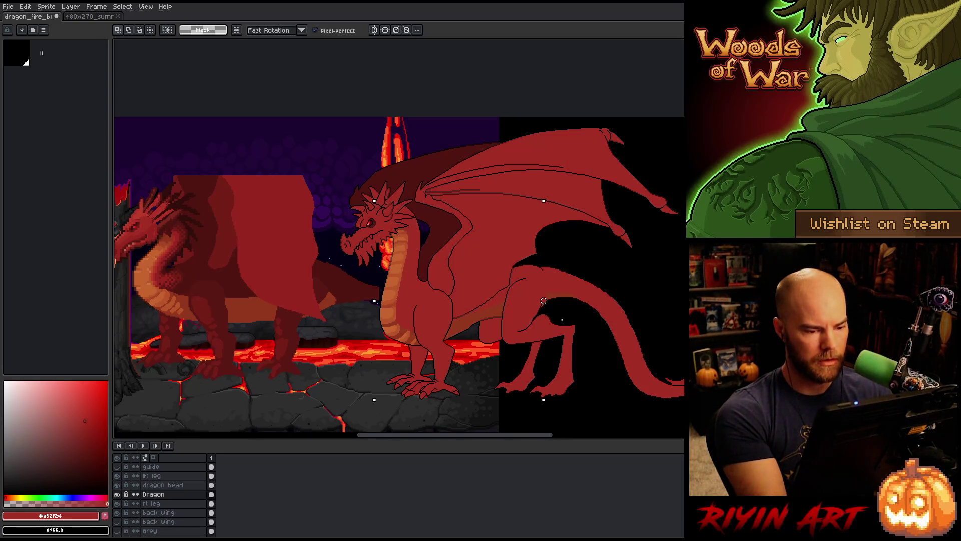
key("b")
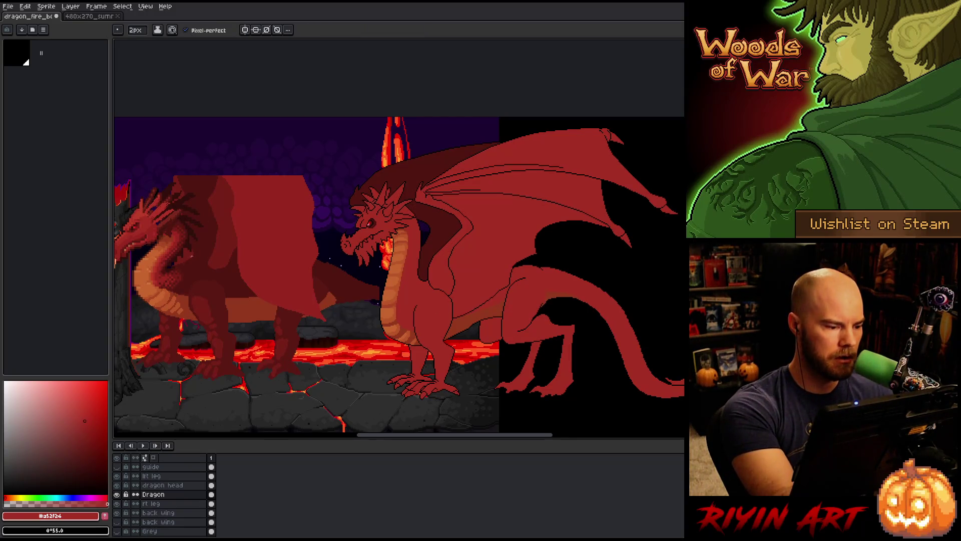
left_click(193, 269, "alt")
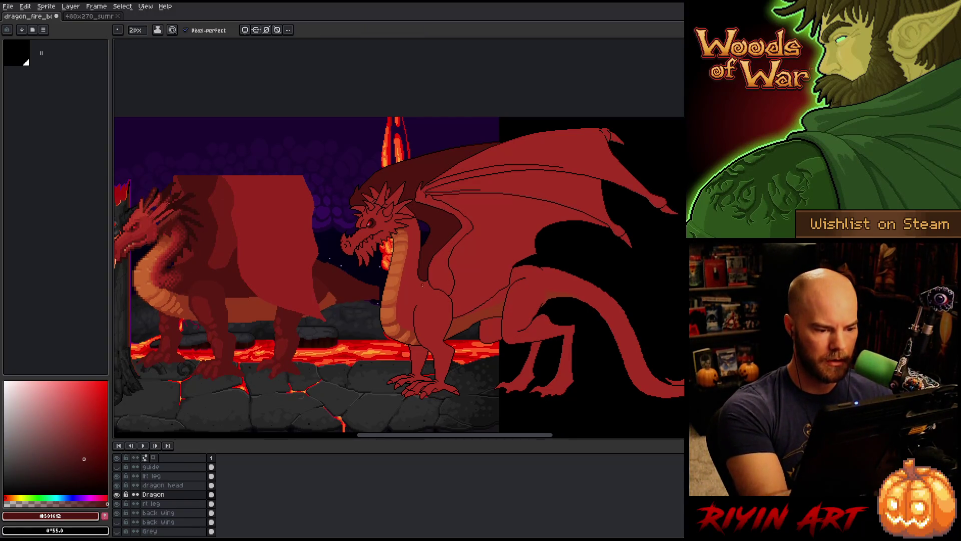
left_click(135, 30)
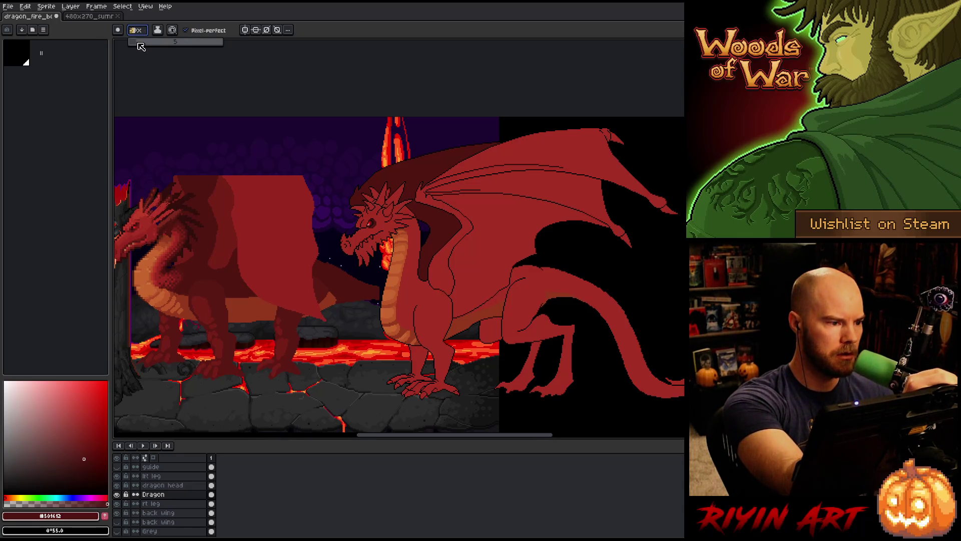
left_click(138, 43)
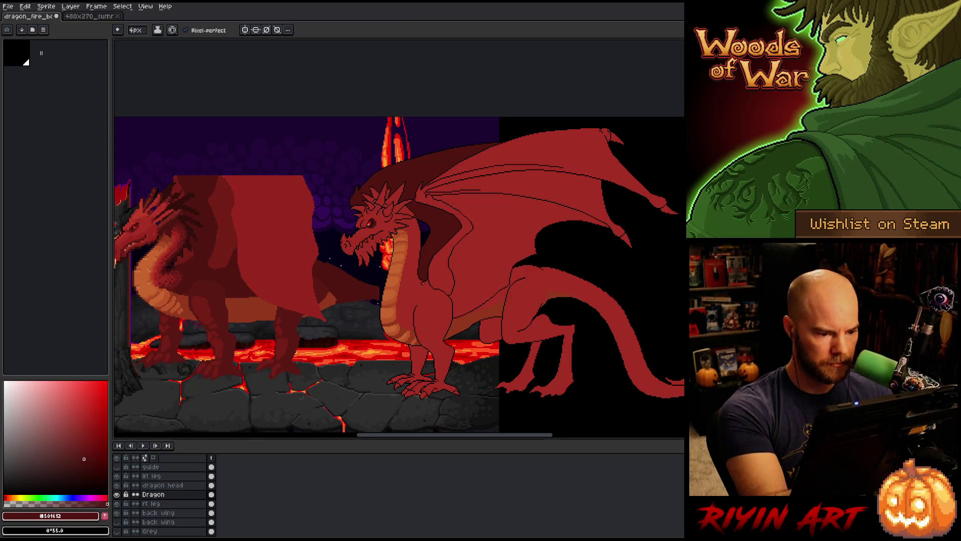
Step: Test two dark chest strokes, undo both, resample #501612, and activate the lft leg layer
left_click_drag(432, 283, 413, 304)
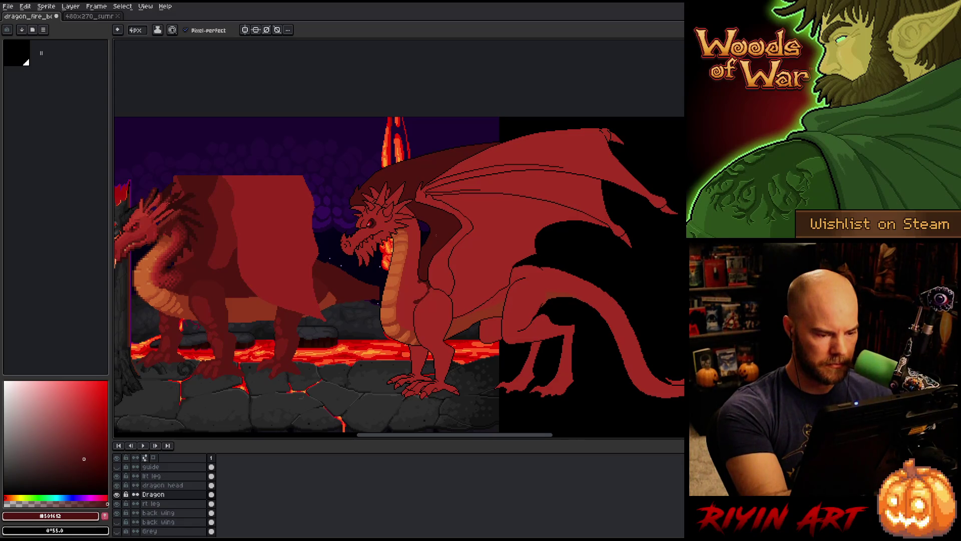
key("ctrl+z")
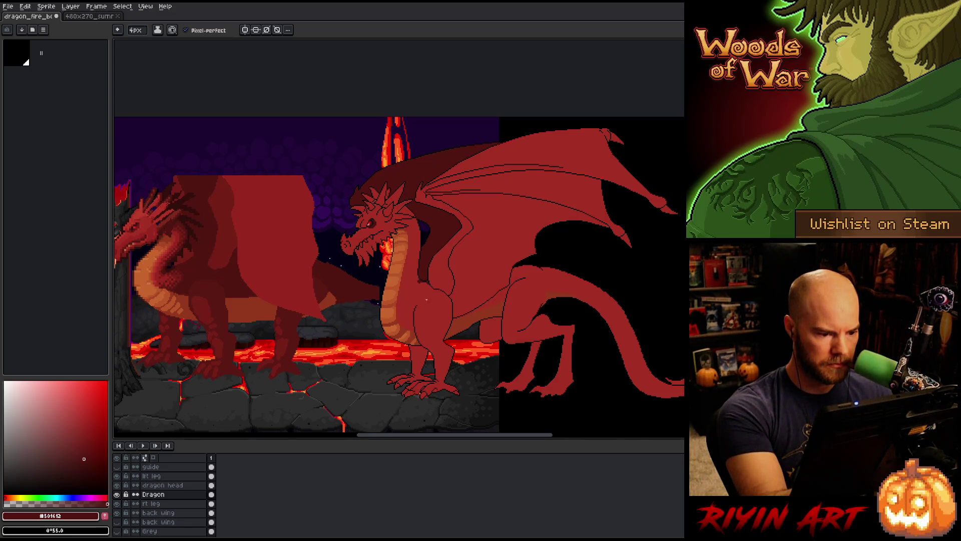
mouse_move(432, 285)
left_mouse_down()
mouse_move(423, 298)
mouse_move(419, 285)
left_mouse_up()
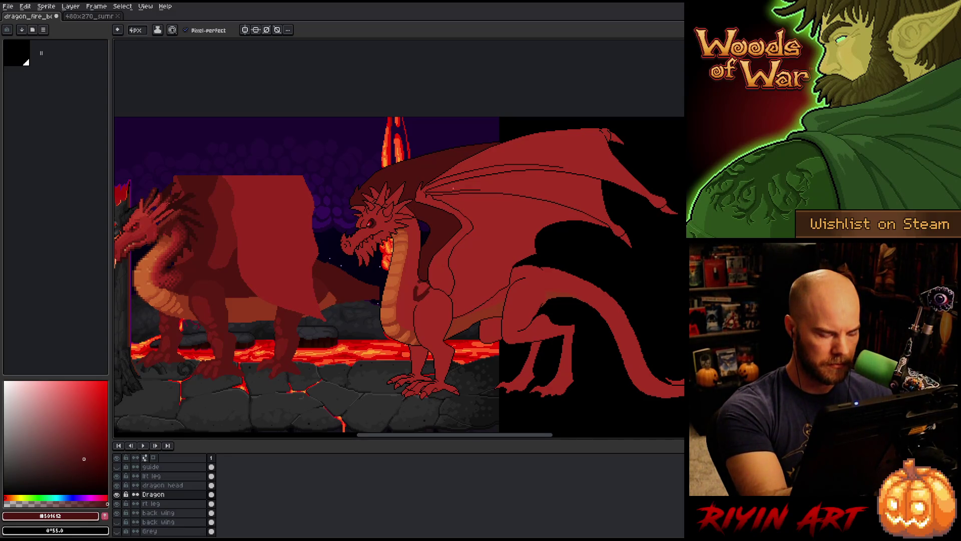
key("ctrl+z")
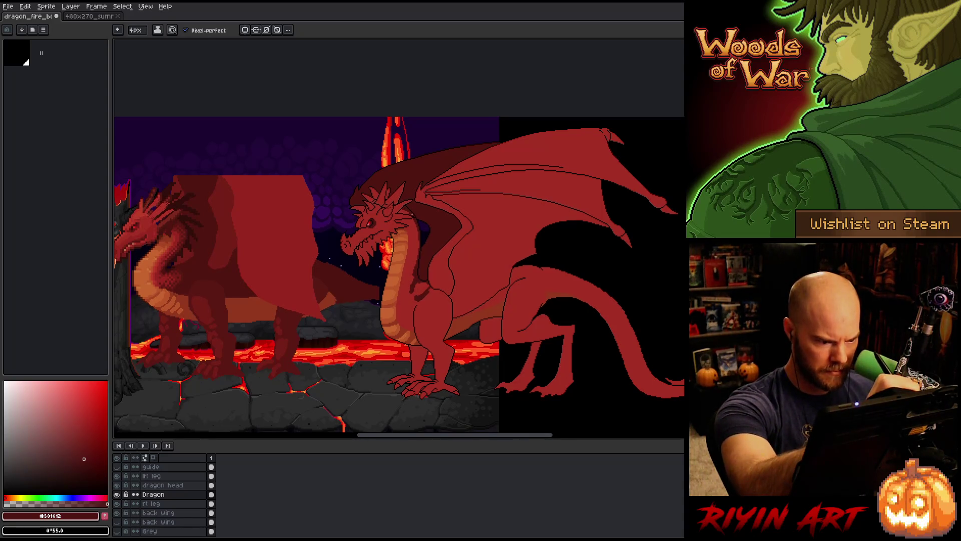
left_click(417, 263, "alt")
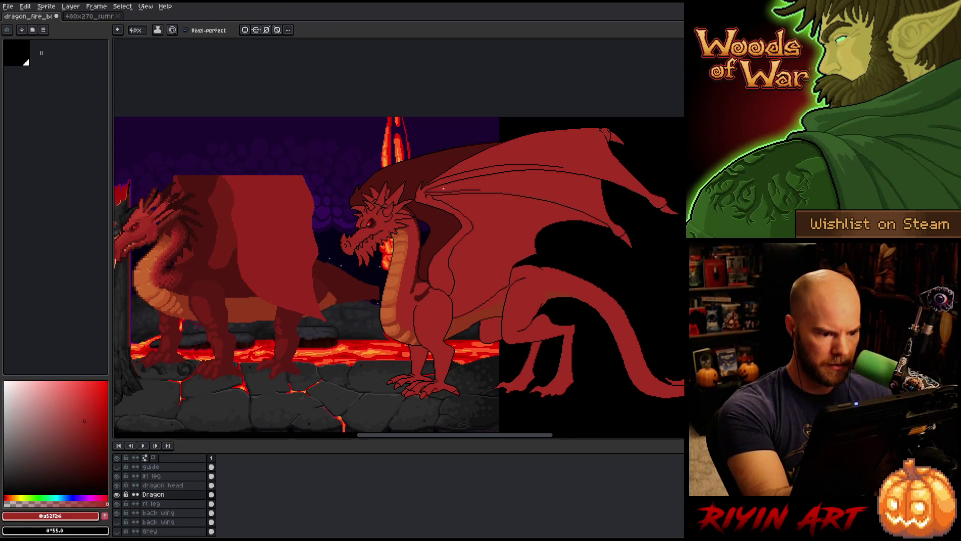
left_click(443, 283, "alt")
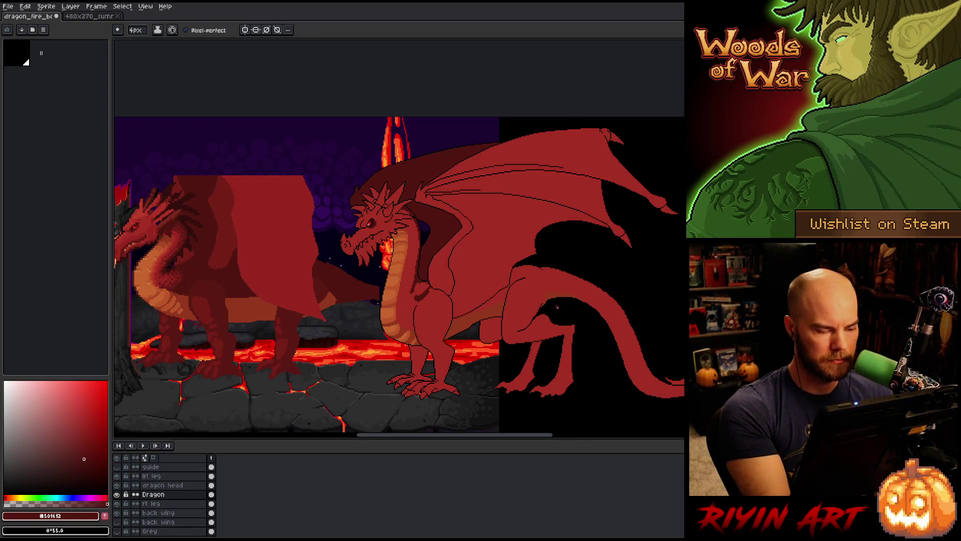
left_click(173, 476)
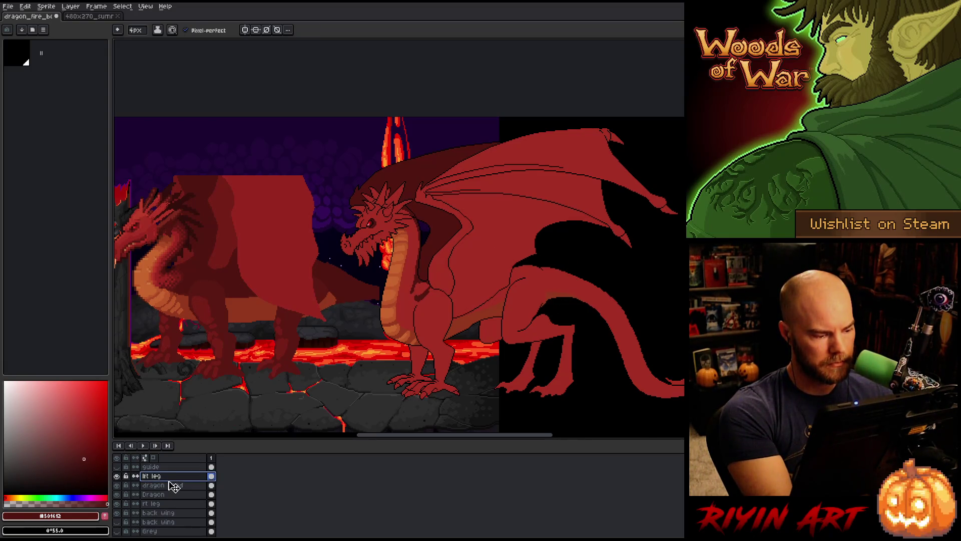
Step: Switch to the pencil, zoom around the chest, and make the Dragon layer active
key("b")
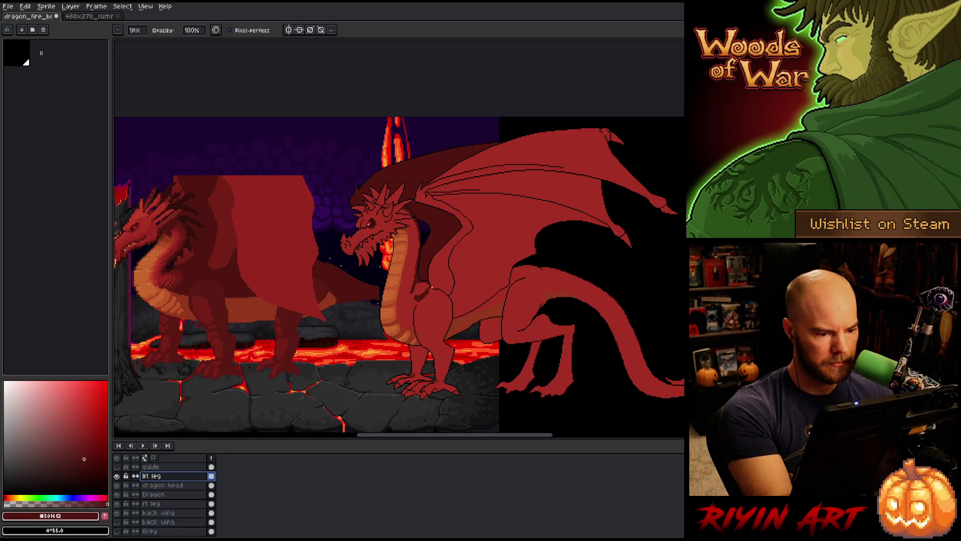
scroll(432, 287, "up", 3)
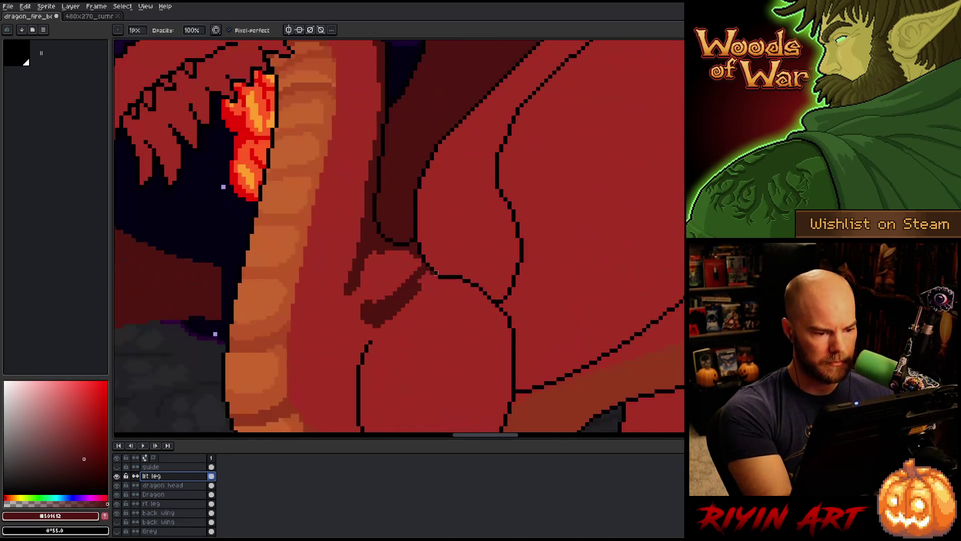
left_click(423, 282)
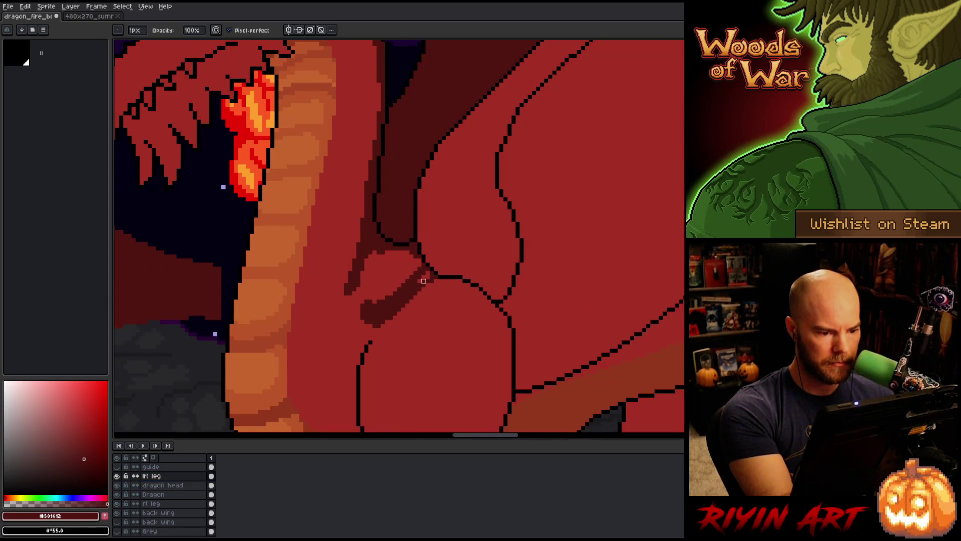
scroll(420, 281, "down", 1)
scroll(420, 280, "down", 2)
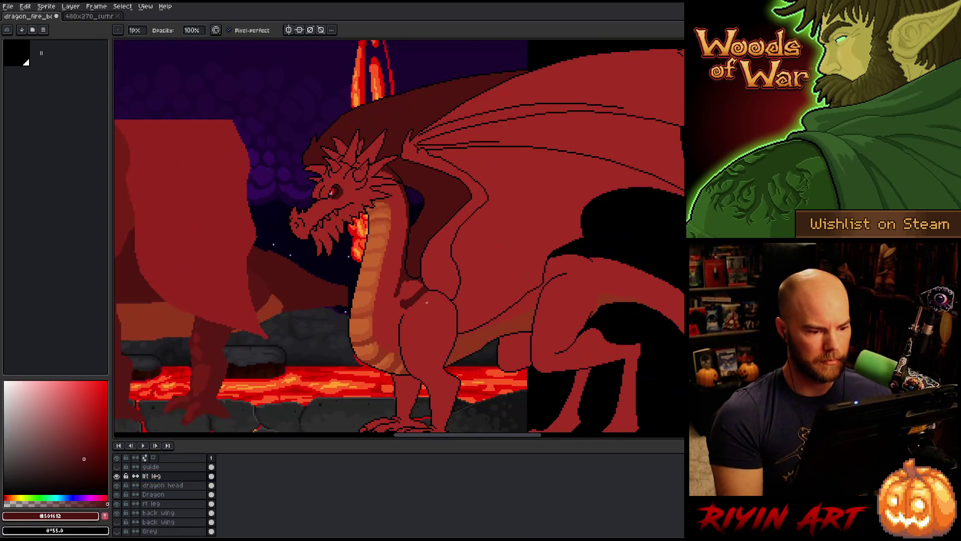
left_click(167, 494)
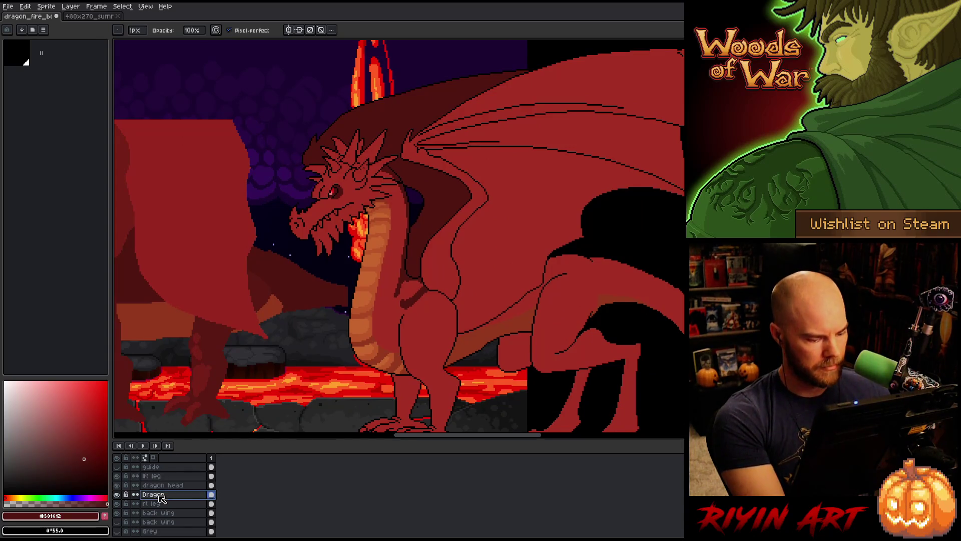
Step: Select every dark #501612 red pixel with Select Color
key("ctrl+shift+c")
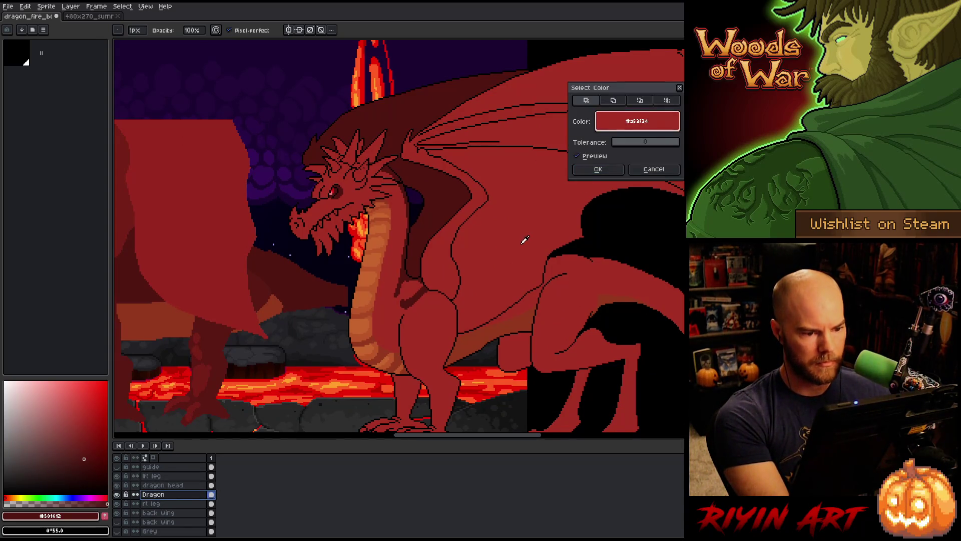
left_click(598, 169)
key("ctrl+shift+c")
left_click(613, 100)
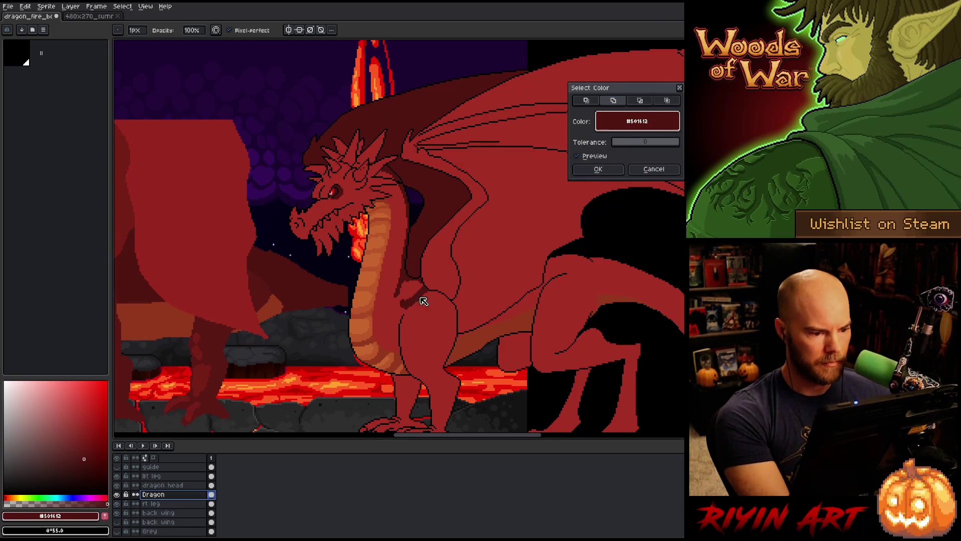
left_click(602, 172)
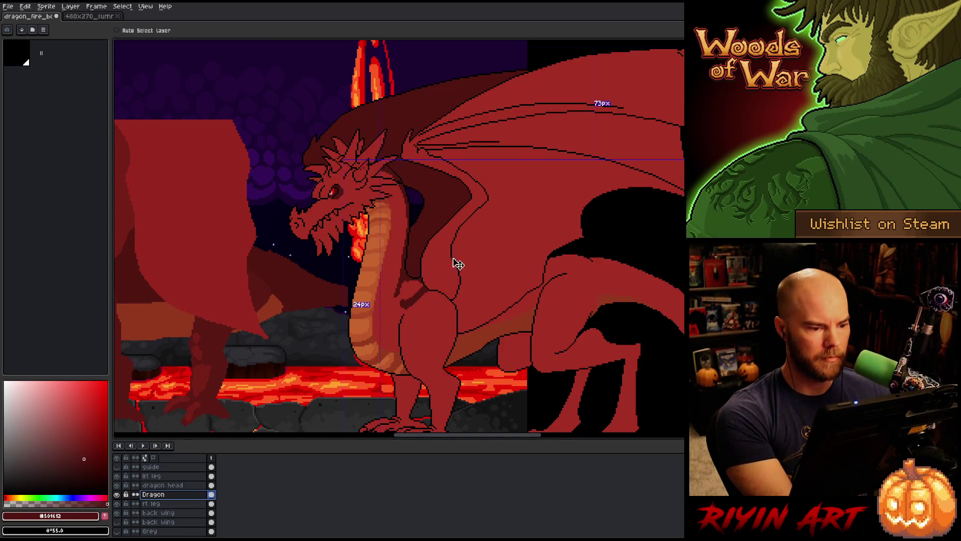
Step: Zoom out and pan to bring the whole lava scene into view
scroll(401, 295, "down", 1)
scroll(400, 295, "down", 1)
scroll(390, 285, "up", 3)
scroll(360, 255, "down", 2)
left_click_drag(361, 255, 436, 262)
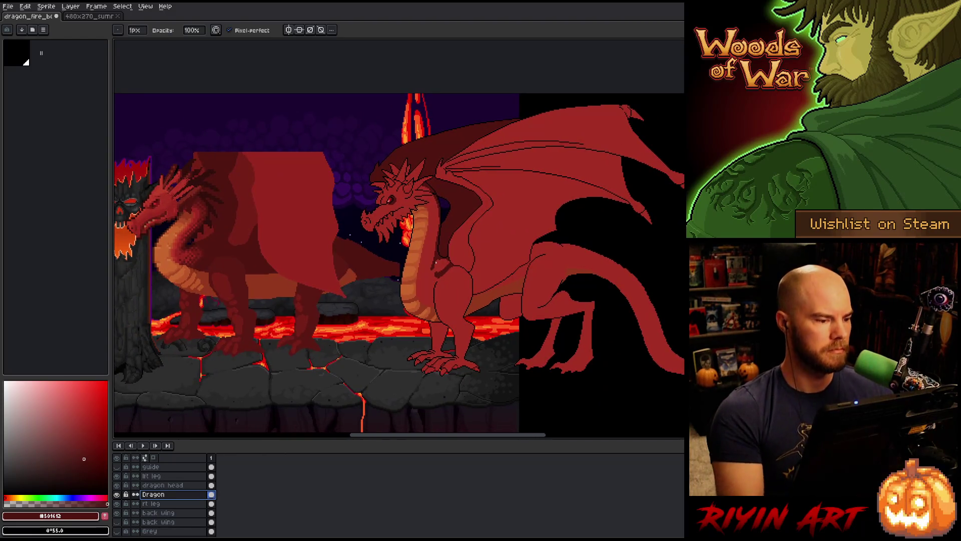
Step: Eyedrop darker red #761f18 and paint a shading stroke on the chest
key("i")
left_click(200, 247)
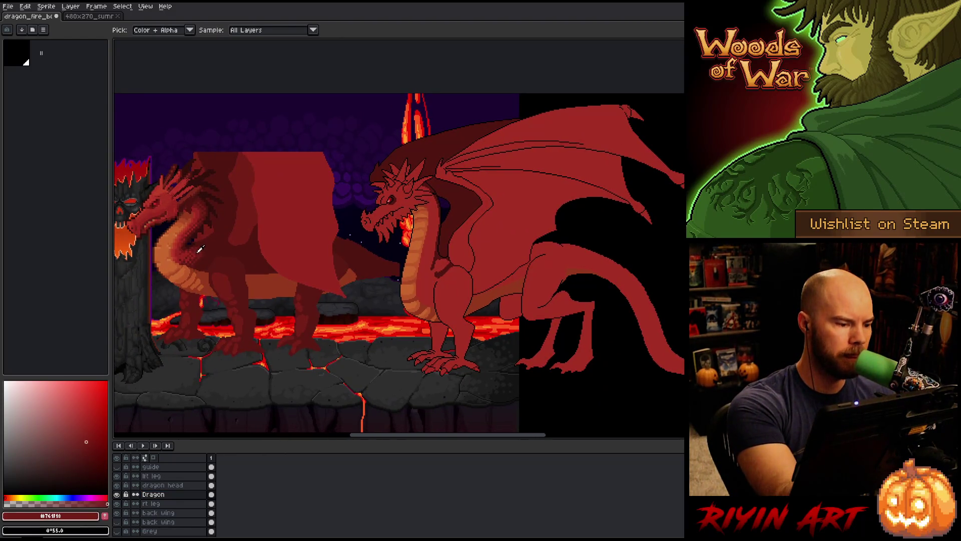
key("b")
left_click(135, 30)
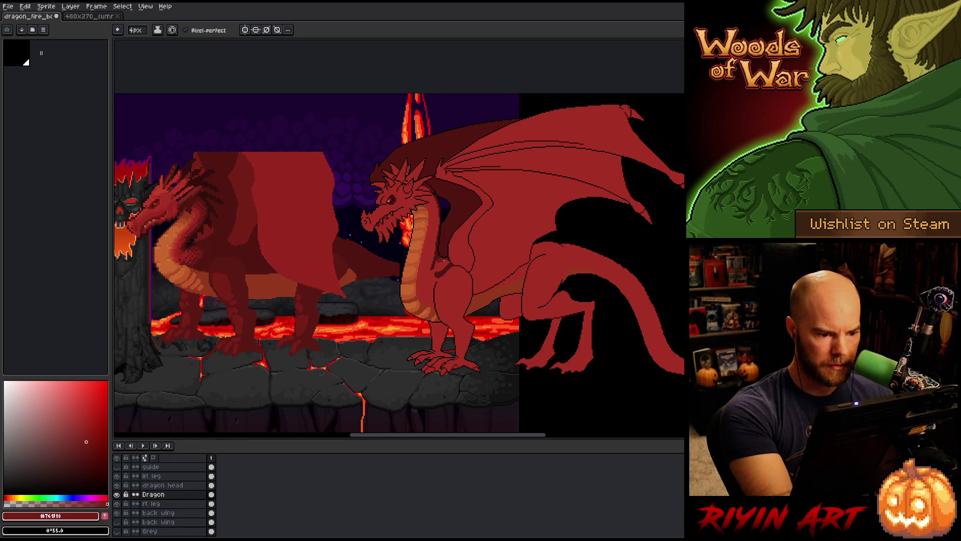
left_click_drag(445, 267, 435, 273)
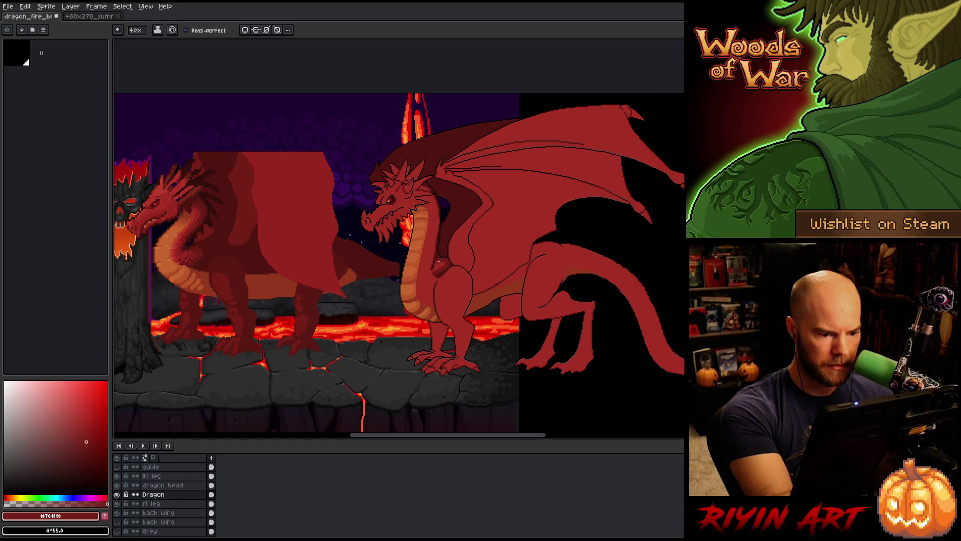
Step: Sample the chest reds and add a bright #a52f24 touch to the chest
left_click(444, 261, "alt")
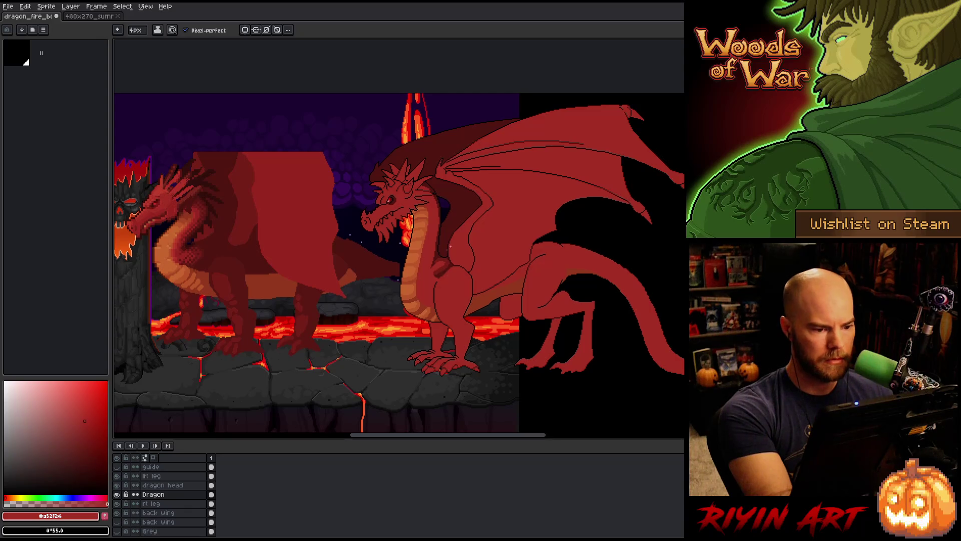
left_click(431, 273, "alt")
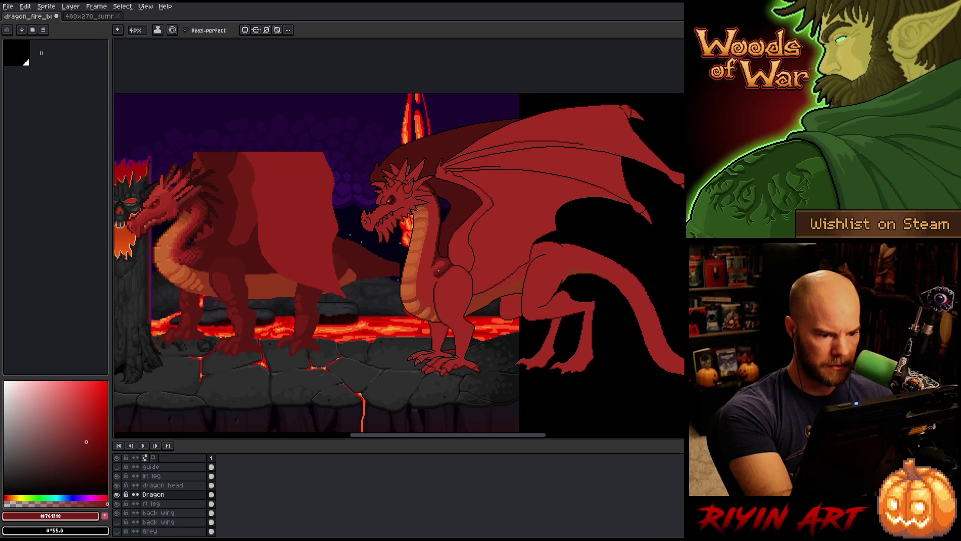
left_click(432, 270, "alt")
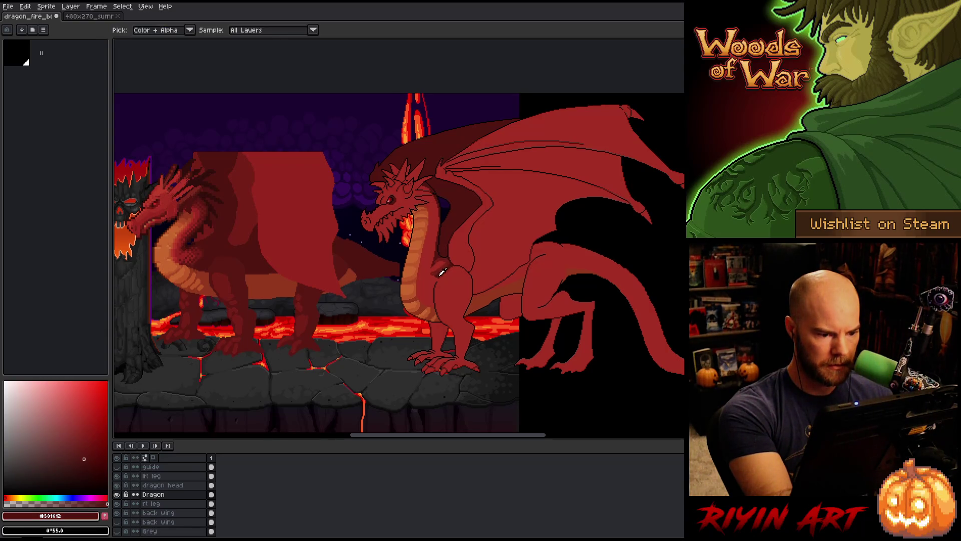
left_click(445, 261, "alt")
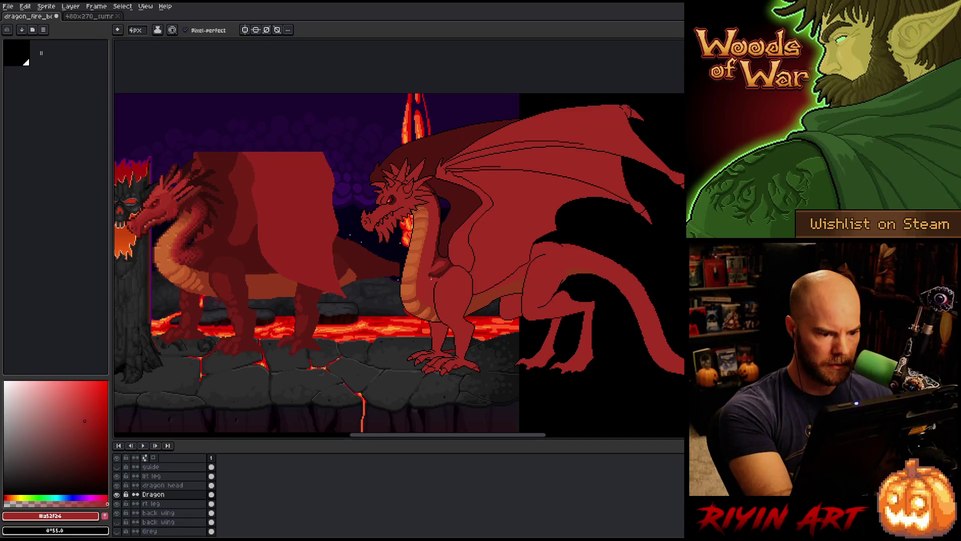
left_click_drag(429, 275, 438, 278)
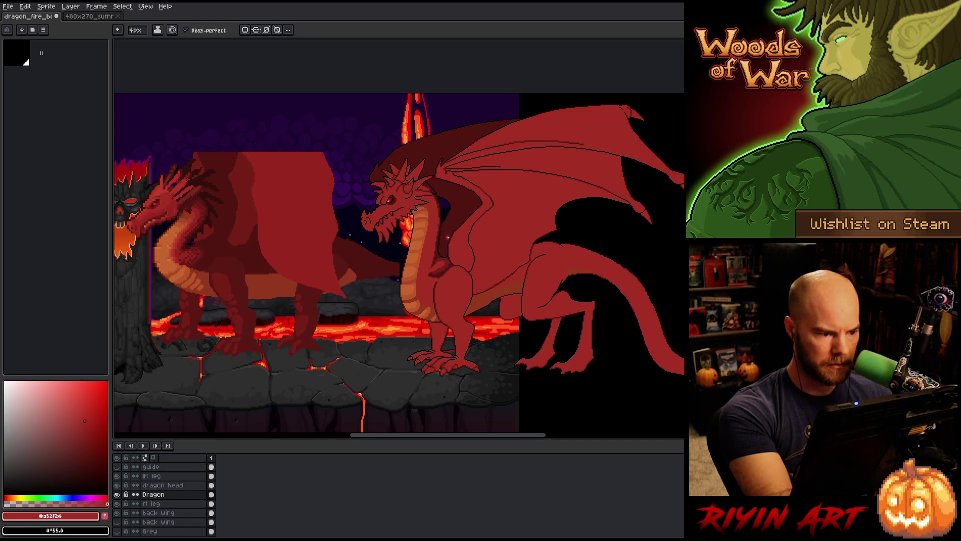
Step: Paint a short dark #761f18 stroke on the chest, then undo it
left_click(441, 256, "alt")
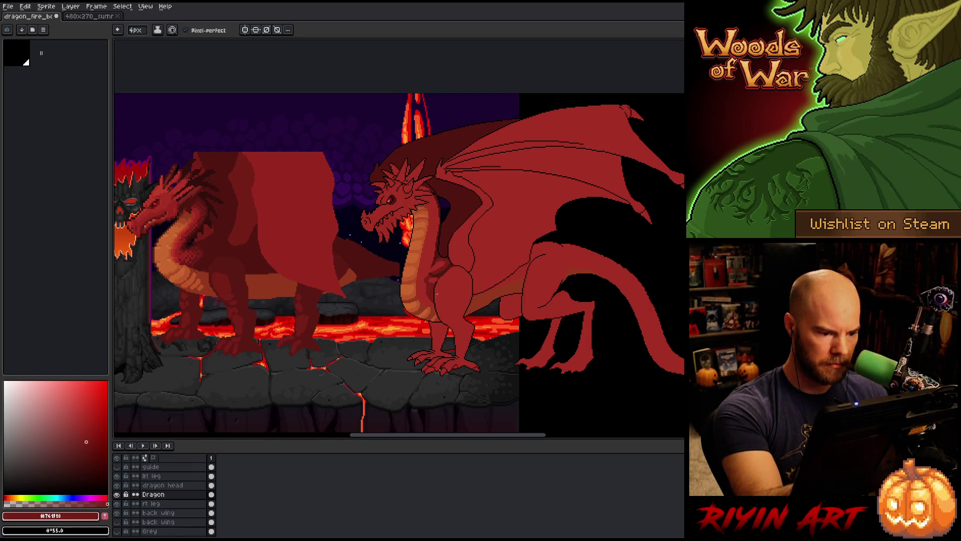
left_click(431, 278, "alt")
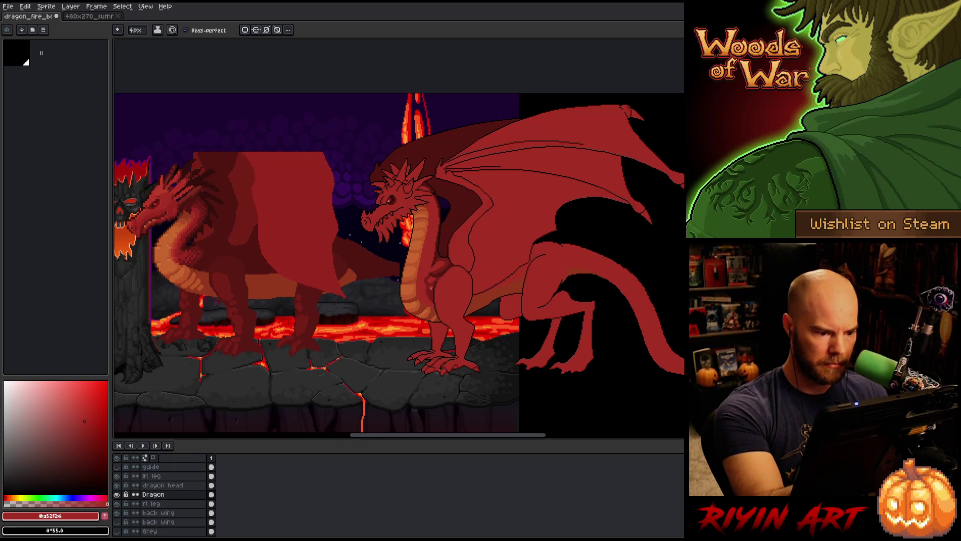
left_click(434, 289, "alt")
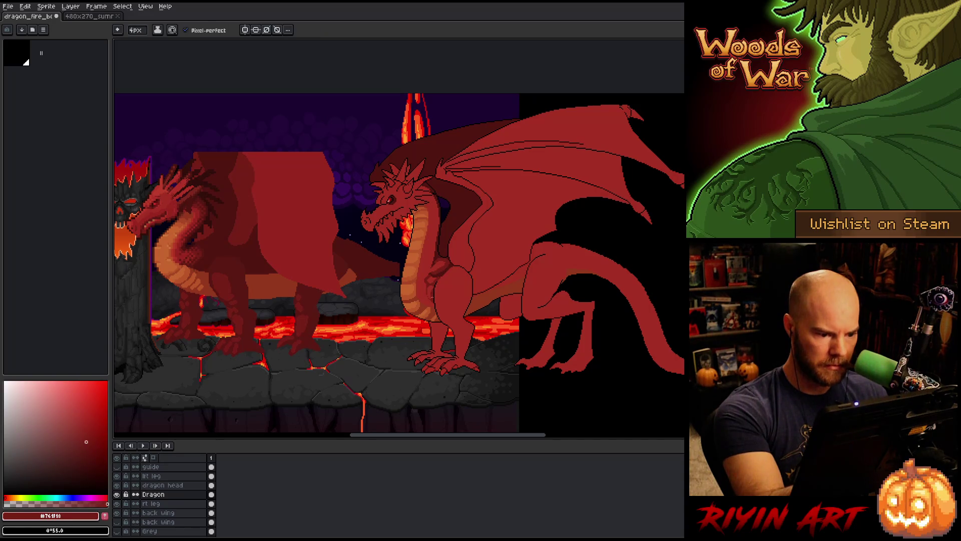
mouse_move(425, 289)
left_mouse_down()
mouse_move(423, 303)
mouse_move(435, 305)
left_mouse_up()
key("ctrl+z")
key("ctrl+z")
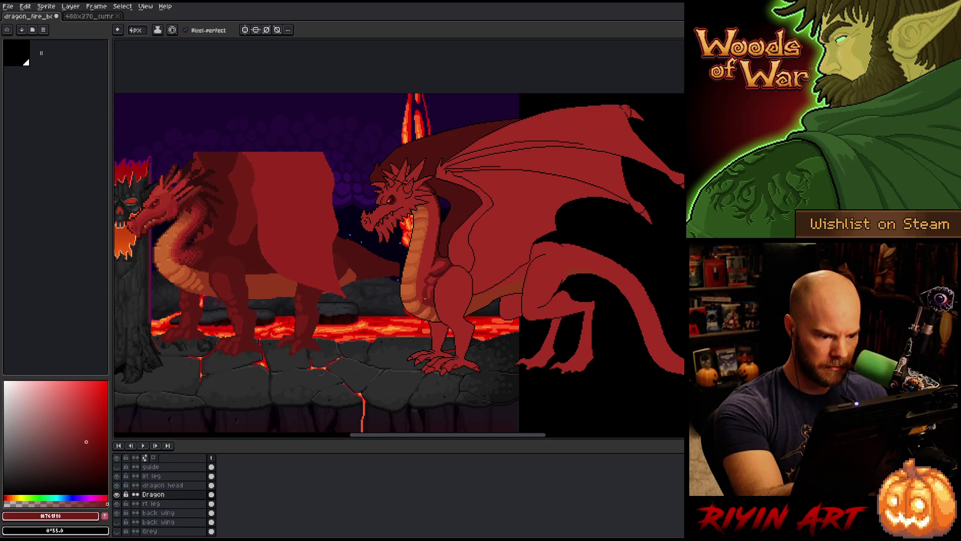
Step: Swap between #a52f24 and #761f18 reds and nudge the view right
left_click(435, 302, "alt")
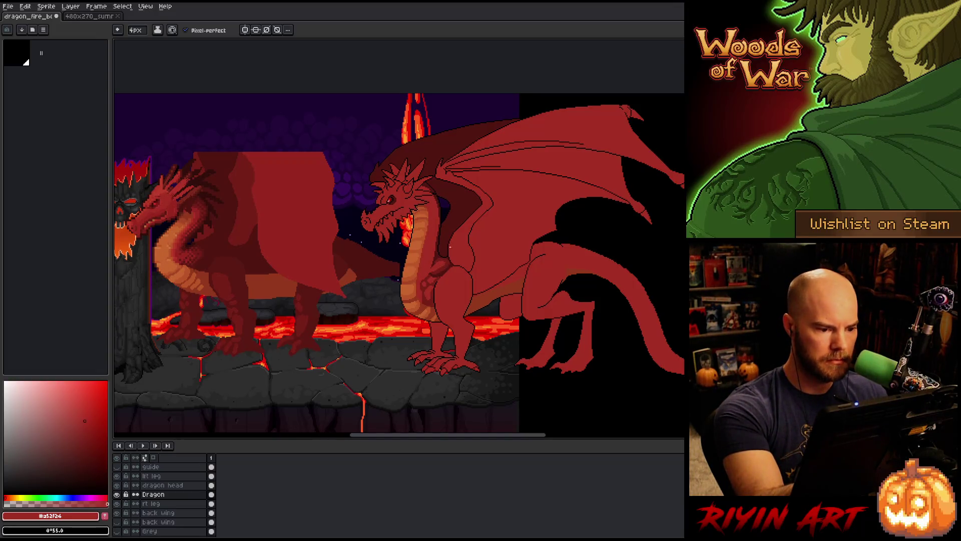
left_click(443, 266, "alt")
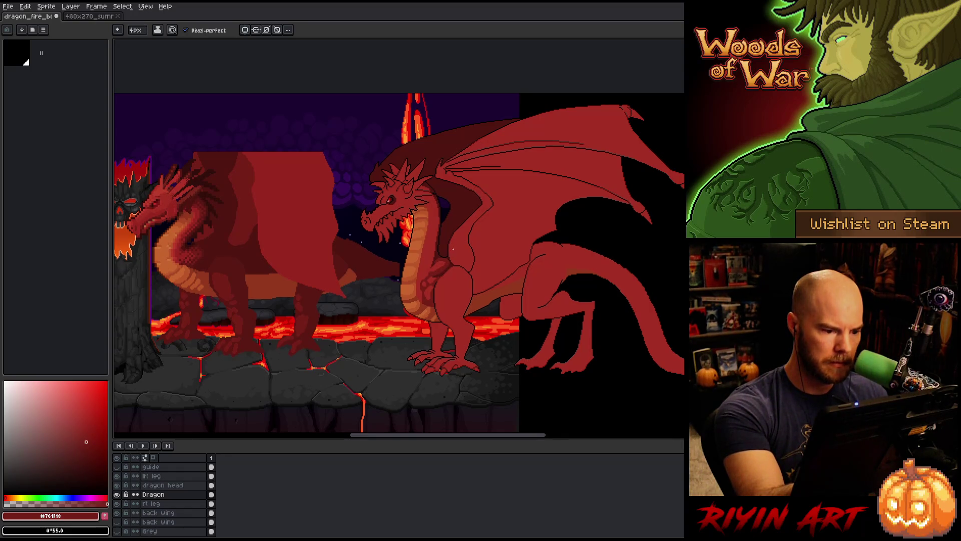
left_click(435, 277, "alt")
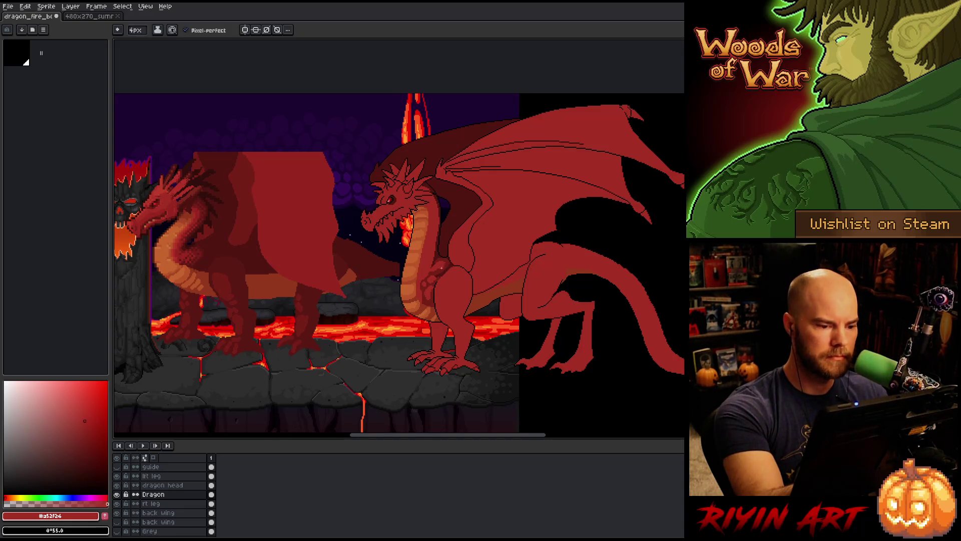
left_click_drag(440, 268, 453, 265)
left_click(446, 227, "alt")
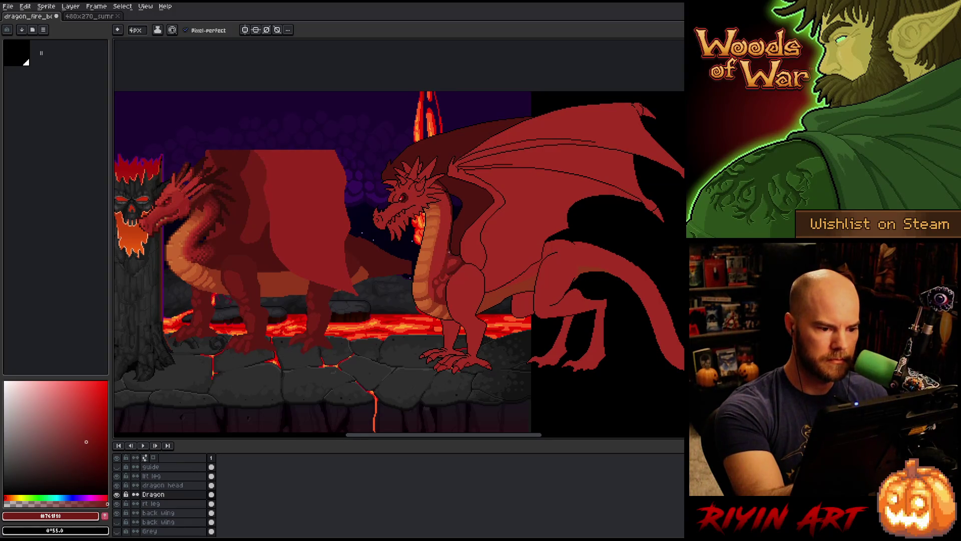
Step: Paint a dark #761F18 stroke down the chest, eyedropping between #501612, #761f18 and #a52f24
key("shift+c")
left_click(598, 169)
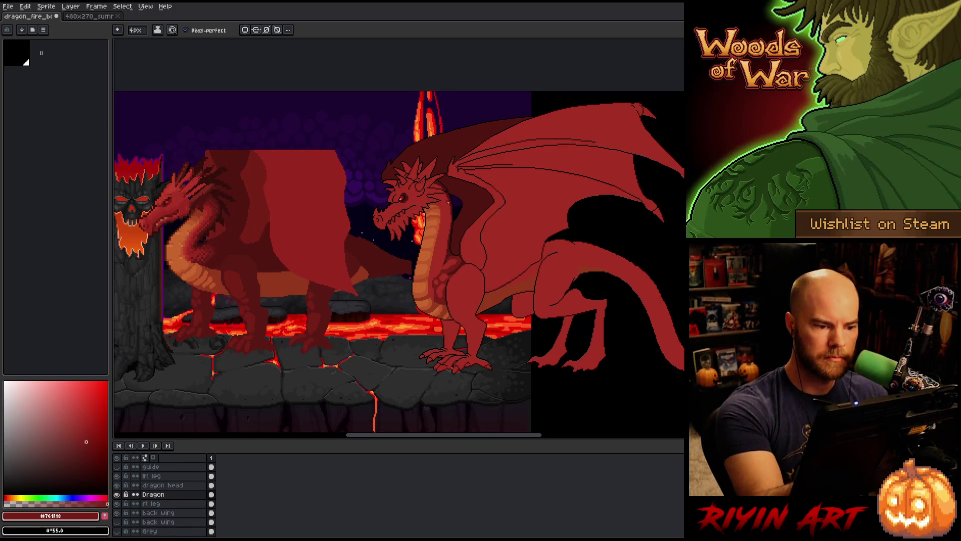
mouse_move(445, 252)
left_mouse_down()
mouse_move(438, 274)
mouse_move(442, 194)
left_mouse_up()
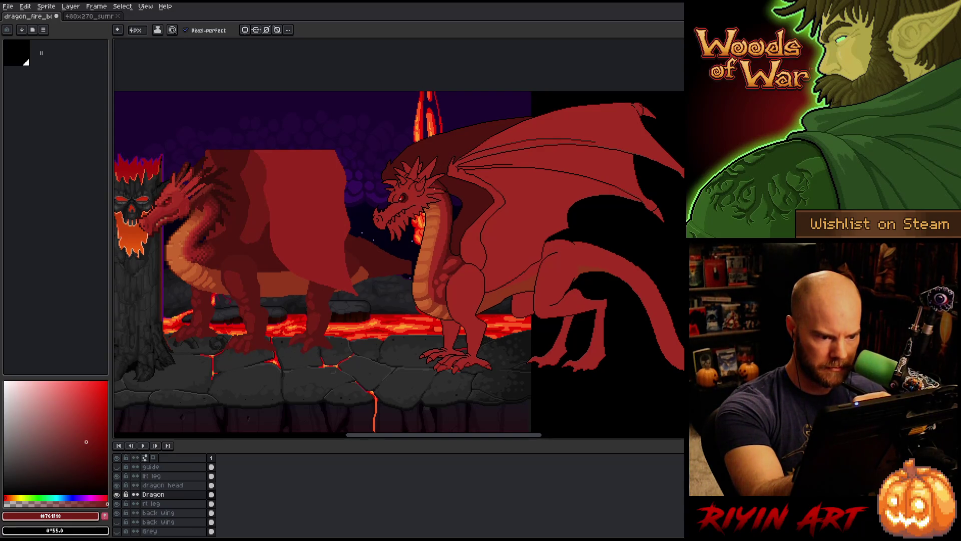
left_click(444, 182, "alt")
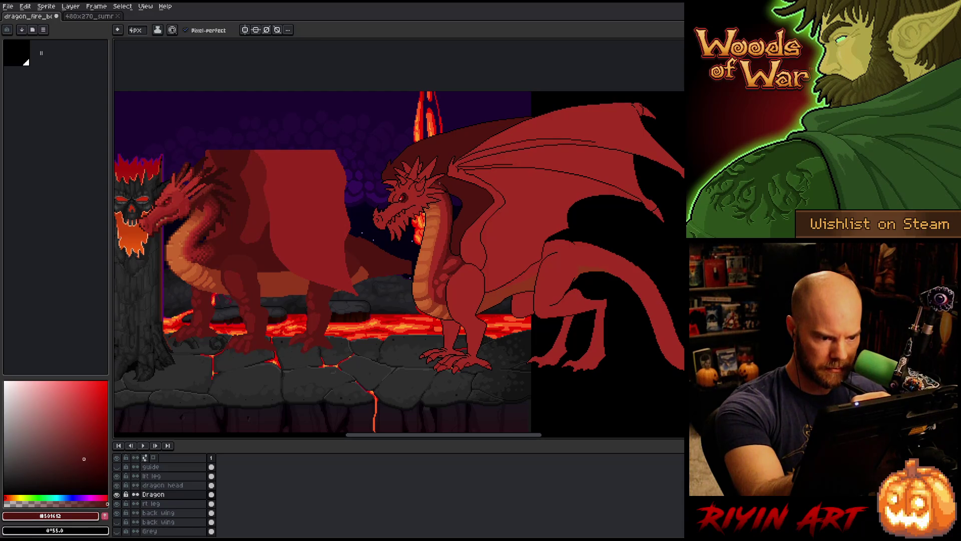
left_click(439, 192, "alt")
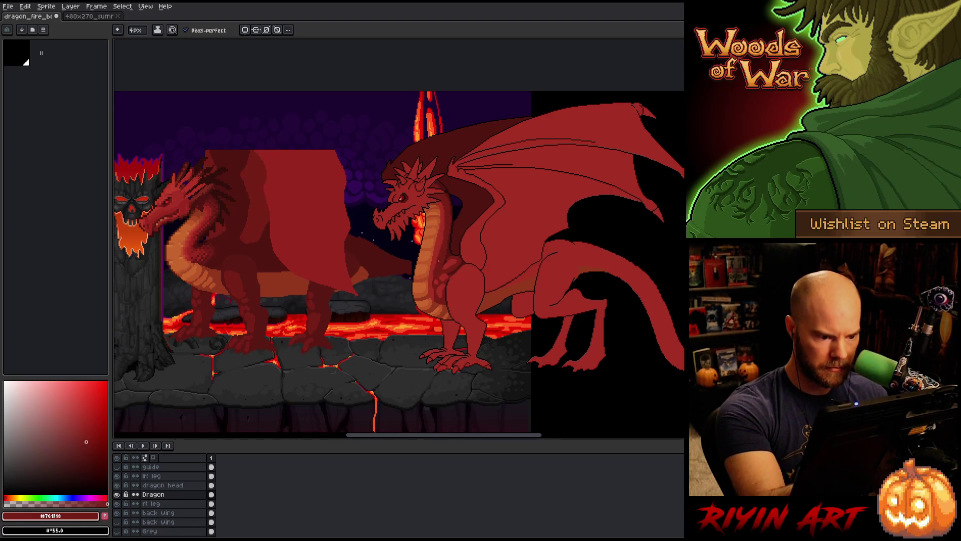
left_click(433, 272, "alt")
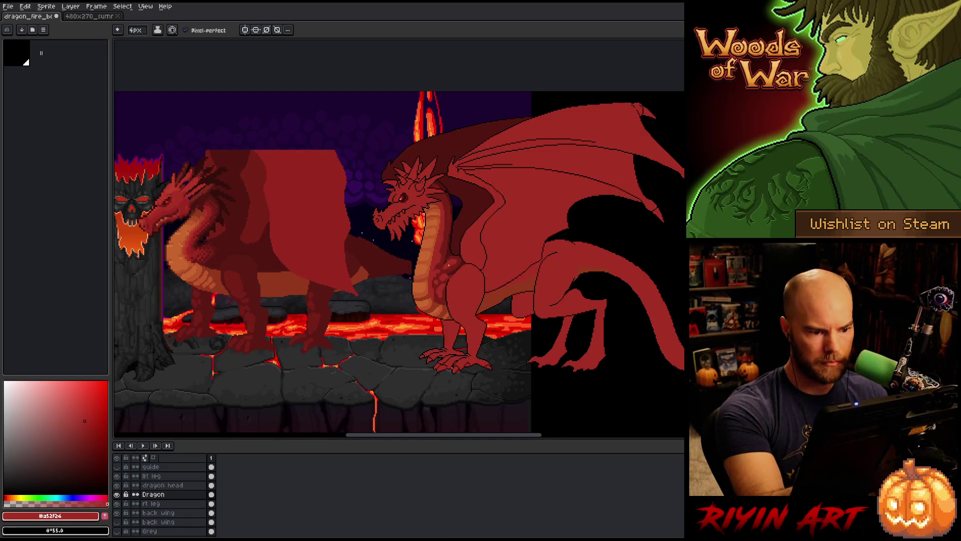
left_click(475, 217, "alt")
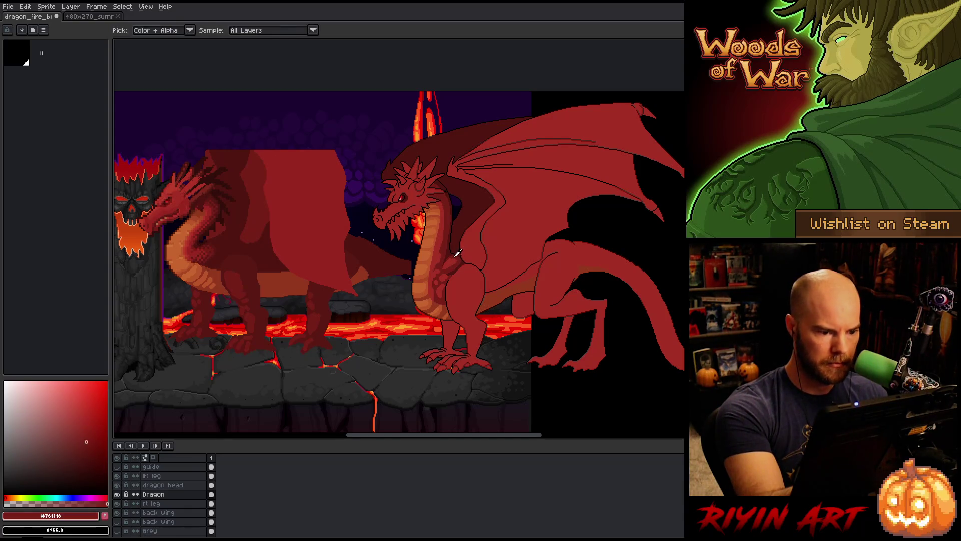
left_click(452, 261, "alt")
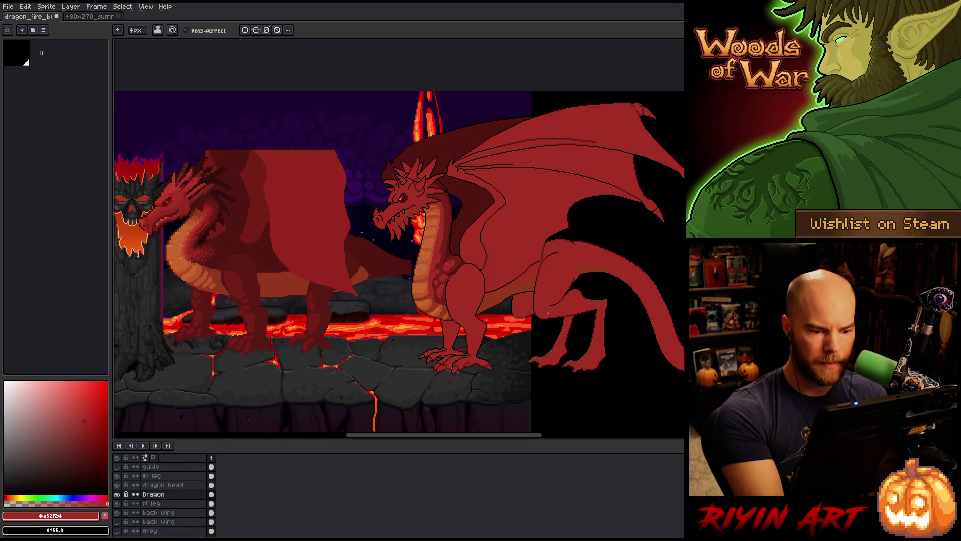
key("ctrl+shift+c")
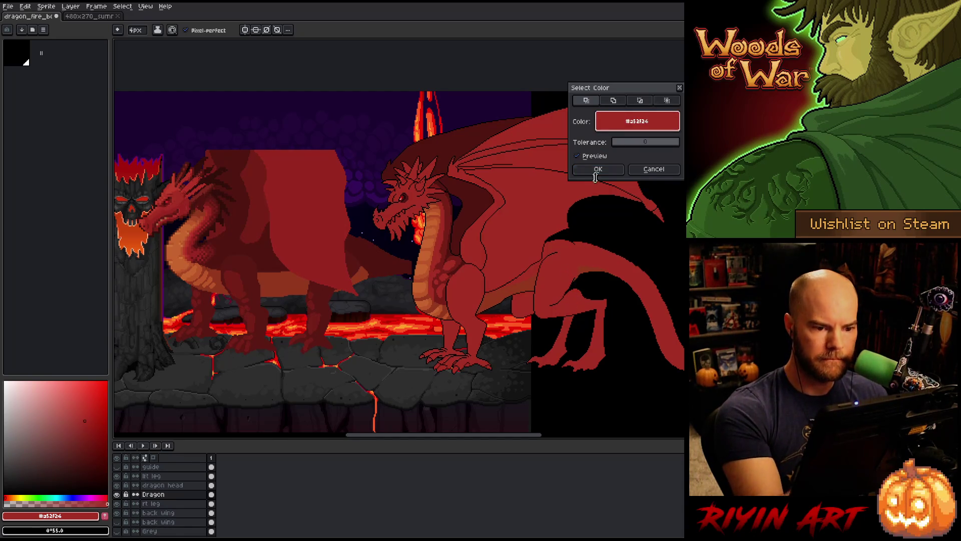
Step: Shade the hind leg with #761f18, then eyedrop shadow red #501612 for the pencil
key("Escape")
left_click(461, 250, "alt")
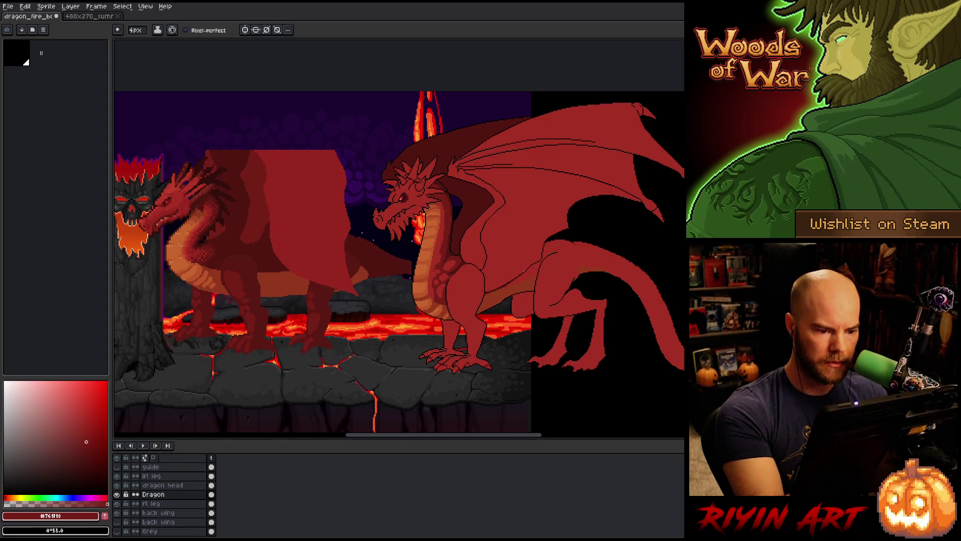
left_click_drag(513, 283, 539, 269)
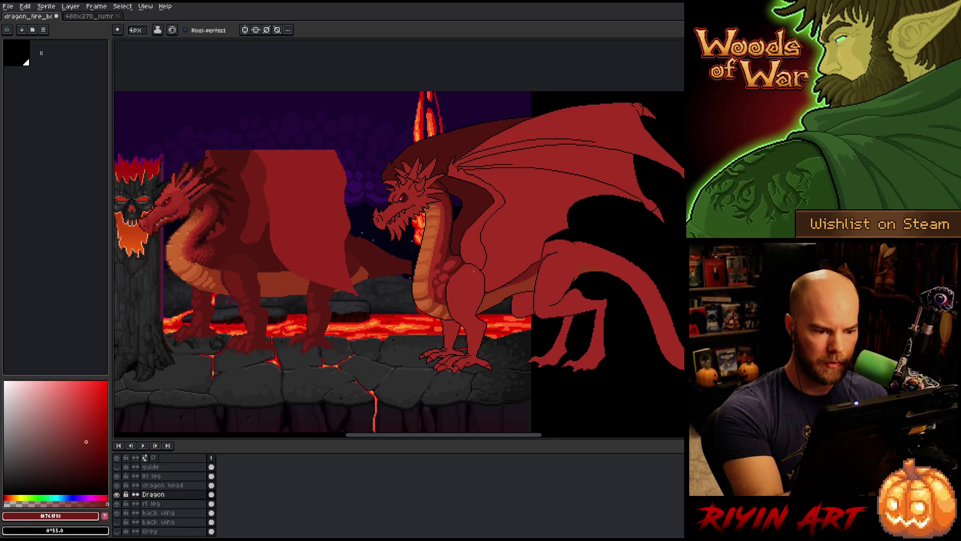
key("g")
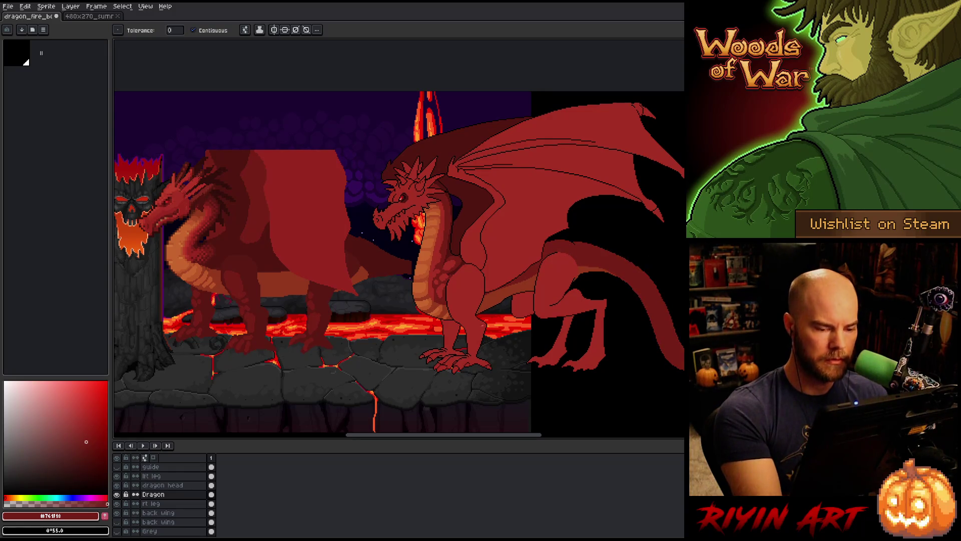
left_click(549, 244, "alt")
key("b")
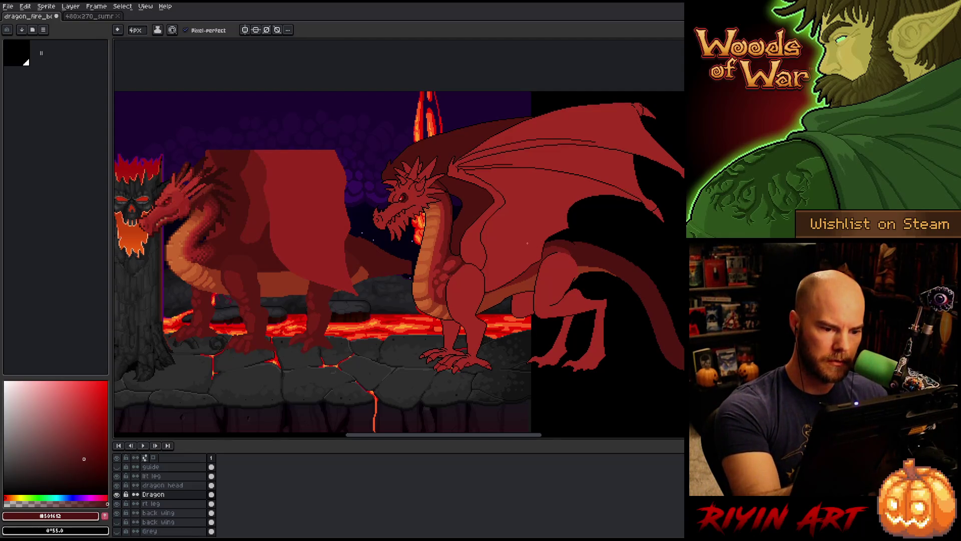
Step: Alternate between body red and shadow red on the pencil, then save the sprite
key("g")
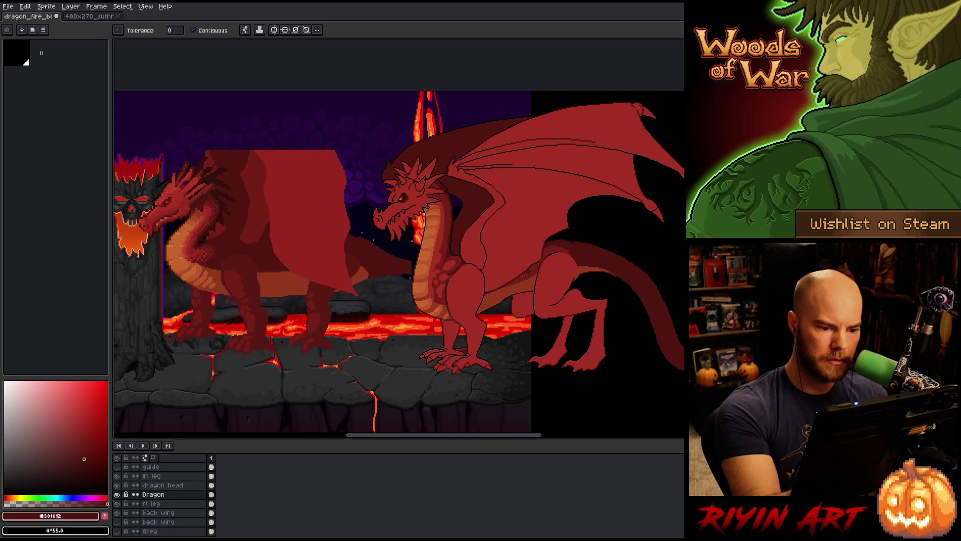
key("b")
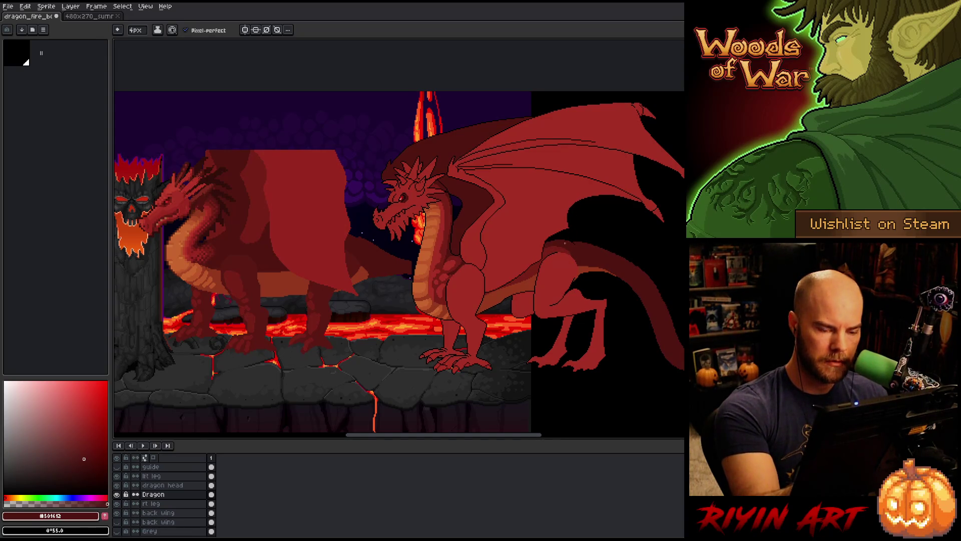
left_click(567, 241, "alt")
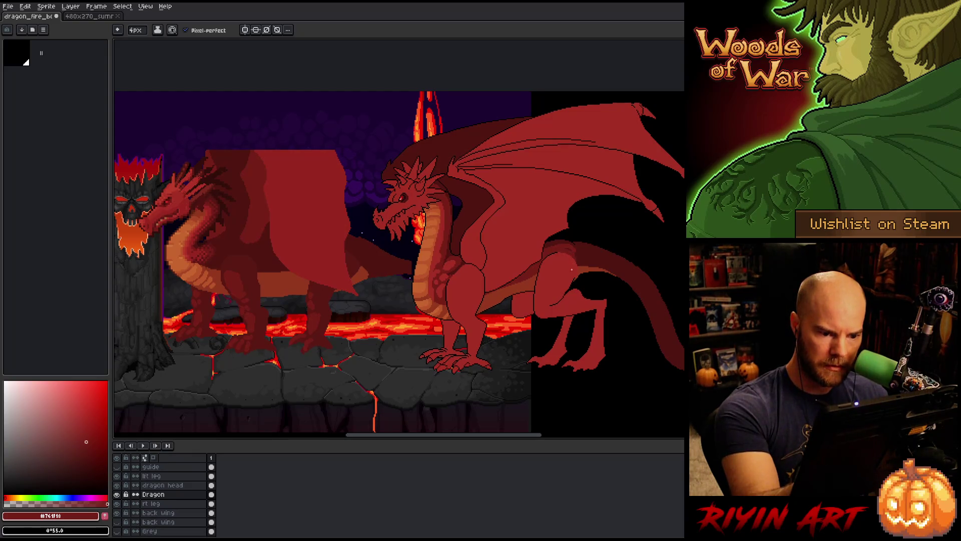
left_click(583, 246, "alt")
left_click(571, 245, "alt")
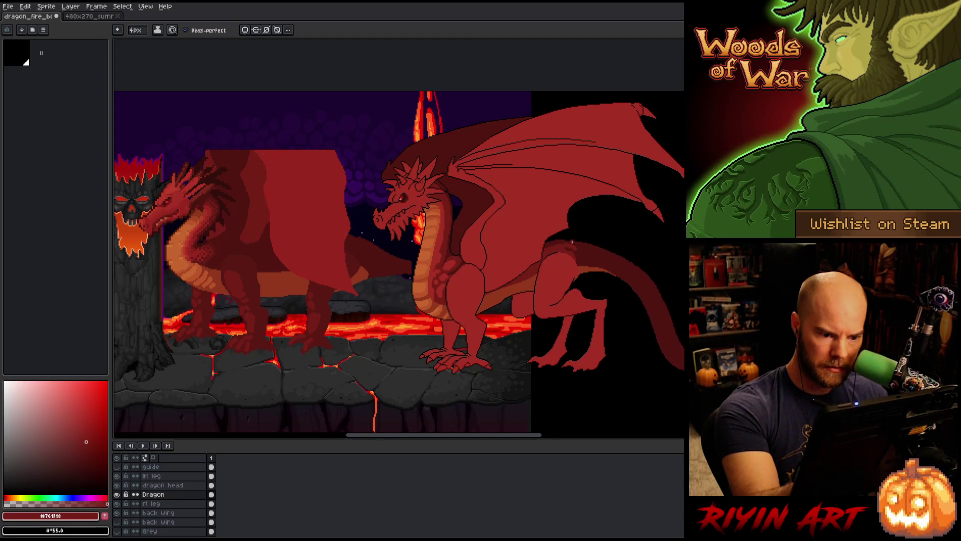
left_click(571, 243, "alt")
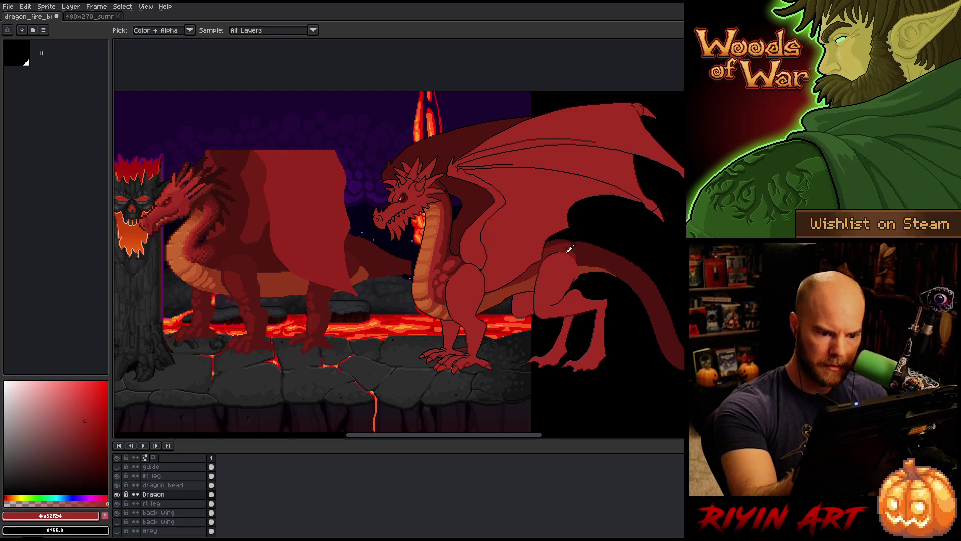
left_click(567, 249, "alt")
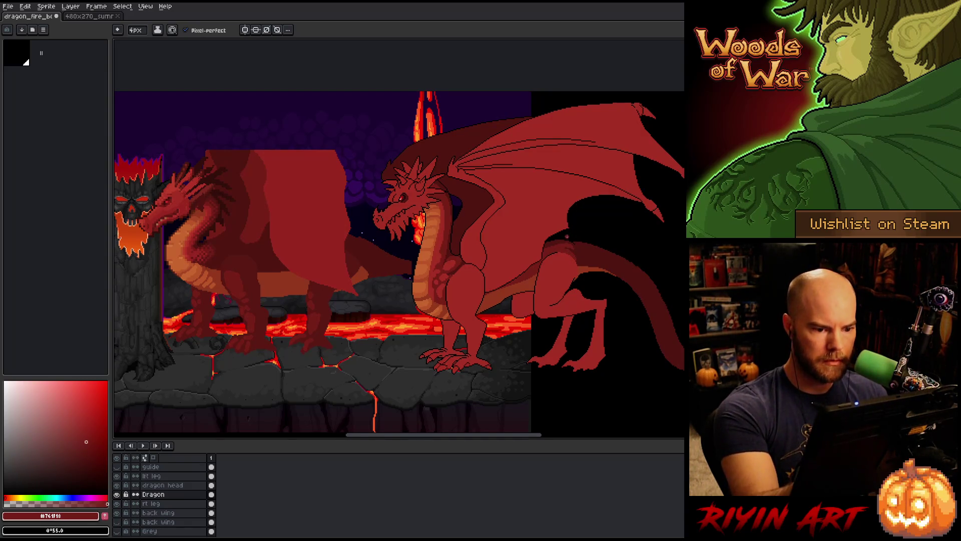
key("ctrl+s")
Step: Swap between shadow and body reds, then take lighter red #92381c for drawing
left_click(534, 277, "alt")
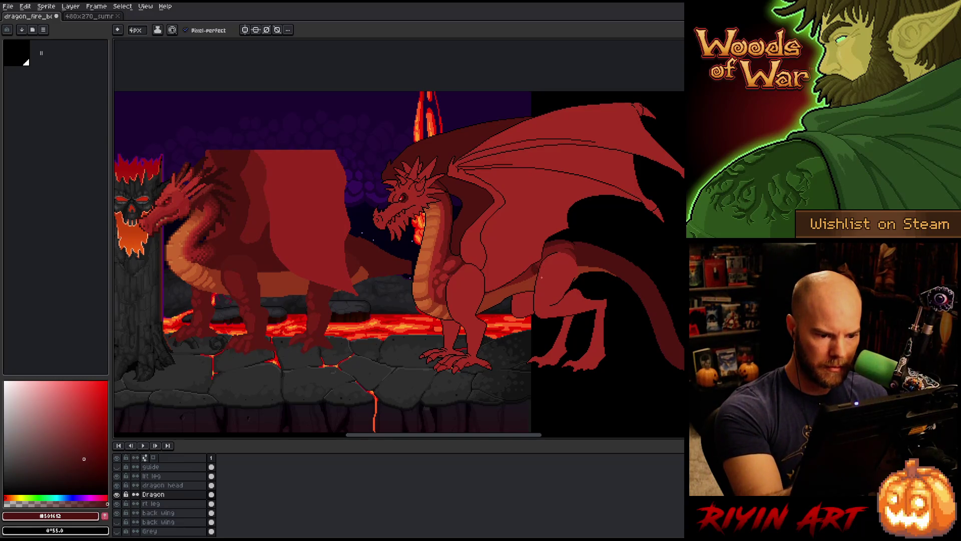
left_click(552, 248, "alt")
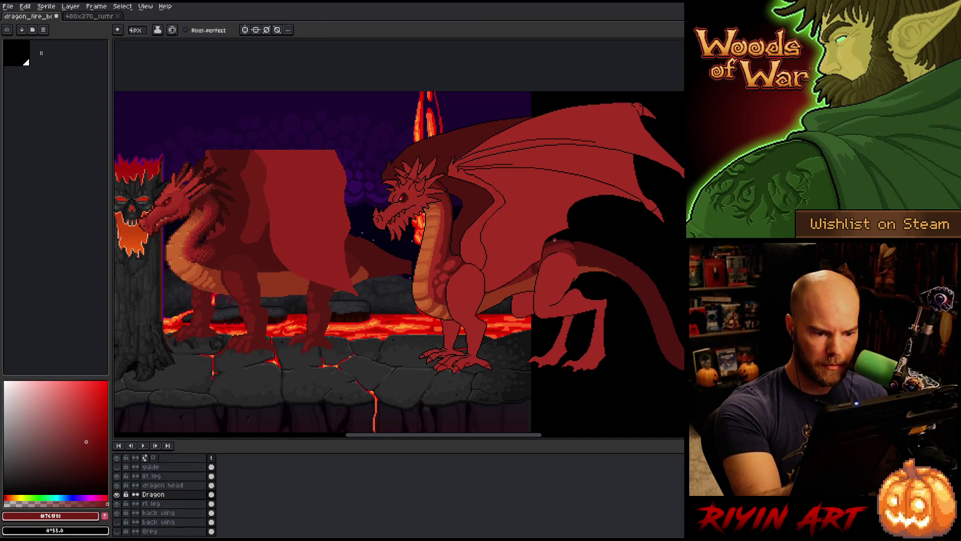
left_click(538, 264, "alt")
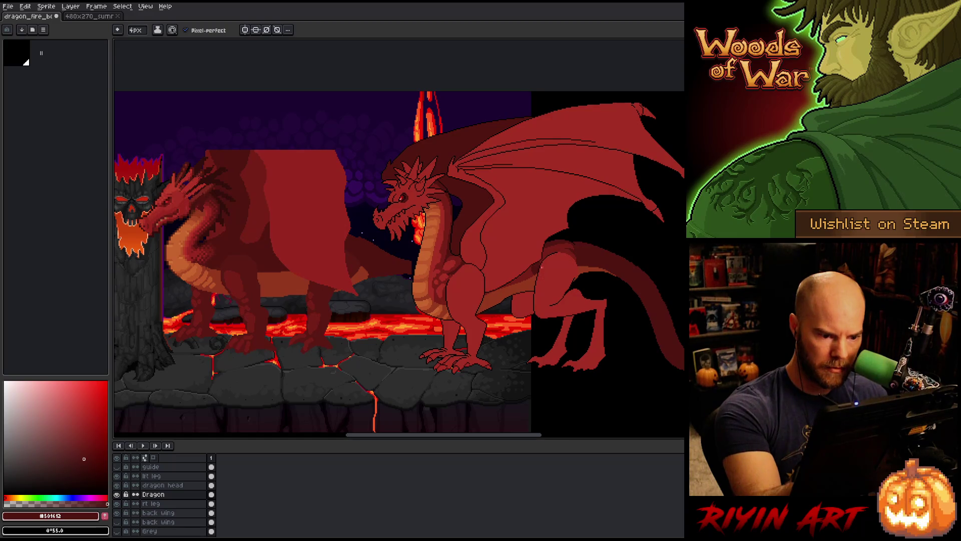
left_click(539, 263, "alt")
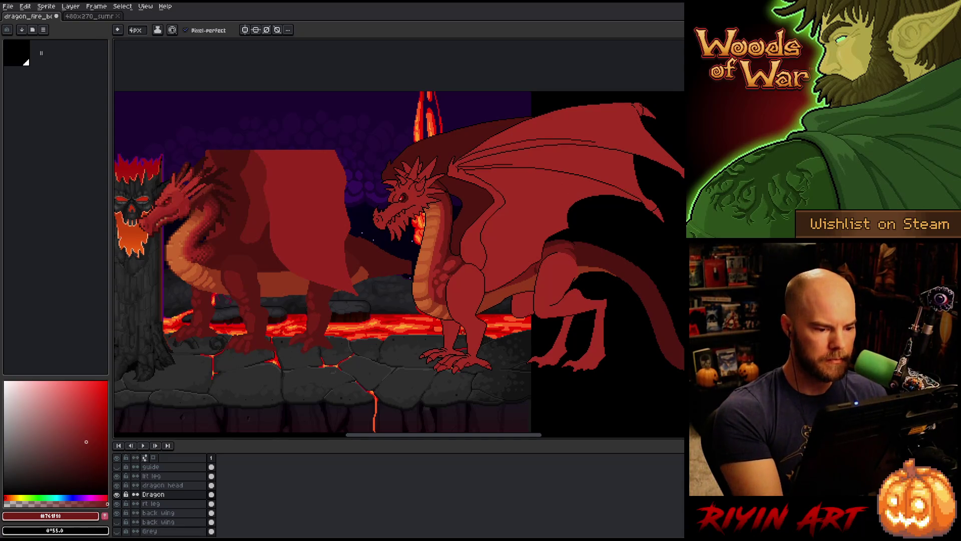
key("i")
left_click(493, 296)
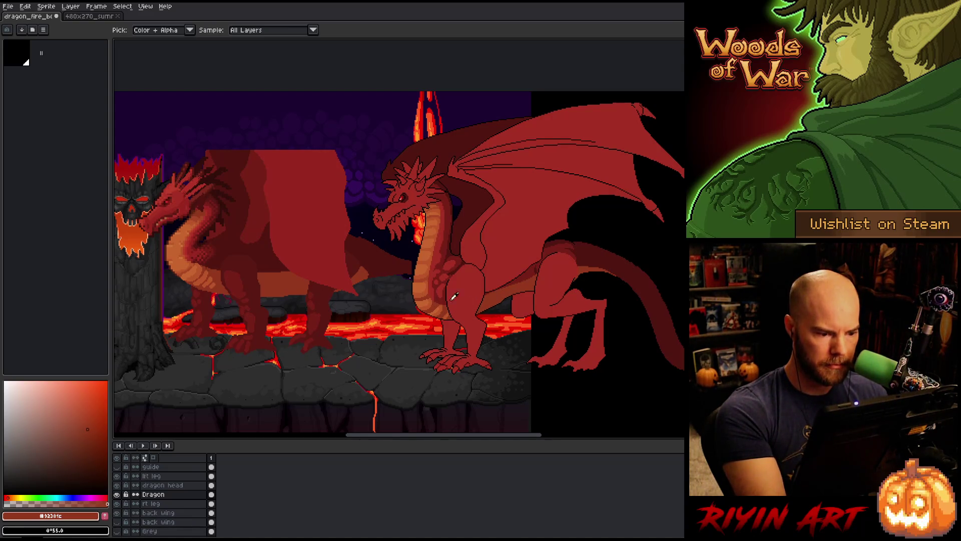
key("b")
left_click(91, 438)
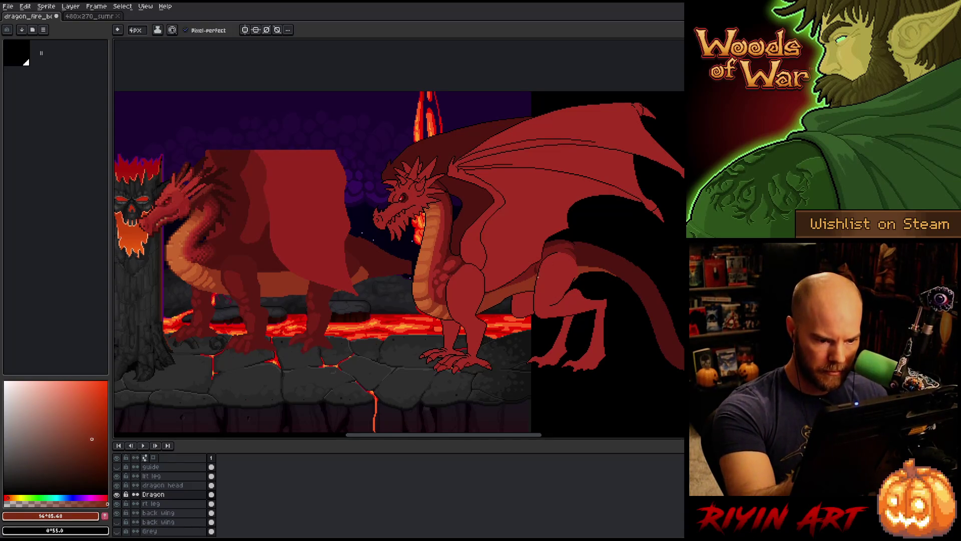
Step: Try a magic-wand selection on the body, pan the view right, and open the lft leg layer
key("w")
left_click(523, 293)
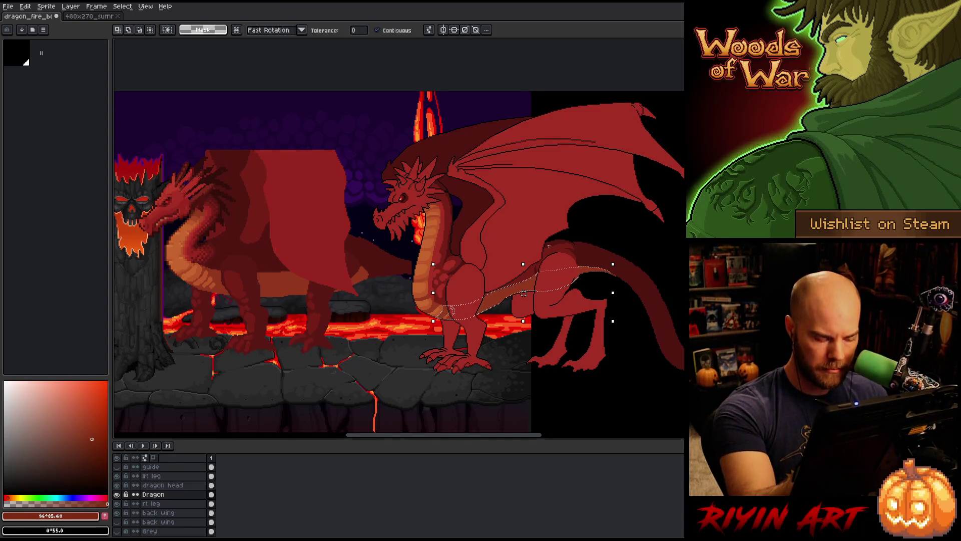
key("b")
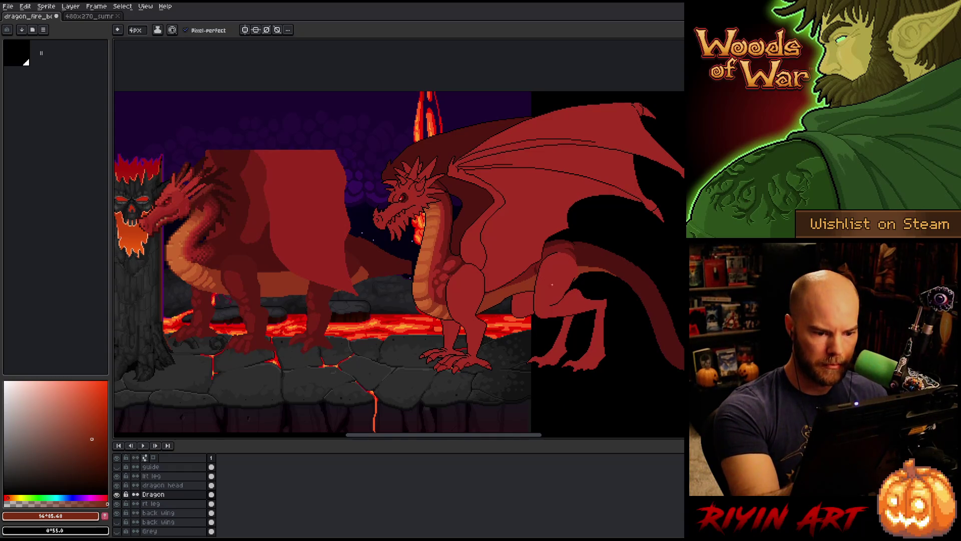
key("v")
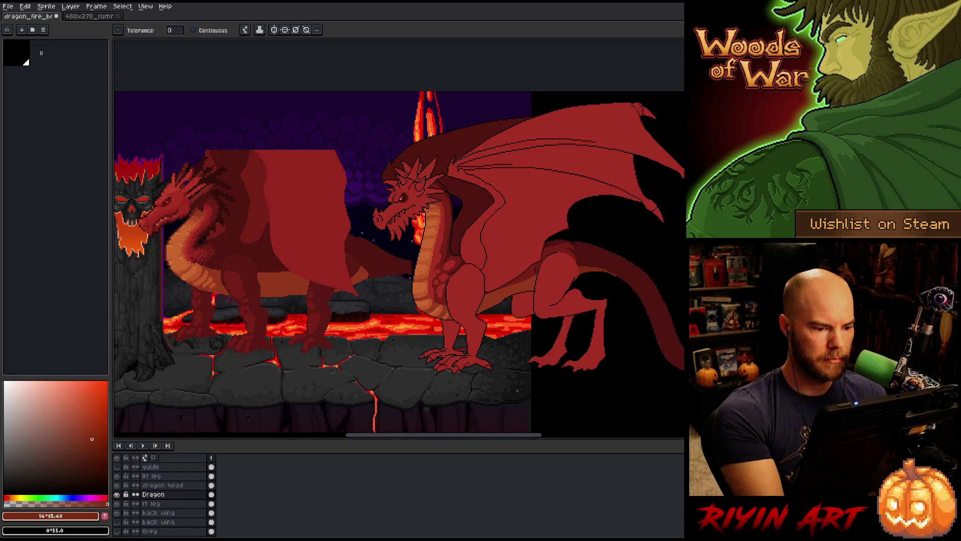
key("h")
mouse_move(440, 349)
left_mouse_down()
mouse_move(553, 350)
mouse_move(519, 361)
left_mouse_up()
key("w")
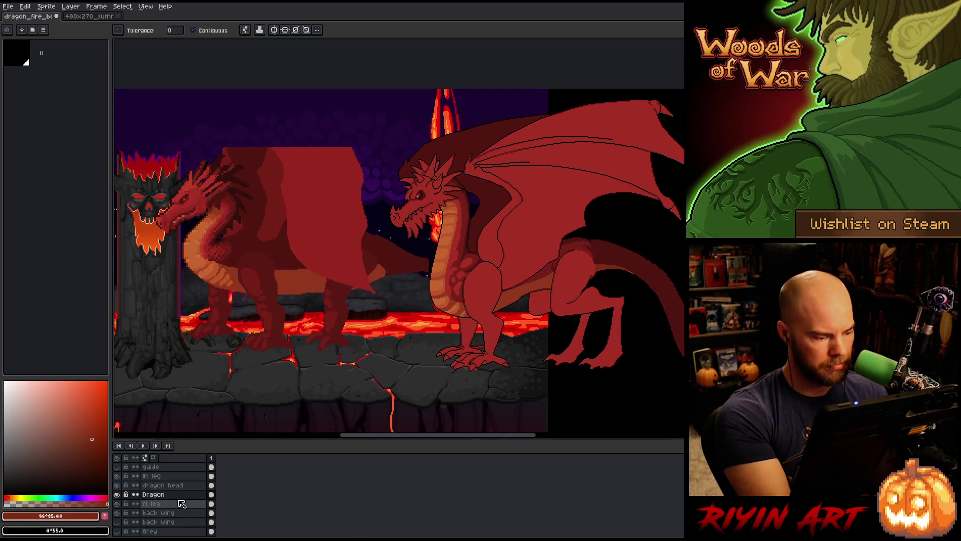
double_click(171, 477)
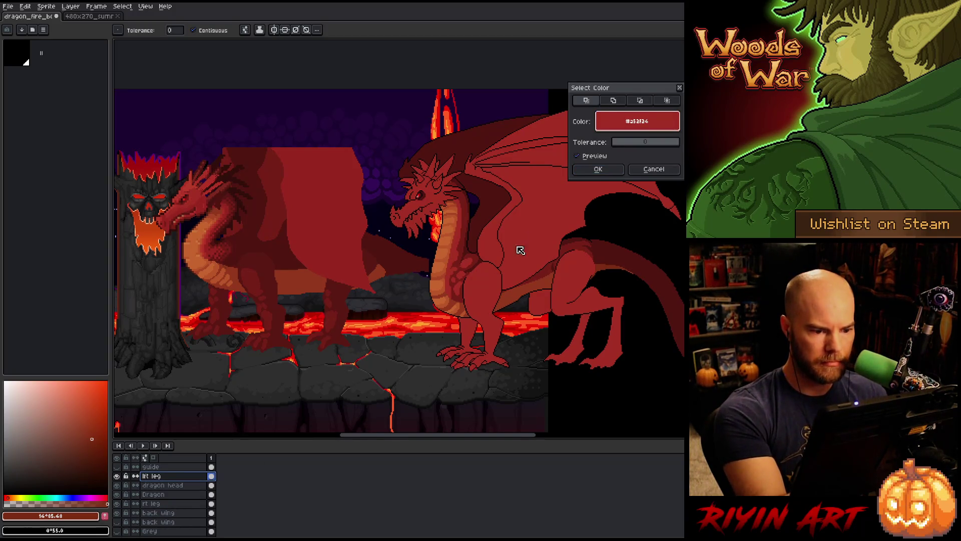
Step: Pick #761f18 for the pencil on lft leg and try a thigh stroke, undoing it
left_click(599, 172)
key("b")
left_click(485, 280, "alt")
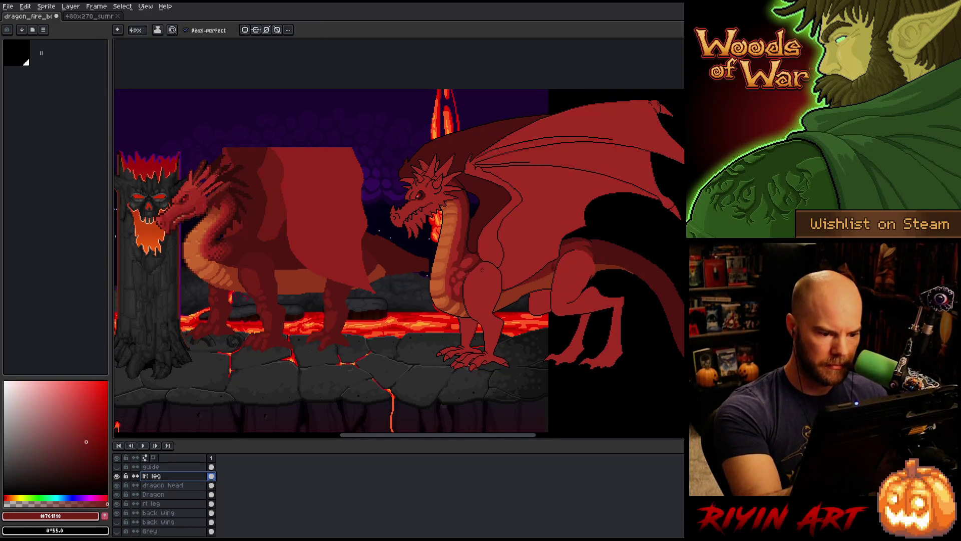
mouse_move(483, 284)
left_mouse_down()
mouse_move(492, 294)
mouse_move(476, 270)
mouse_move(485, 266)
mouse_move(482, 303)
left_mouse_up()
key("ctrl+z")
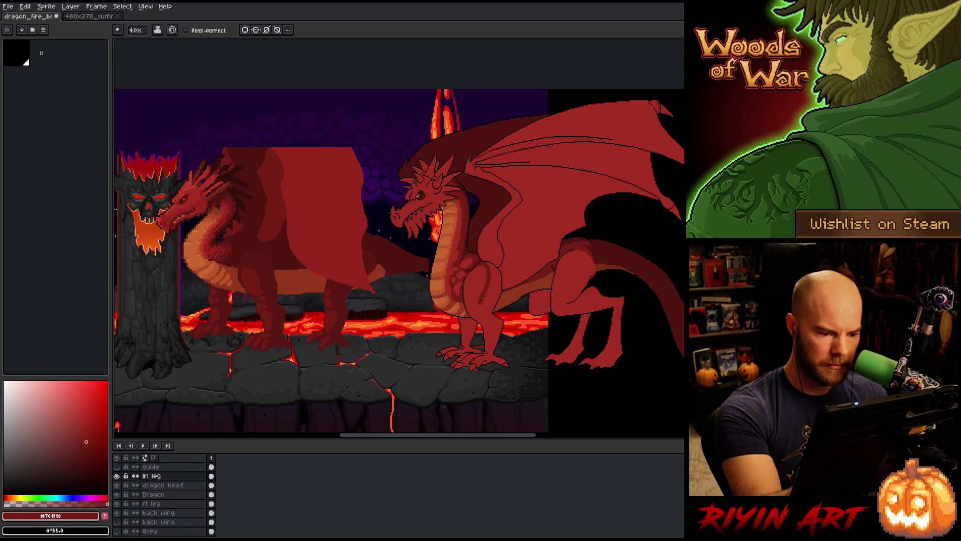
key("ctrl+z")
Step: Paint several dark #761f18 shading lines down the thigh and front leg
left_click_drag(483, 264, 479, 296)
left_click_drag(480, 264, 476, 306)
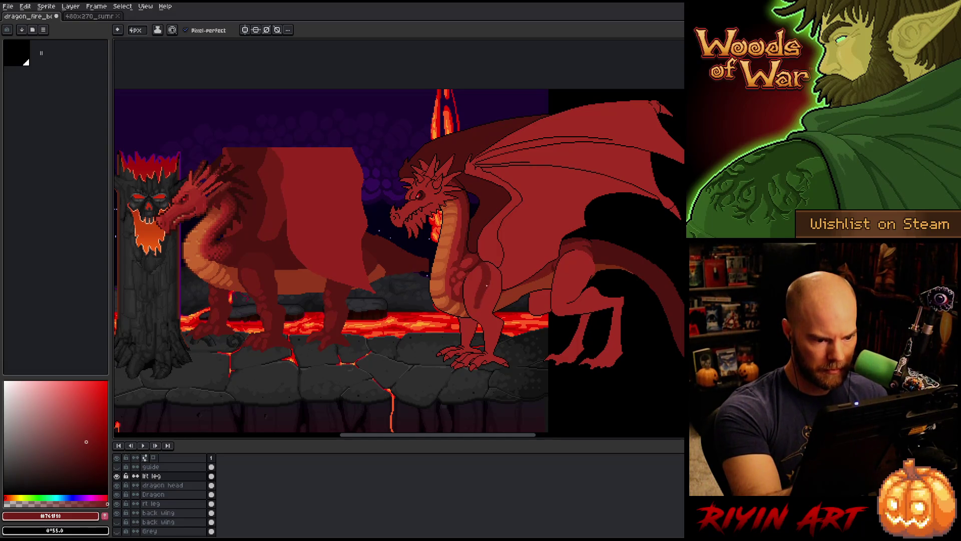
left_click_drag(494, 263, 484, 309)
left_click_drag(496, 265, 497, 291)
mouse_move(495, 269)
left_mouse_down()
mouse_move(497, 299)
mouse_move(484, 319)
left_mouse_up()
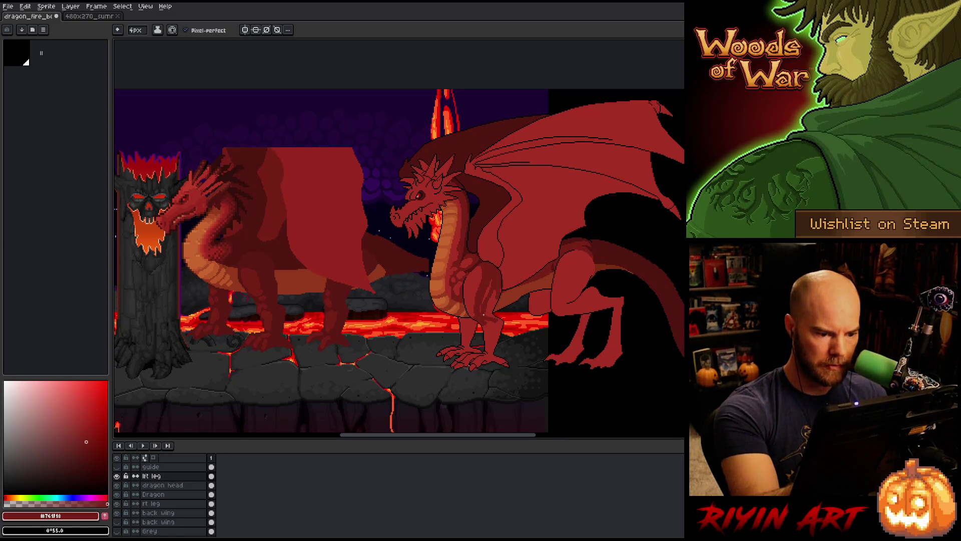
left_click_drag(488, 326, 489, 351)
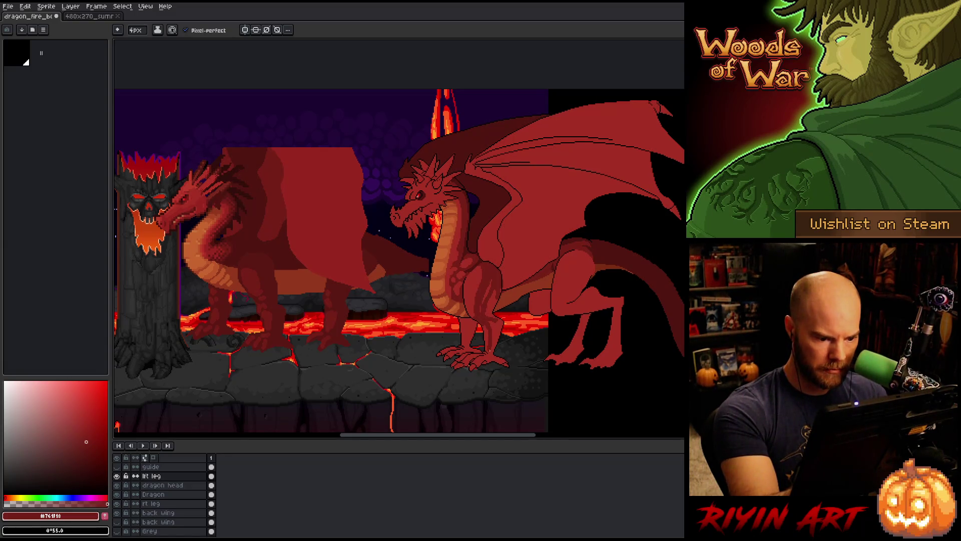
left_click_drag(493, 291, 488, 317)
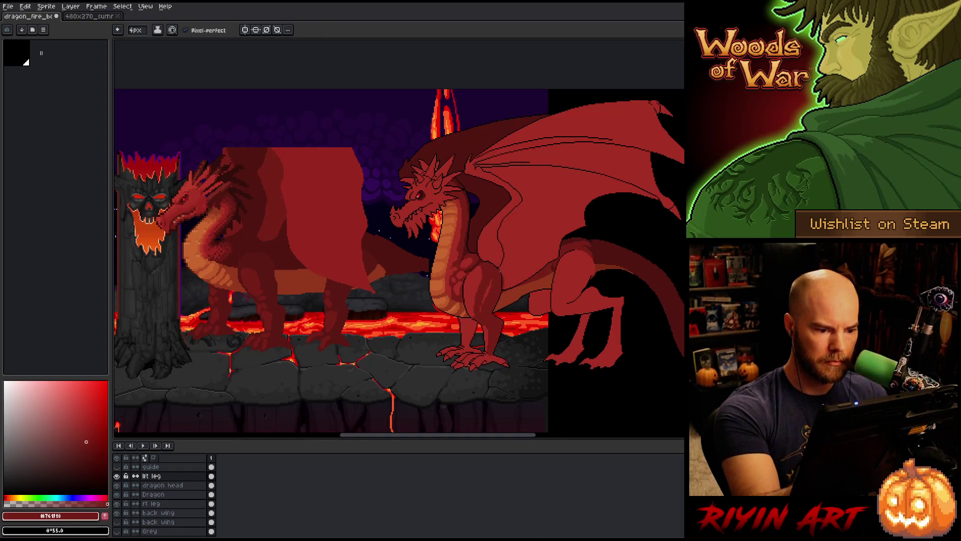
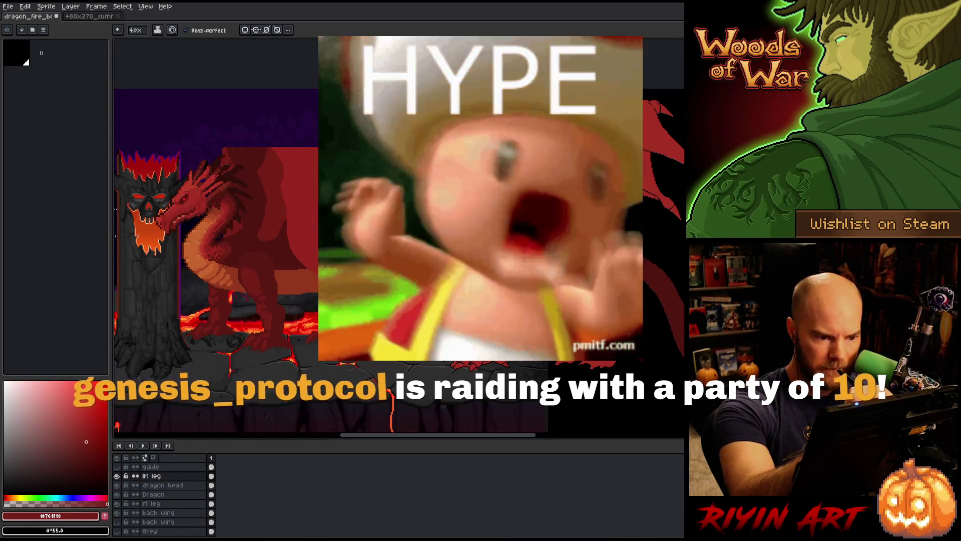
Step: Paint a darker red stroke on the wing membrane beside the right dragon's neck, then sample the body's red
mouse_move(515, 193)
left_mouse_down()
mouse_move(481, 169)
mouse_move(516, 198)
left_mouse_up()
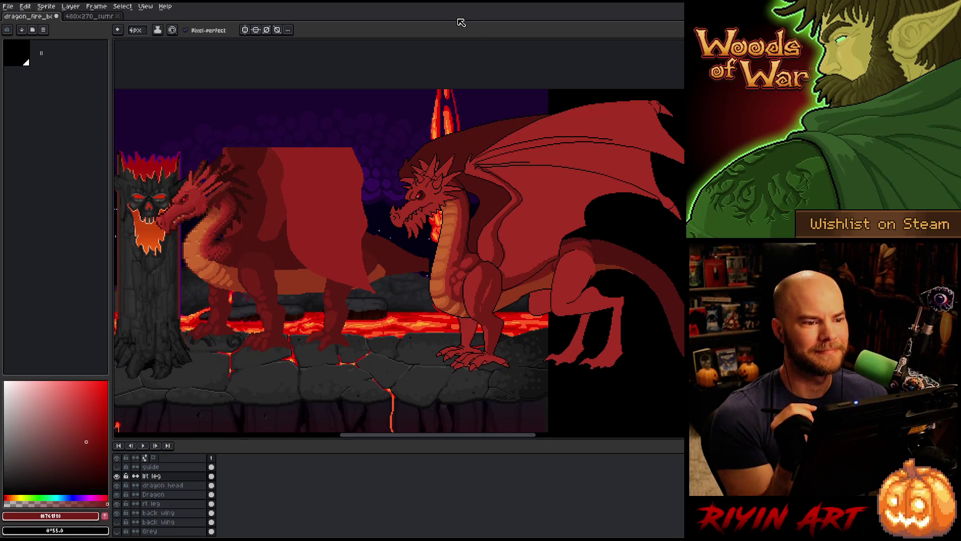
left_click(491, 279, "alt")
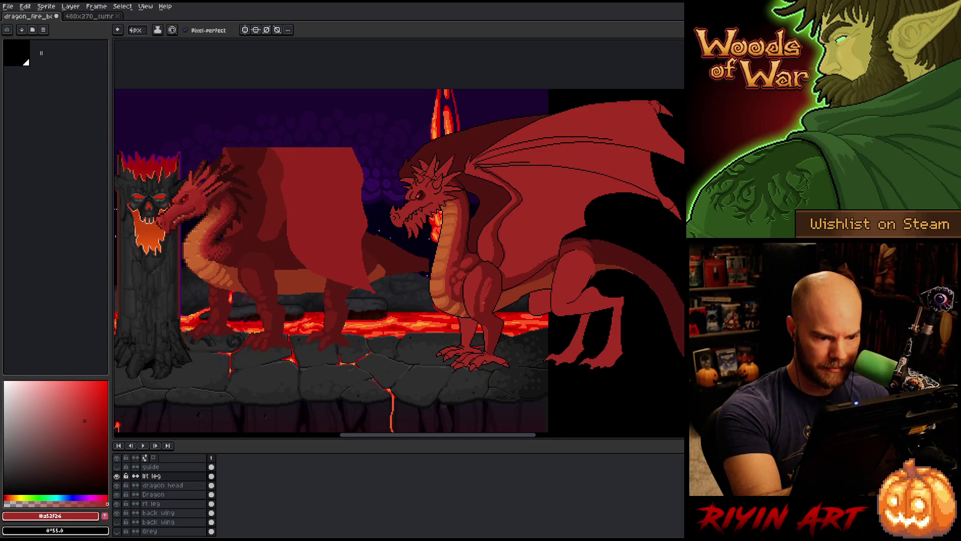
Step: Shade the right dragon's front leg and thigh, alternating between reds #a52f24 and #761f18
left_click_drag(491, 281, 491, 295)
left_click(495, 283, "alt")
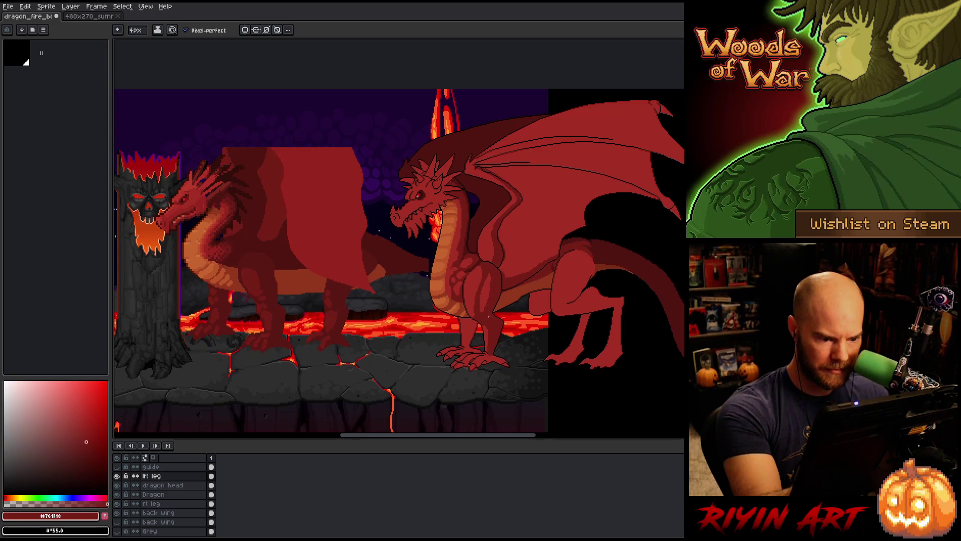
key("alt")
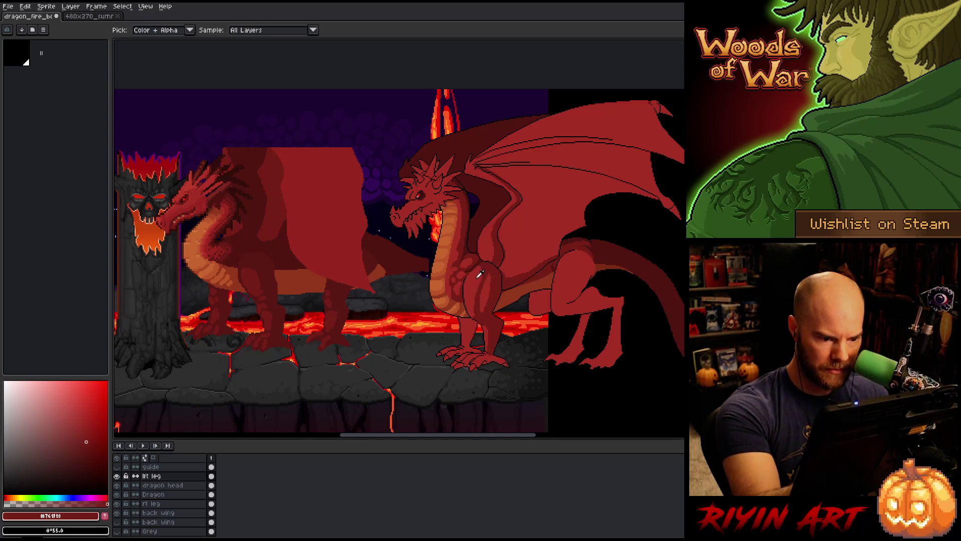
left_click(479, 274, "alt")
left_click(475, 311, "alt")
left_click(474, 281, "alt")
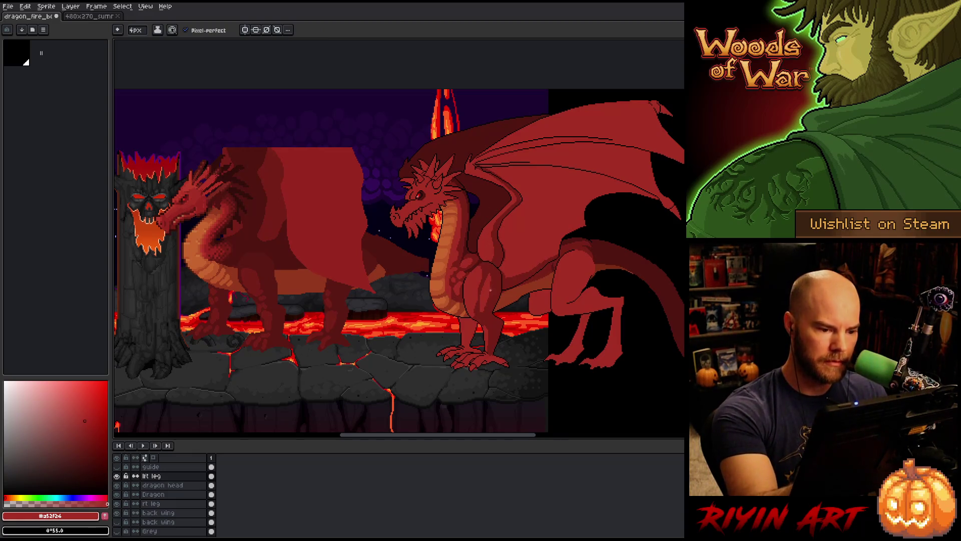
left_click(499, 275, "alt")
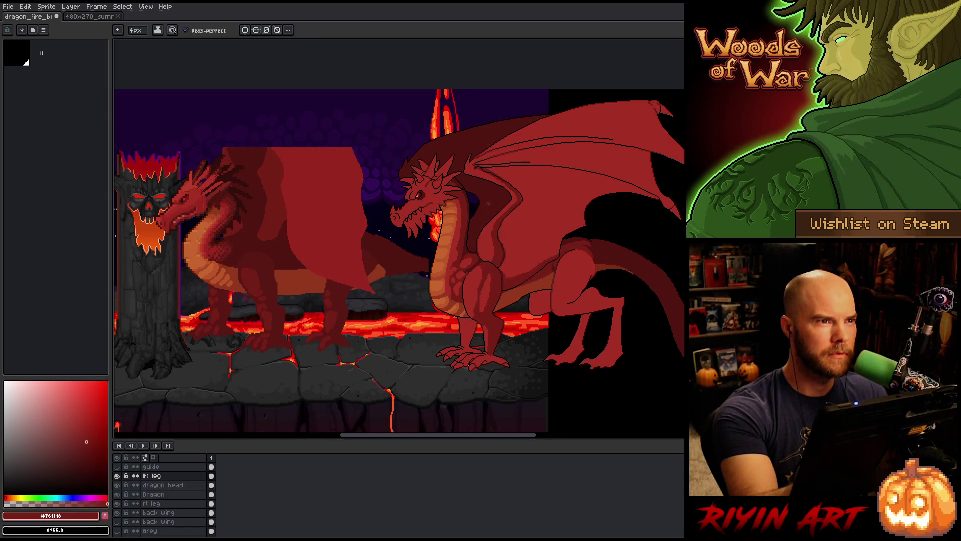
left_click(483, 277, "alt")
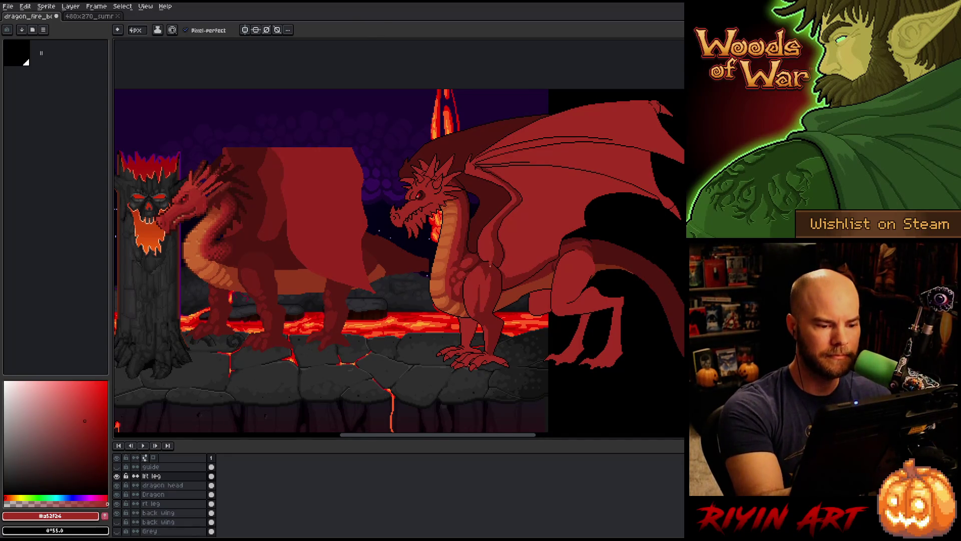
left_click(495, 283, "alt")
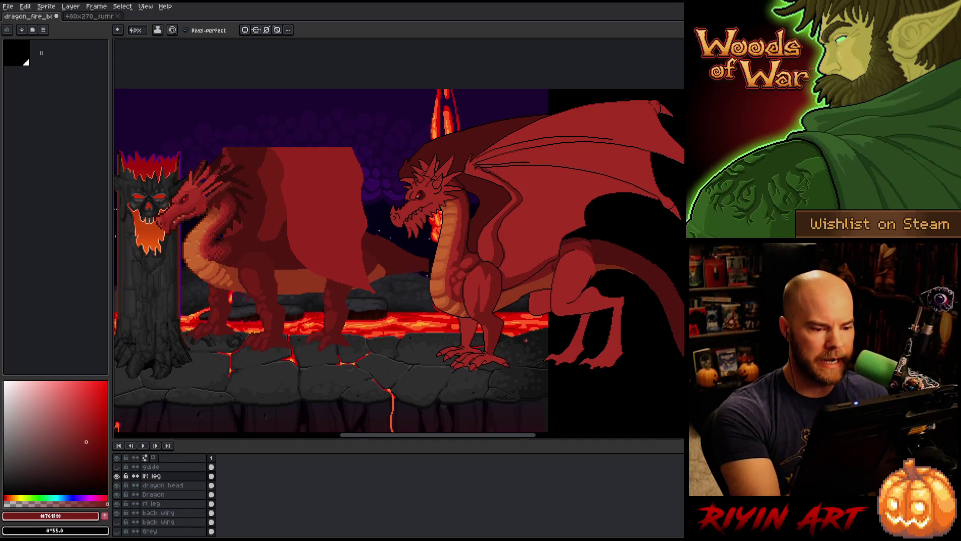
left_click(488, 286, "alt")
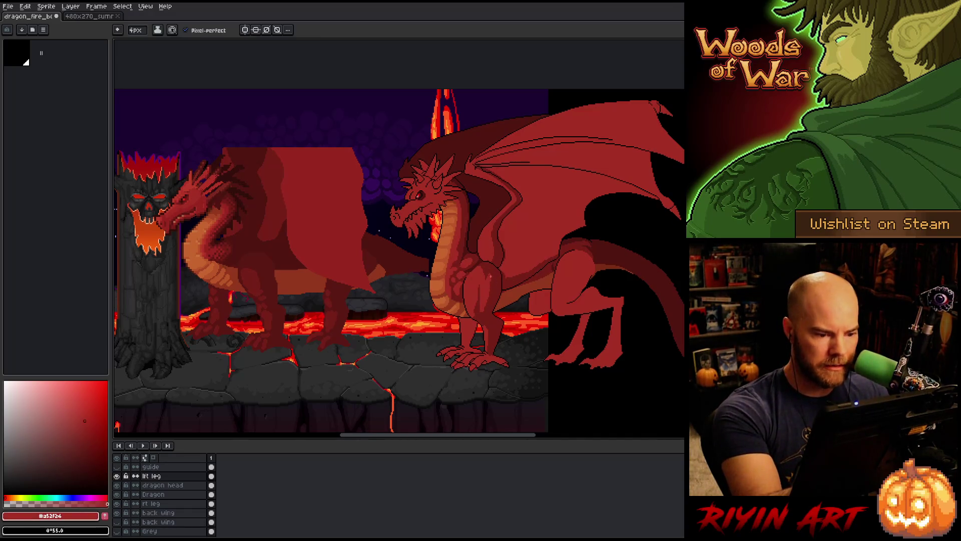
left_click_drag(491, 274, 488, 294)
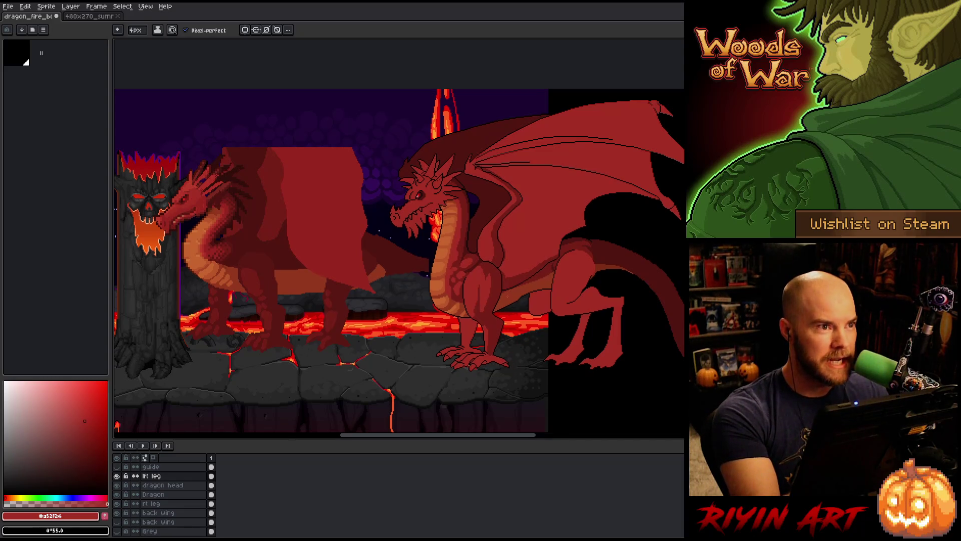
Step: Return to the lft leg layer, sample the darker red and shift the view slightly left
left_click(178, 495)
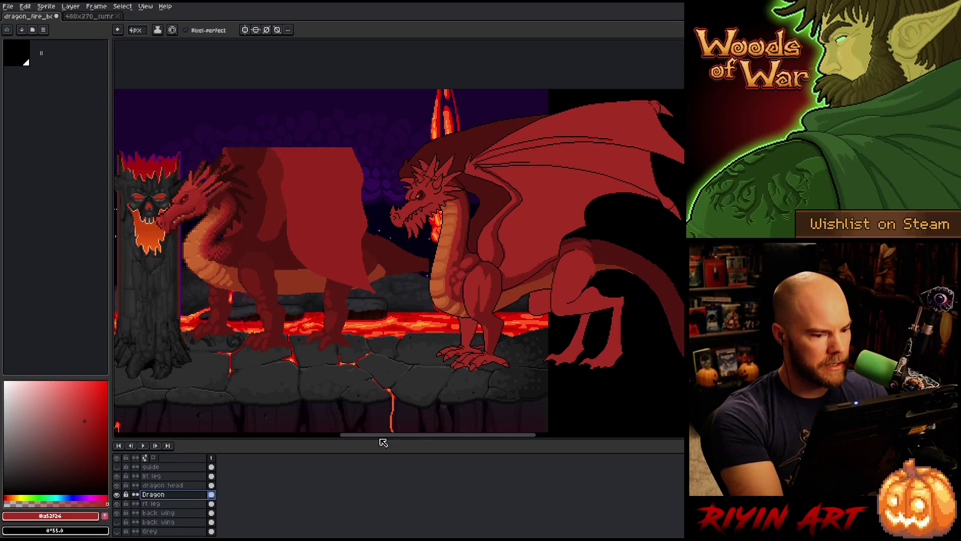
left_click(171, 476)
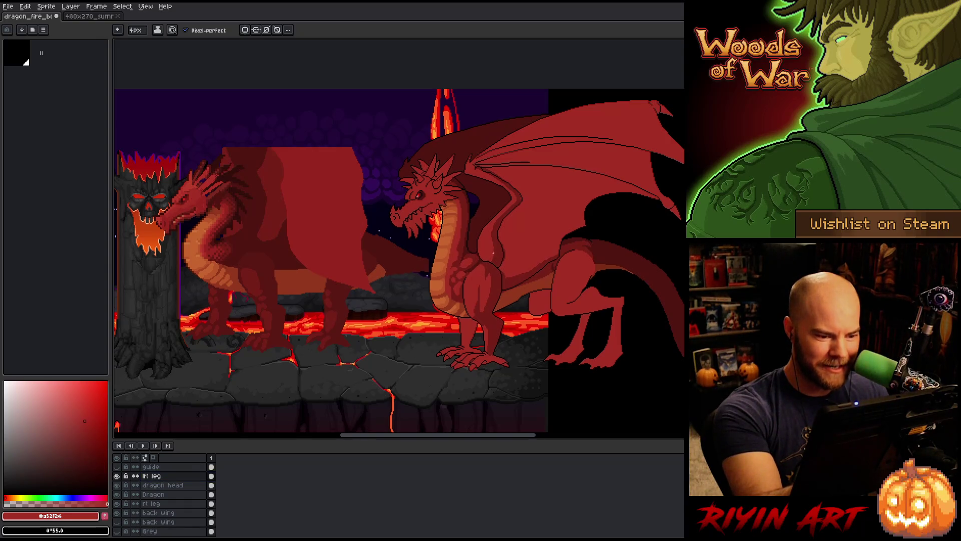
left_click(496, 252, "alt")
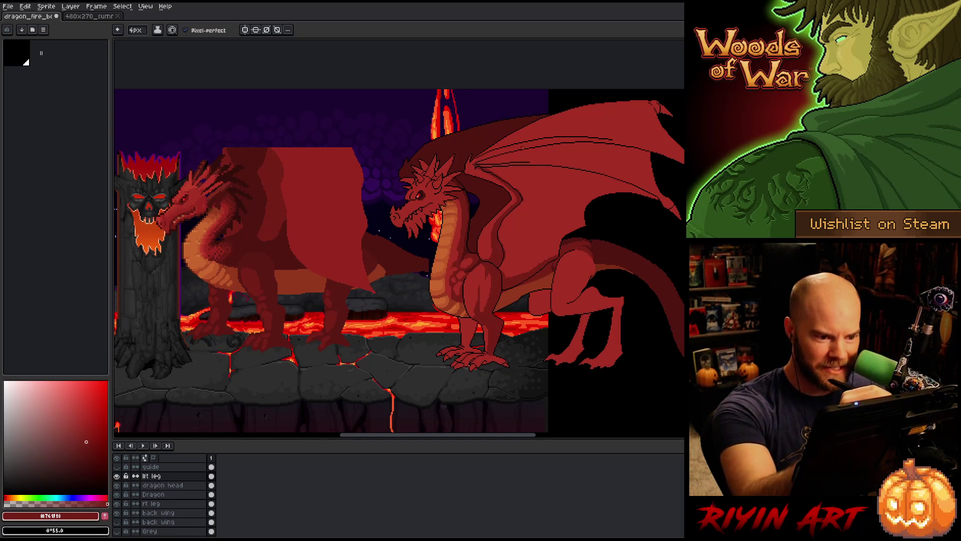
left_click_drag(591, 239, 566, 235)
key("b")
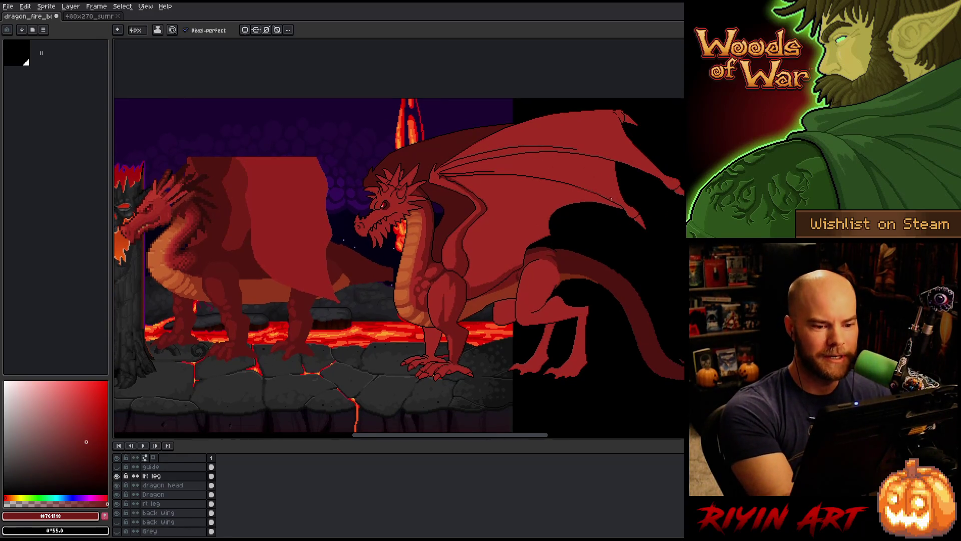
Step: Draw dark red fold lines across the right dragon's upper wing membrane
left_click_drag(554, 183, 466, 185)
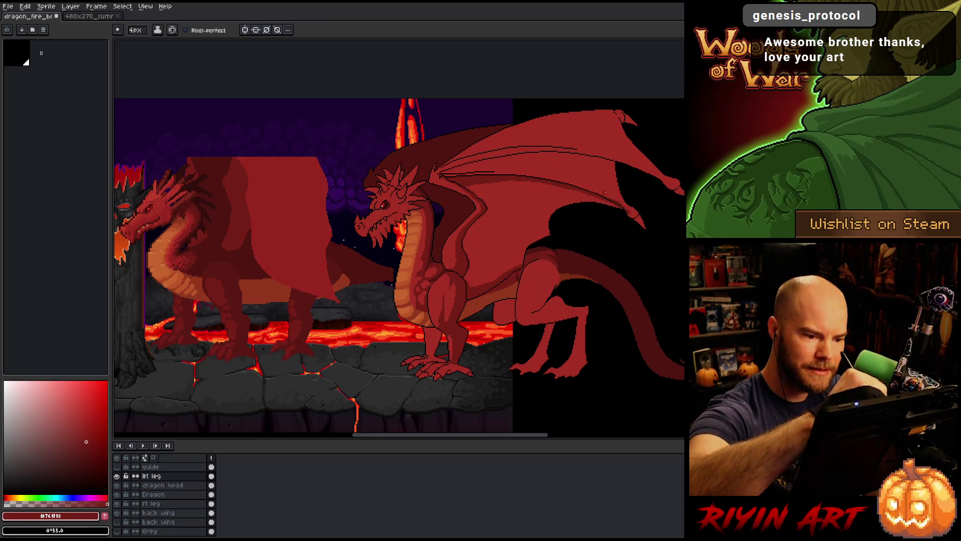
left_click(619, 201, "alt")
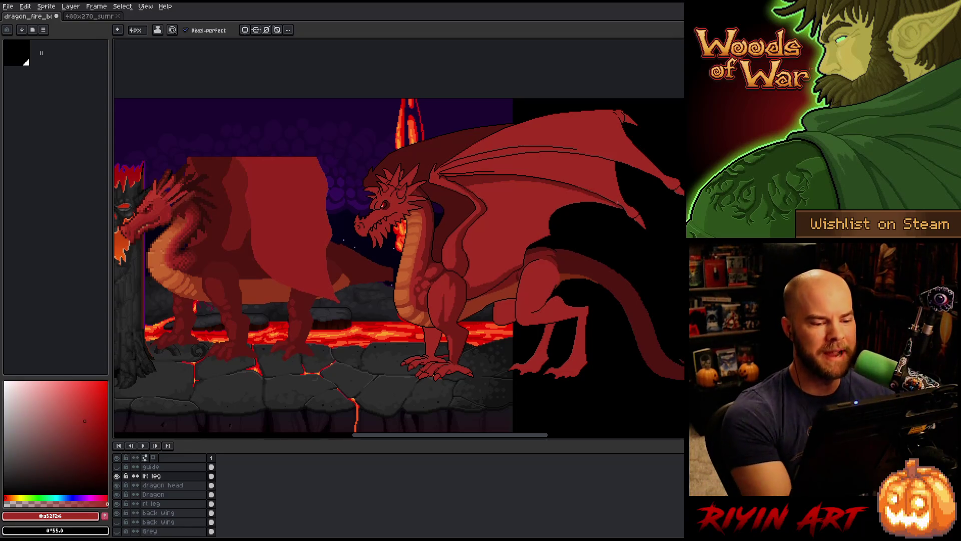
left_click(473, 289, "alt")
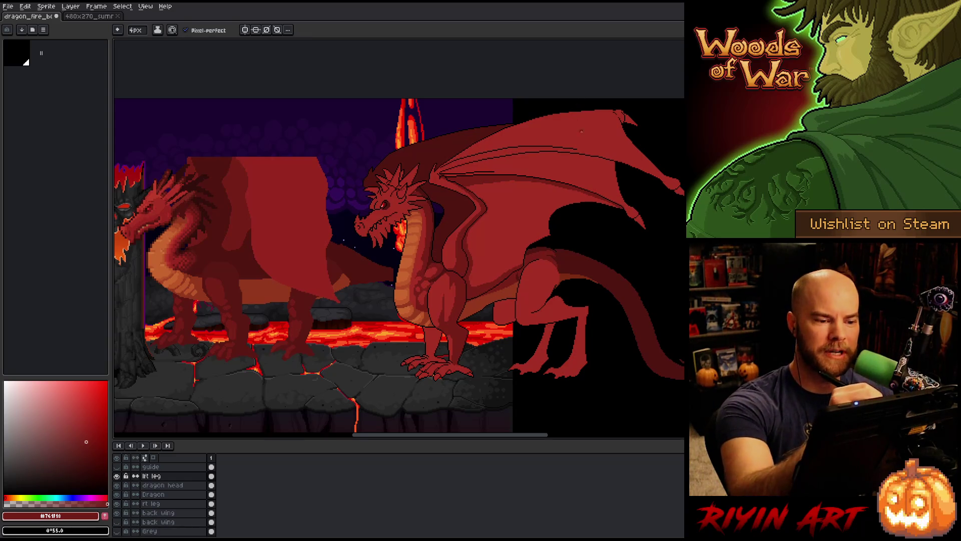
mouse_move(441, 174)
left_mouse_down()
mouse_move(493, 158)
mouse_move(617, 179)
left_mouse_up()
Step: Retrace the dark line along the wing and save the file
left_click_drag(481, 165, 619, 183)
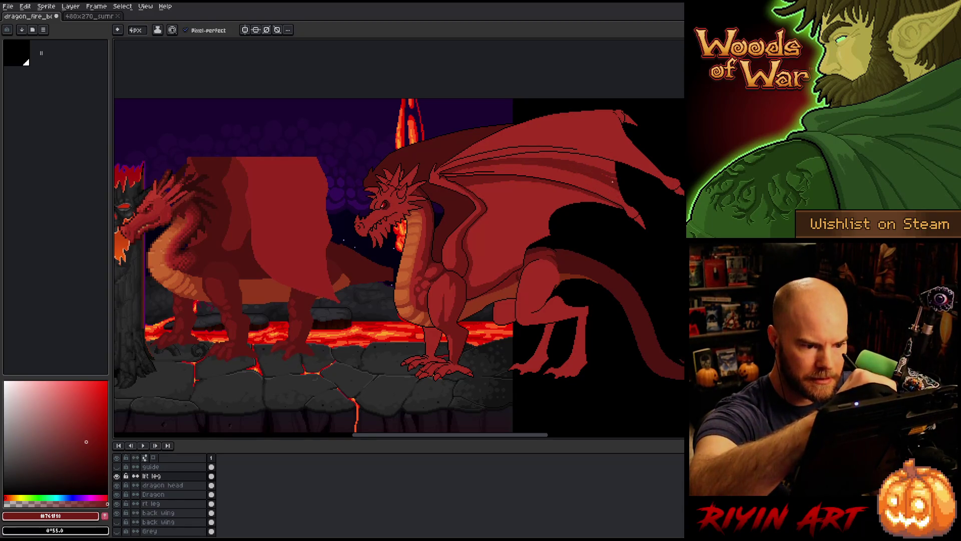
key("g")
key("b")
left_click(466, 170, "alt")
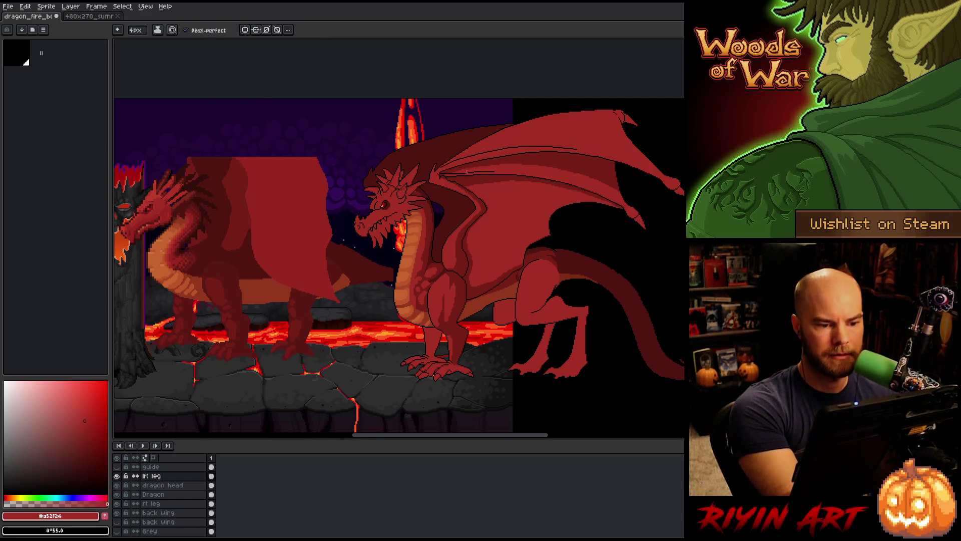
left_click(562, 159, "alt")
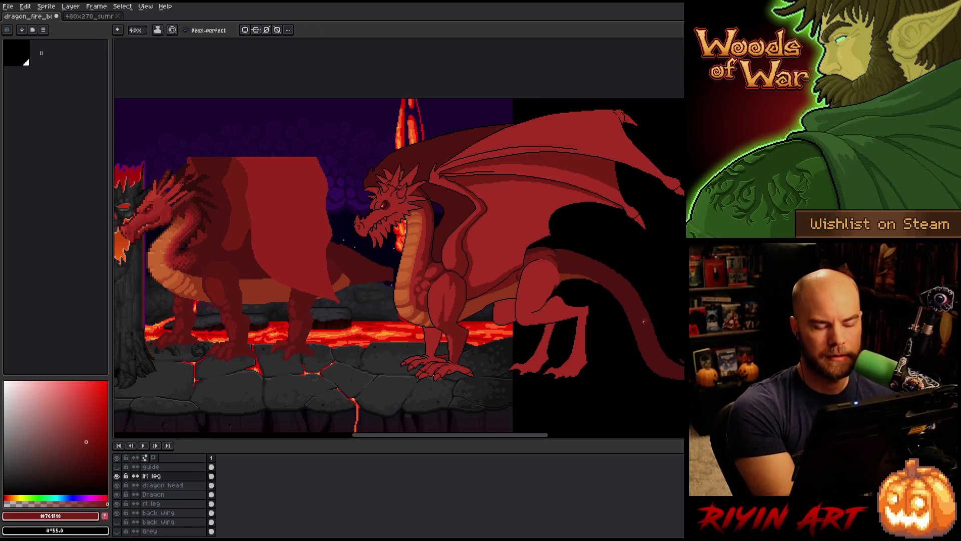
key("ctrl+s")
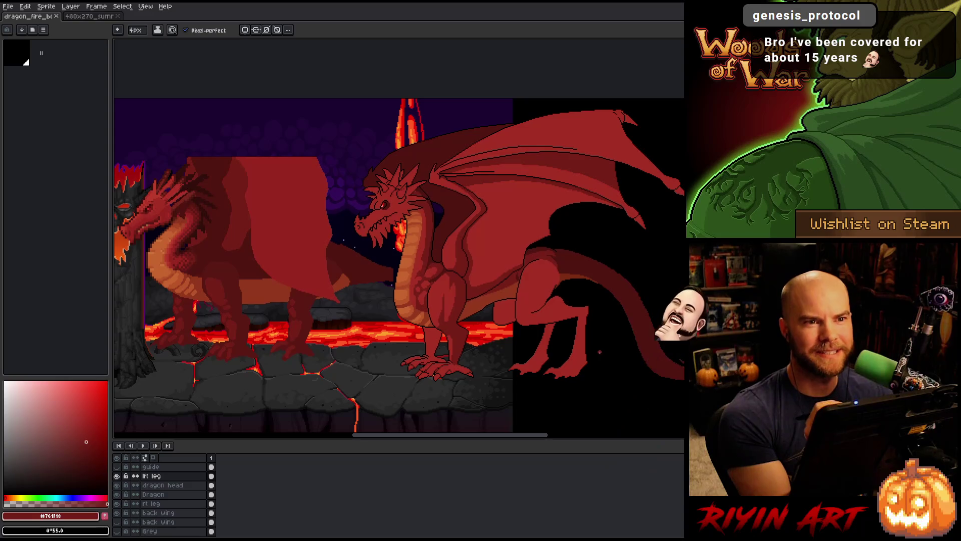
Step: Zoom in on the canvas and make the Dragon layer active with the pencil ready
key("z")
scroll(228, 251, "up", 1)
key("b")
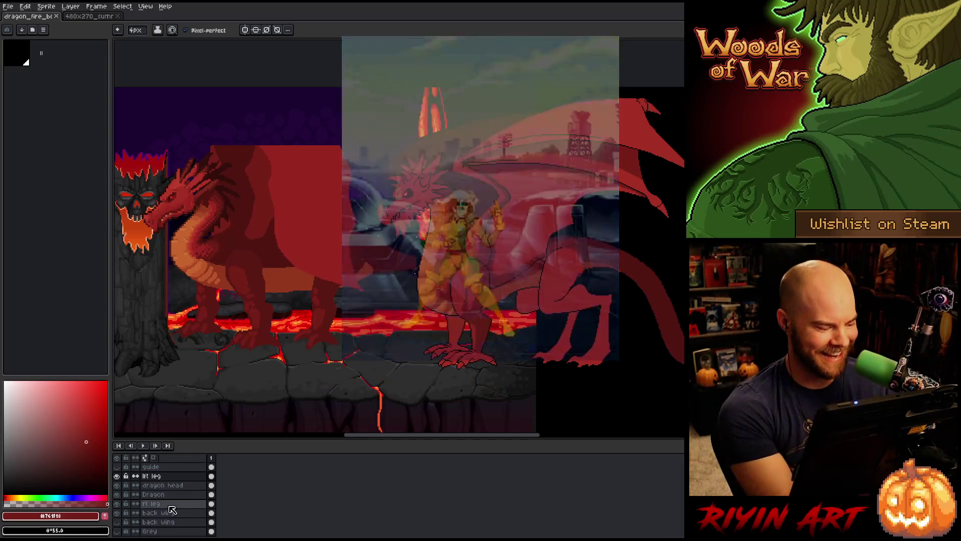
left_click(153, 494)
Step: Select the Dragon layer's body red with Color Range
key("shift+c")
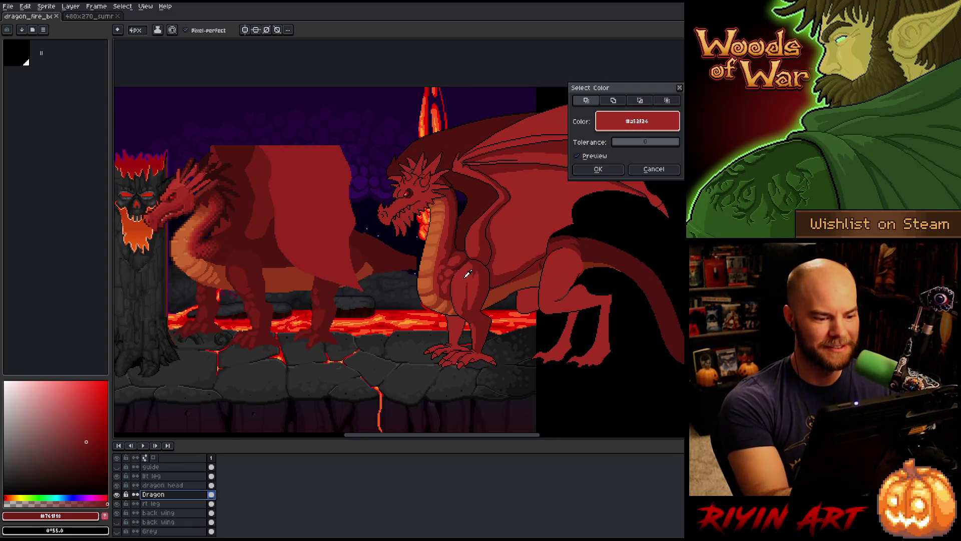
left_click(597, 169)
key("shift+c")
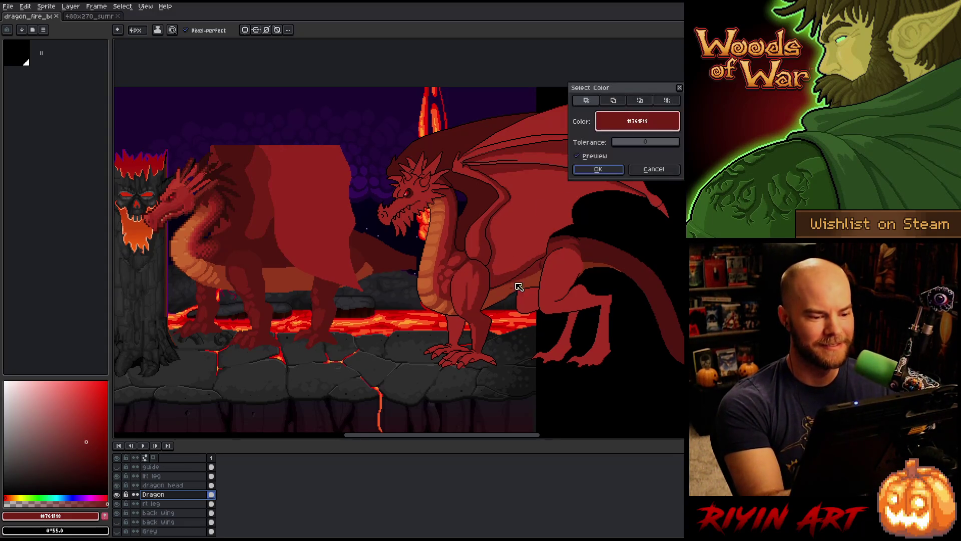
left_click(637, 175)
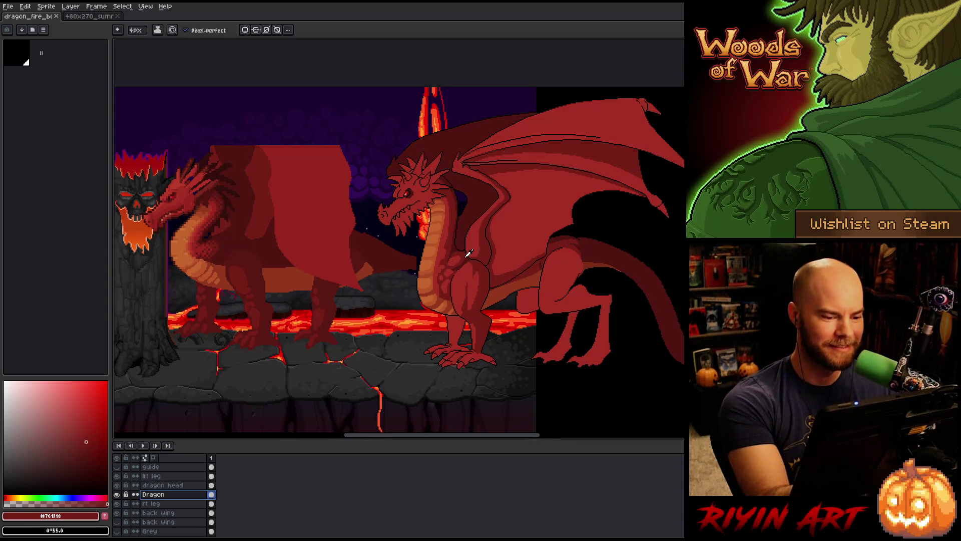
Step: Test and undo two strokes, sample the darkest red #501612, and solo the Dragon layer
left_click_drag(454, 256, 465, 252)
key("ctrl+z")
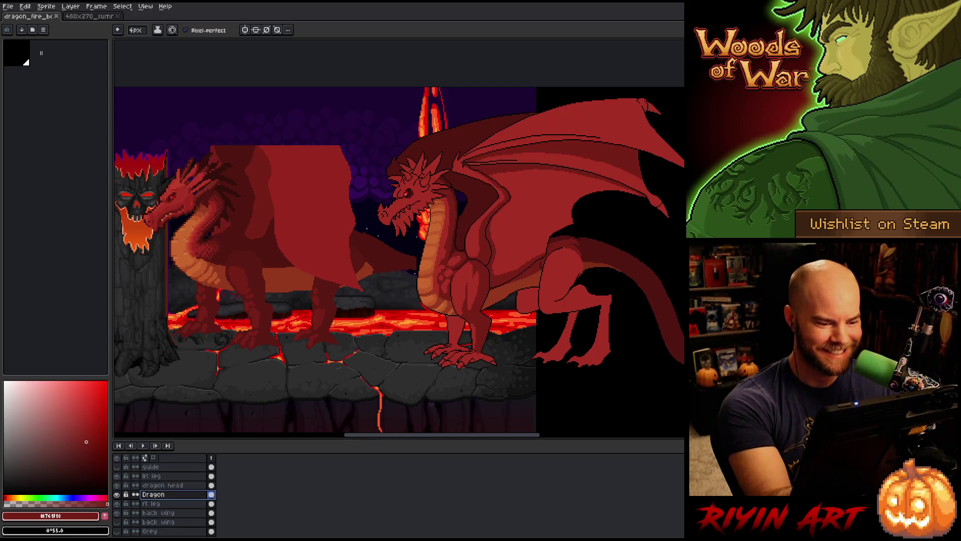
left_click_drag(458, 259, 461, 254)
key("ctrl+z")
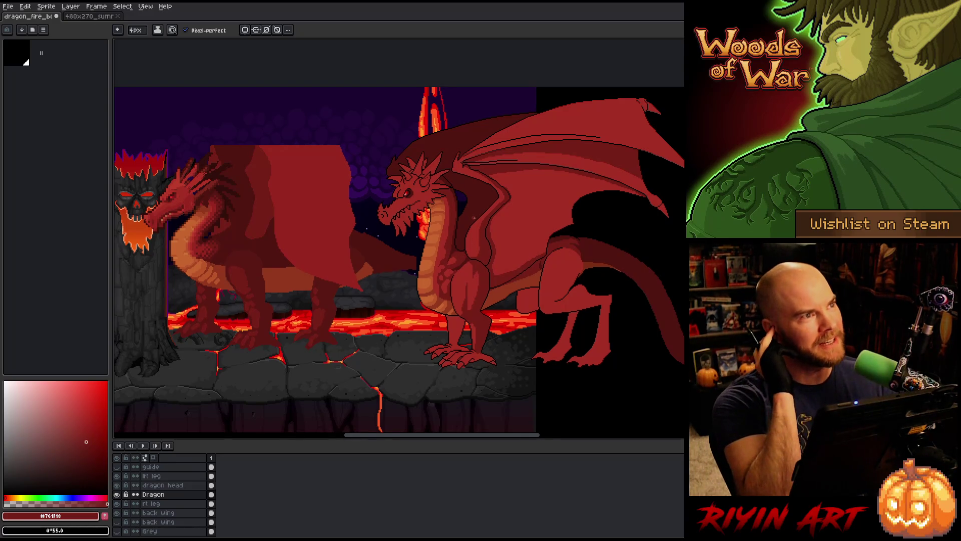
left_click(455, 254, "alt")
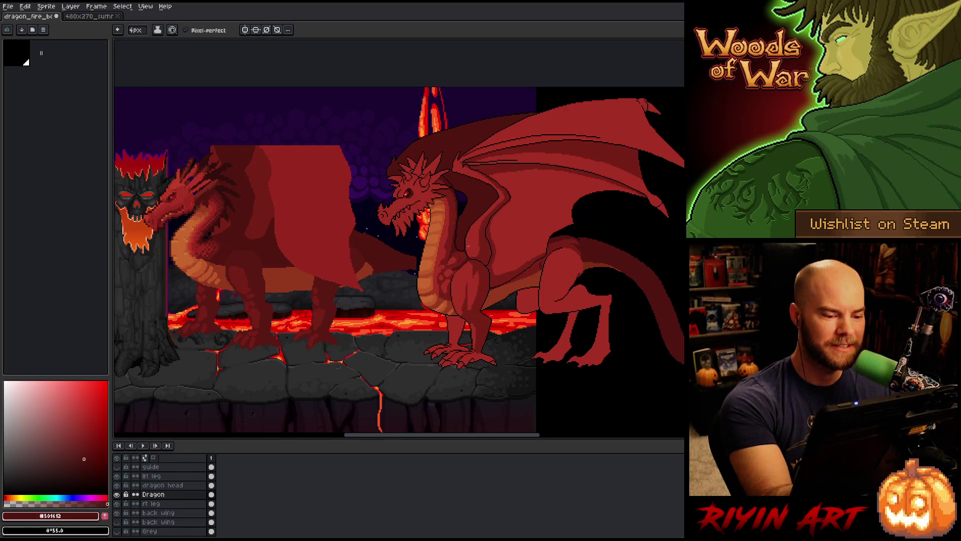
left_click(118, 494, "alt")
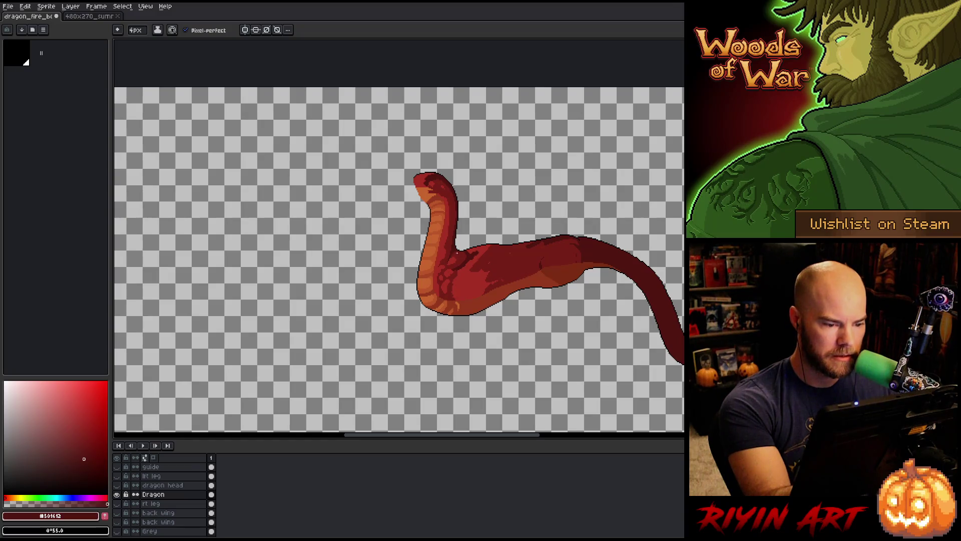
Step: Switch between the fill and pencil tools and sample the darker red from the dragon
key("alt")
key("alt")
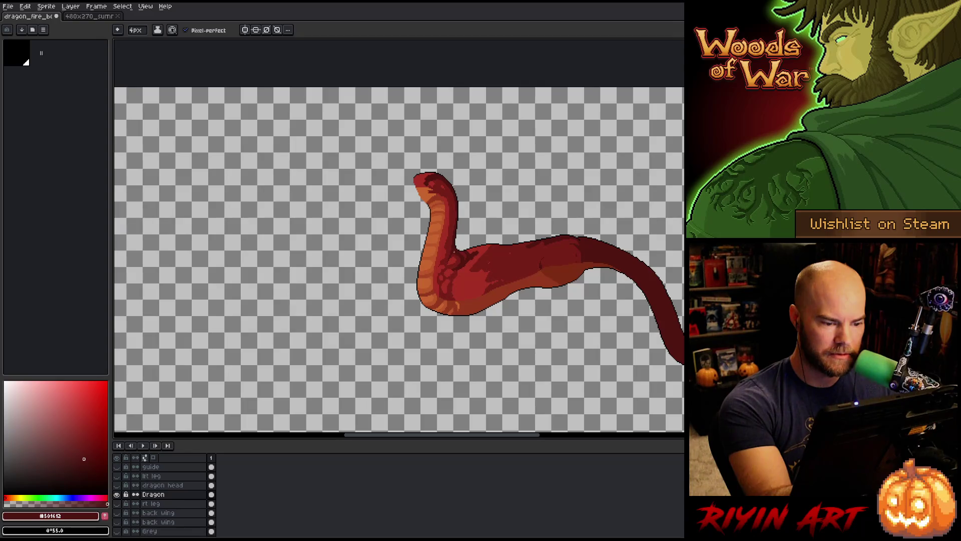
key("g")
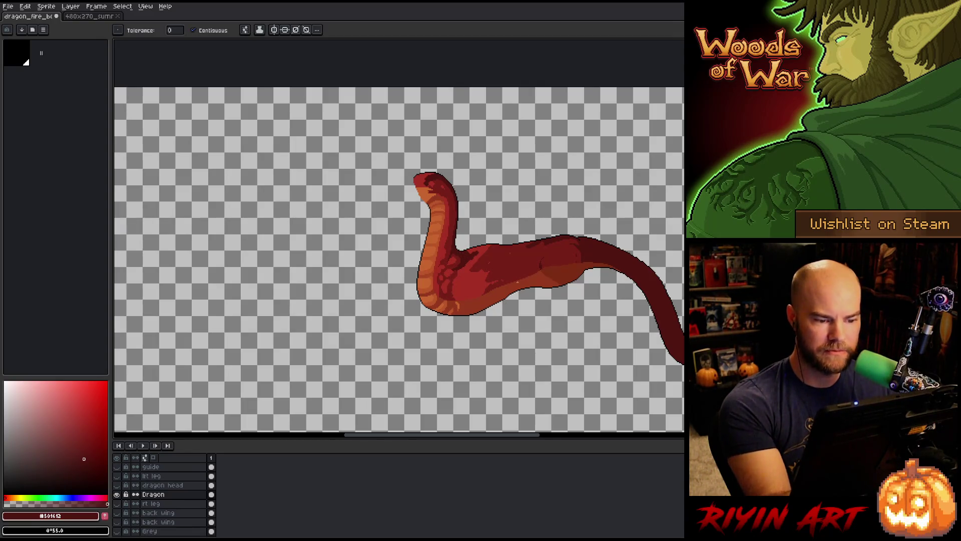
key("b")
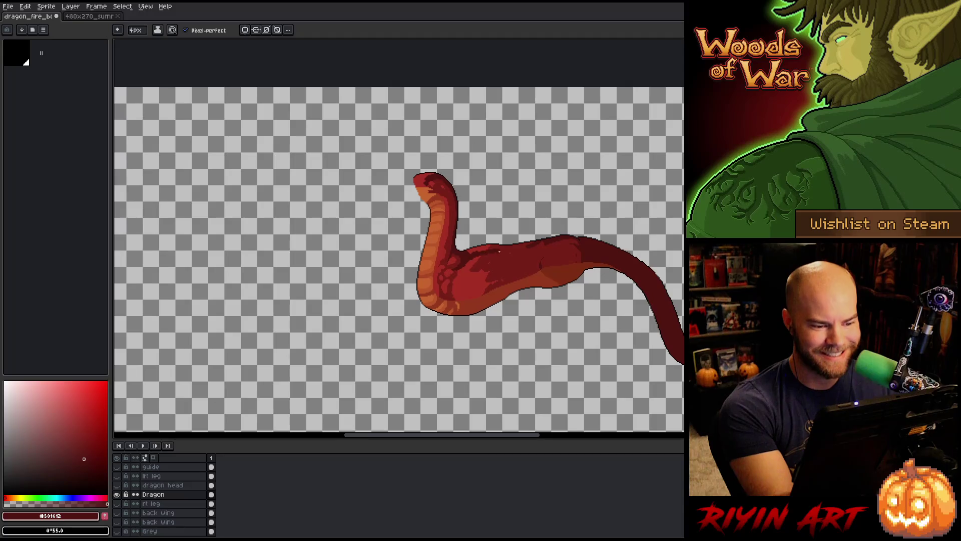
key("g")
key("b")
key("g")
key("b")
key("g")
key("b")
left_click(532, 246, "alt")
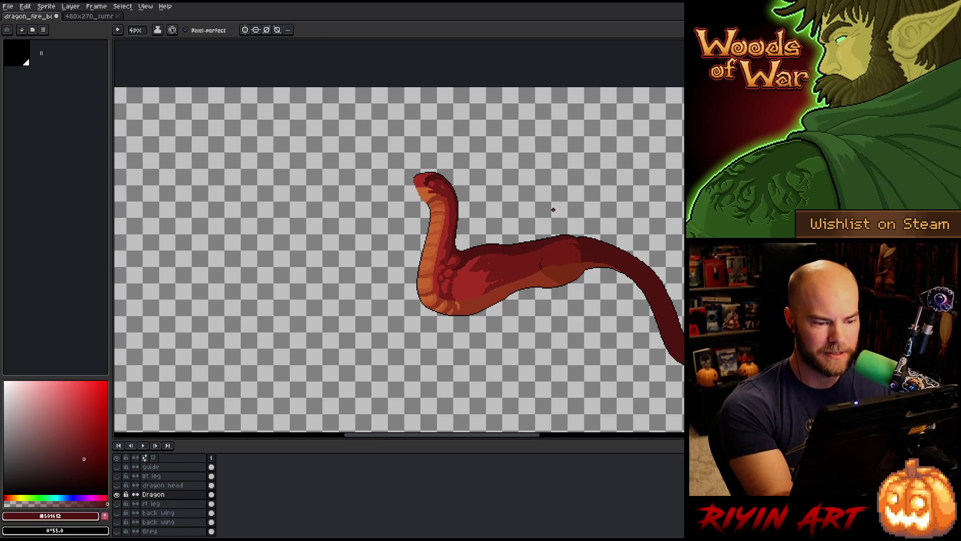
Step: Show every layer again, sample base red #a52f24, and select the rt leg layer
key("g")
key("b")
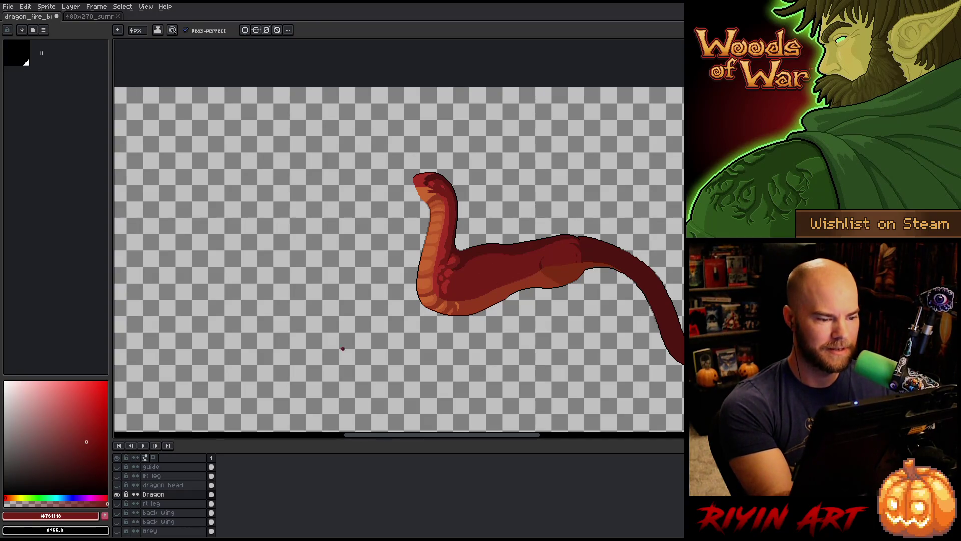
left_click(117, 494, "alt")
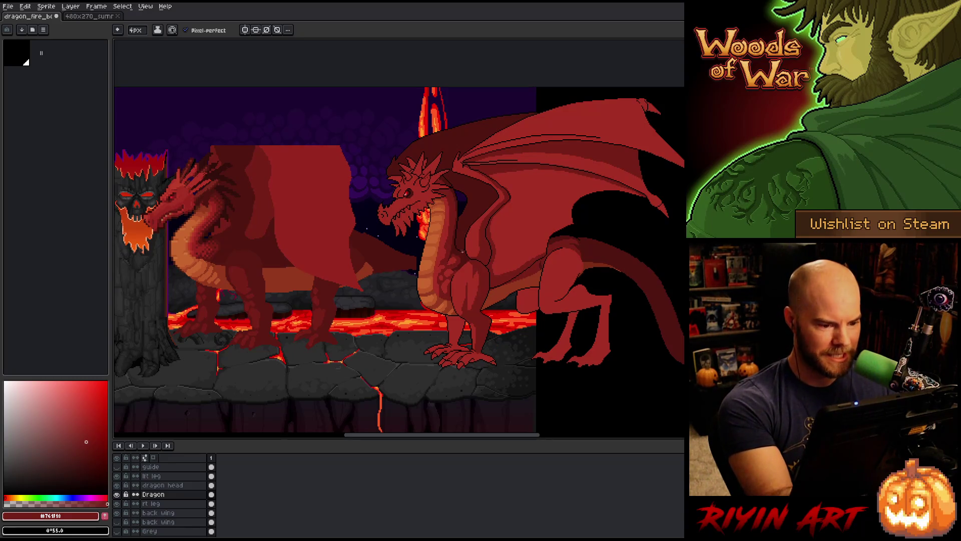
left_click(457, 256, "alt")
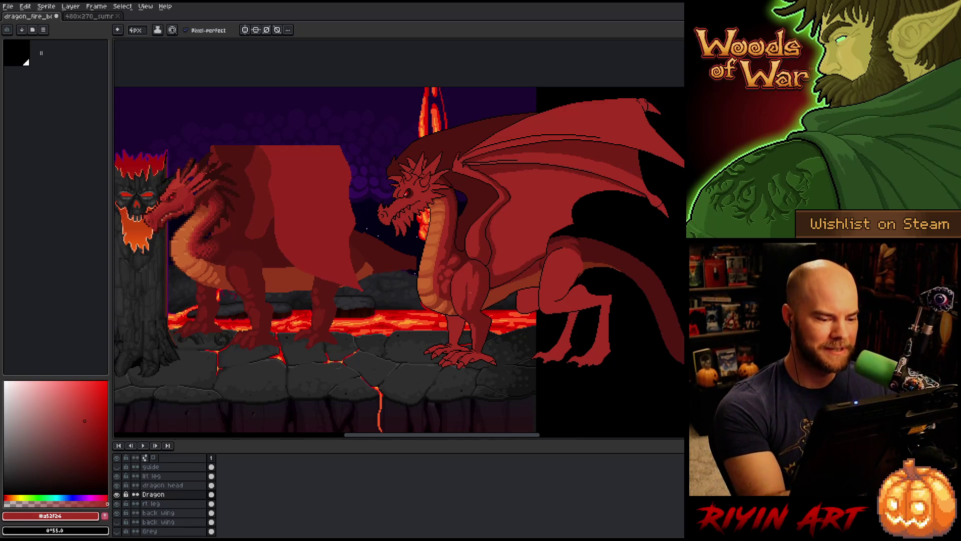
left_click(170, 504)
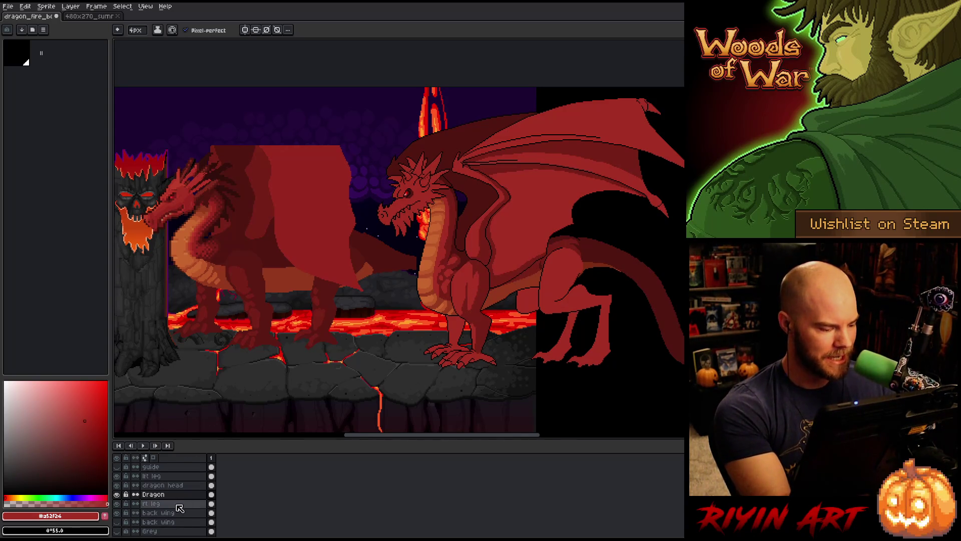
Step: Select the rt leg layer's #a52f24 pixels with Color Range and solo that layer
left_click(117, 504)
left_click(117, 504)
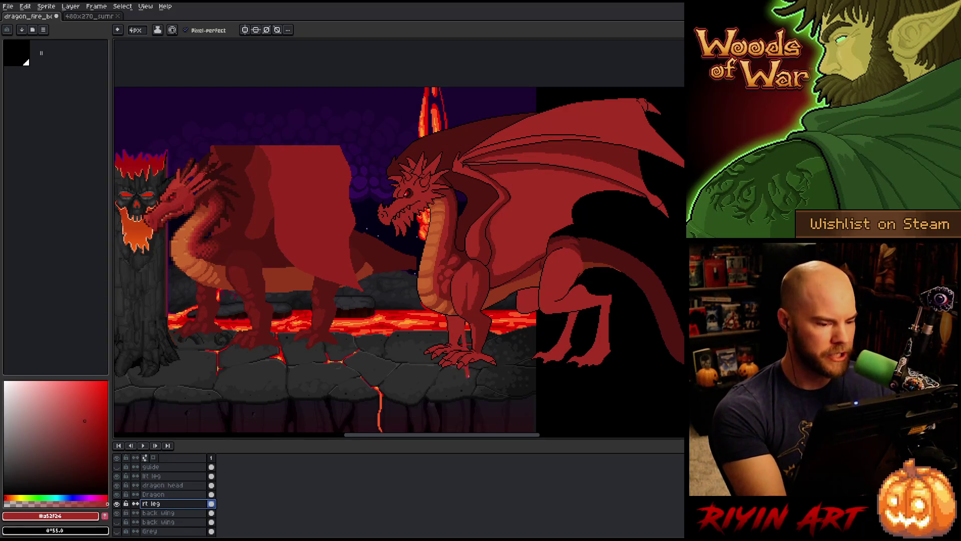
key("shift+c")
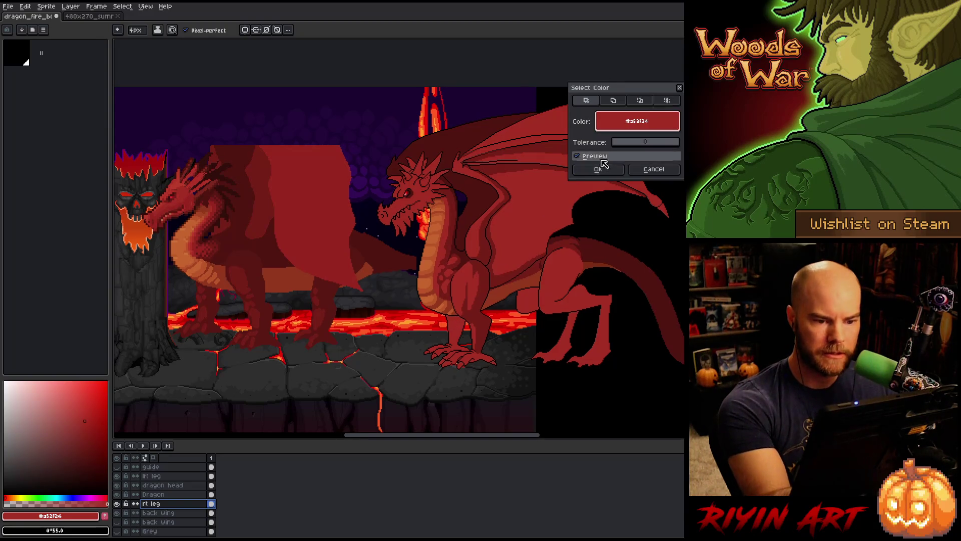
left_click(598, 169)
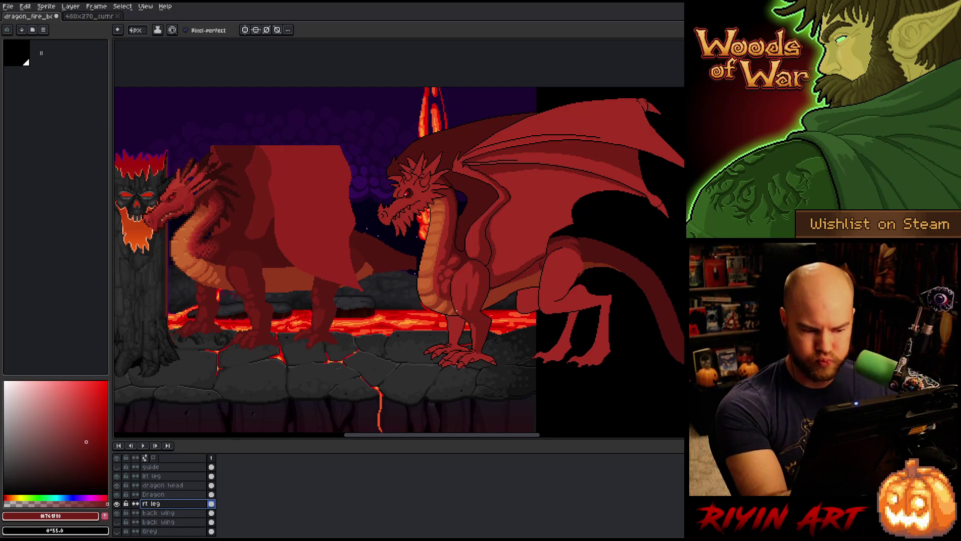
left_click(116, 503, "alt")
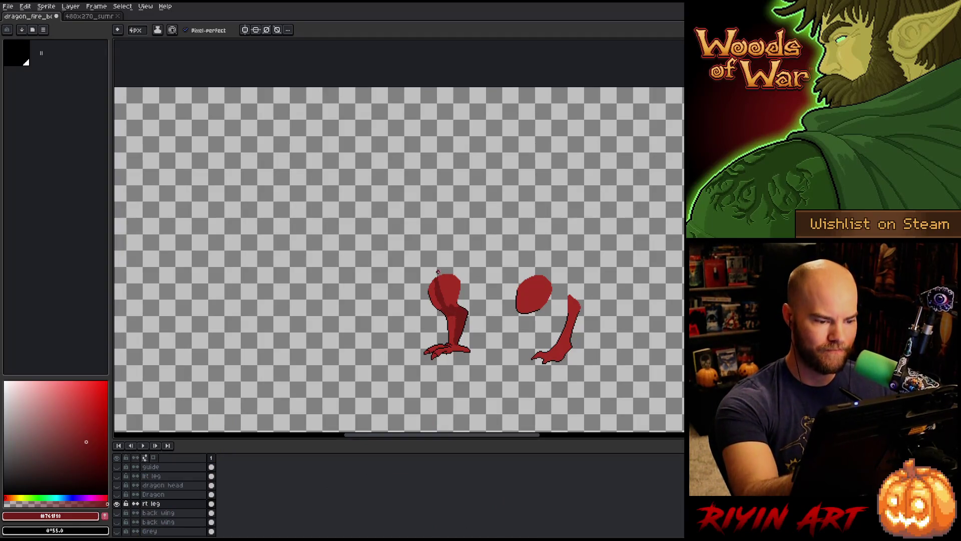
Step: Fill the left thigh dark red and add a lighter red highlight on the upper left leg
key("g")
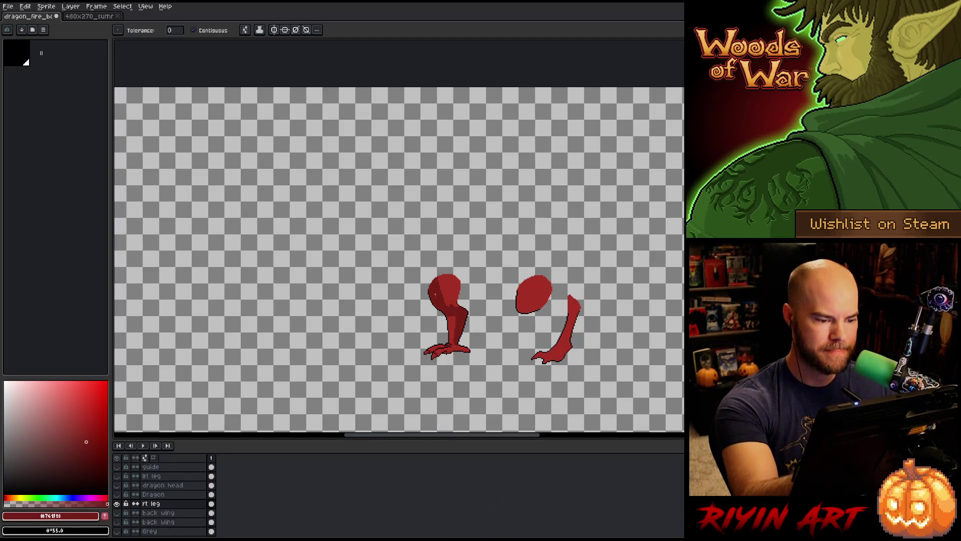
left_click(450, 290)
key("b")
left_click(456, 321, "alt")
left_click_drag(438, 298, 435, 276)
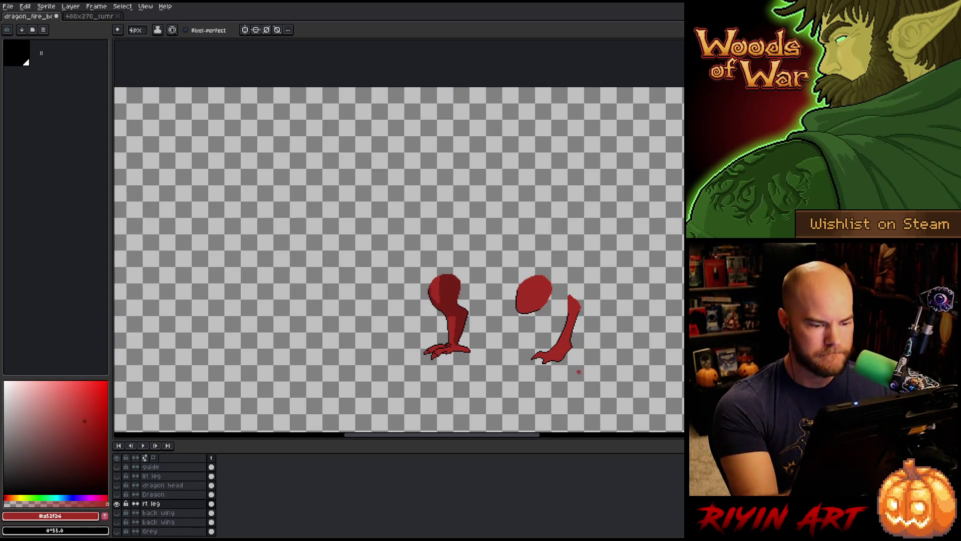
Step: Shade the right thigh with darker and lighter red strokes, then show all layers again
left_click(465, 311, "alt")
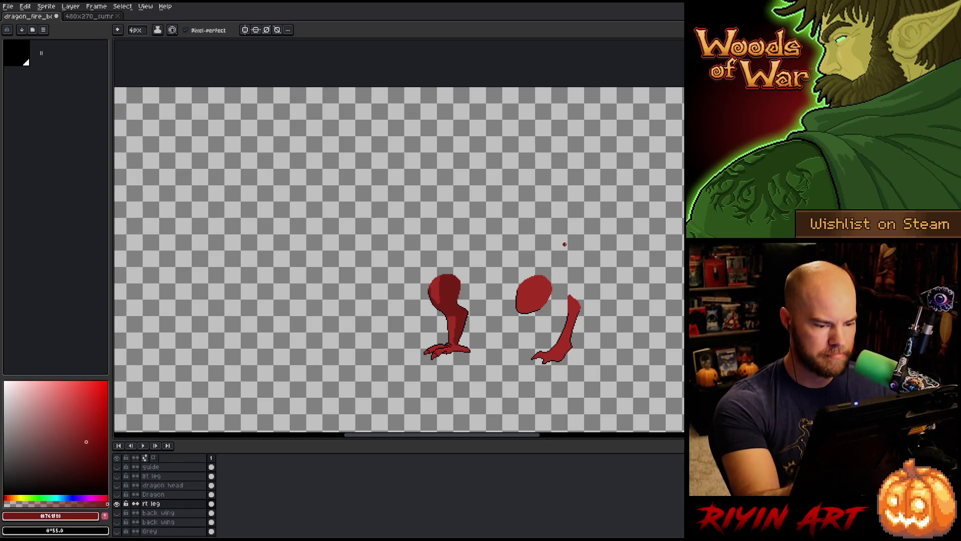
mouse_move(529, 310)
left_mouse_down()
mouse_move(551, 289)
mouse_move(541, 308)
mouse_move(550, 279)
left_mouse_up()
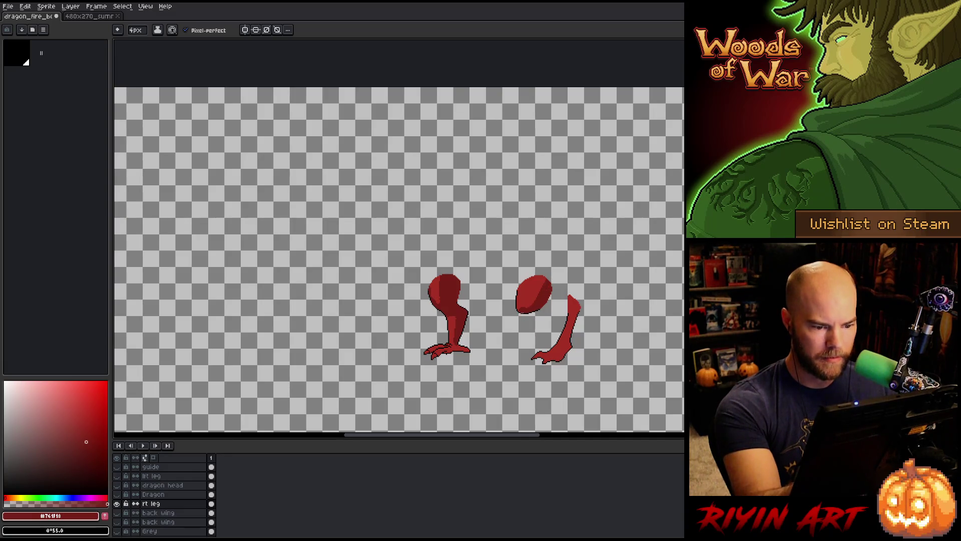
left_click(529, 296, "alt")
left_click_drag(540, 300, 549, 292)
left_click(546, 285, "alt")
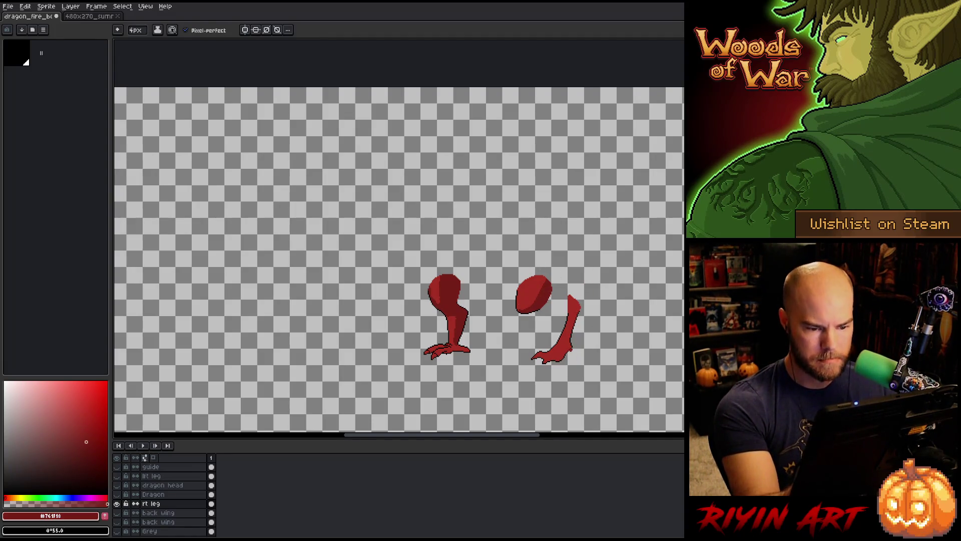
key("g")
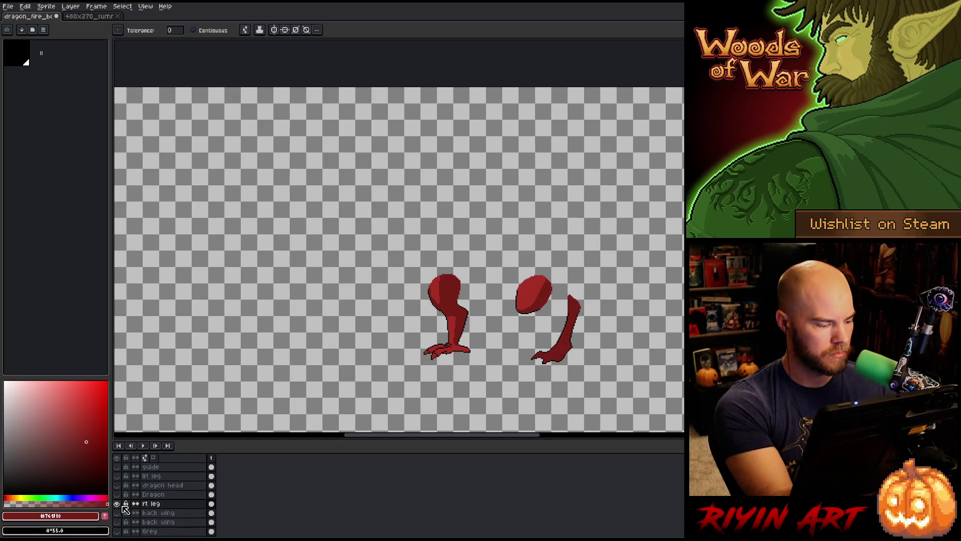
left_click(117, 504, "alt")
key("b")
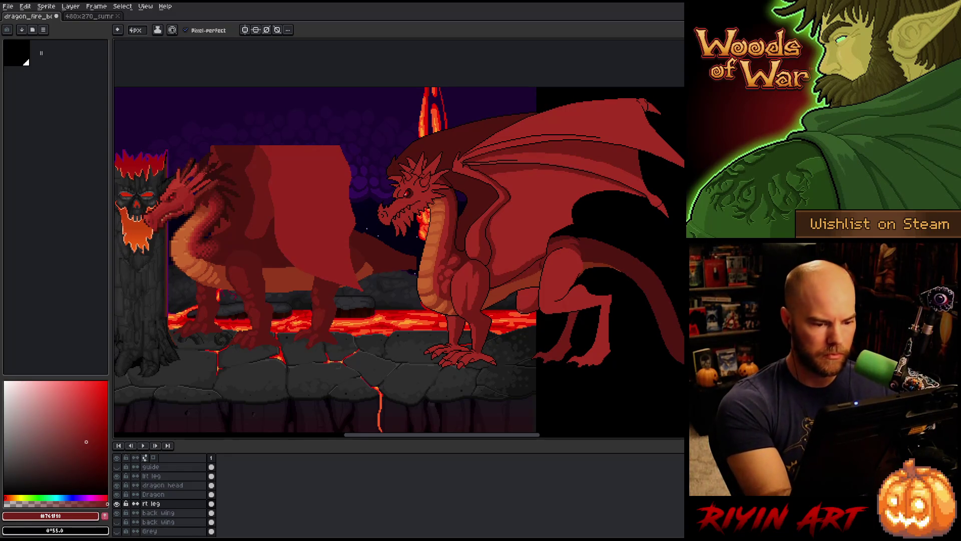
Step: On the lft leg layer, Color-Range select the base red and draw a dark back-leg outline
key("g")
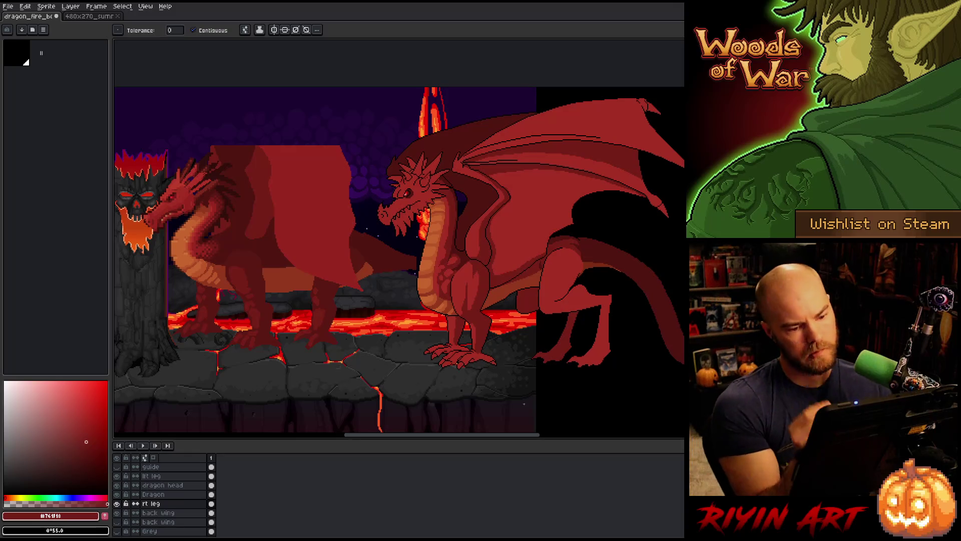
left_click(151, 475)
key("ctrl+shift+c")
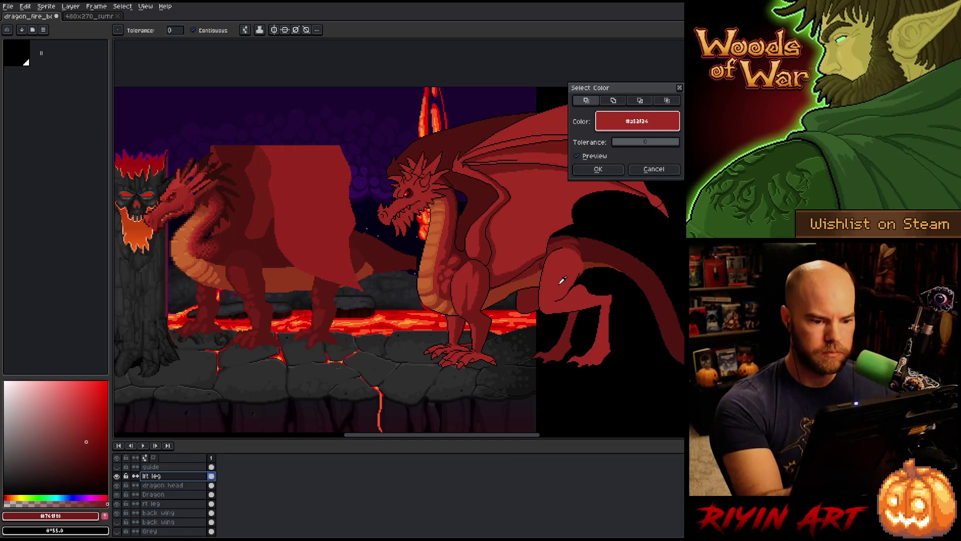
left_click(598, 169)
key("b")
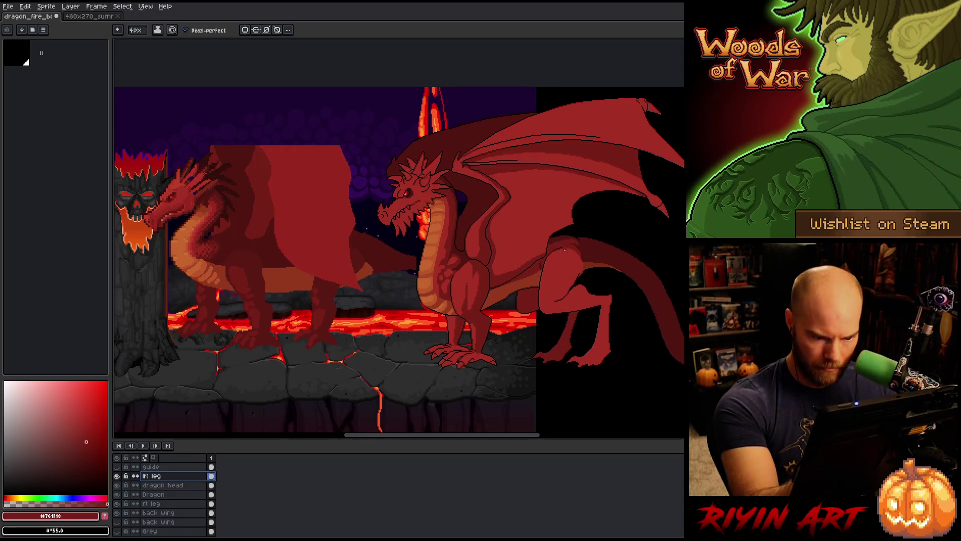
left_click_drag(565, 249, 567, 291)
key("ctrl+z")
mouse_move(563, 248)
left_mouse_down()
mouse_move(570, 263)
mouse_move(551, 301)
left_mouse_up()
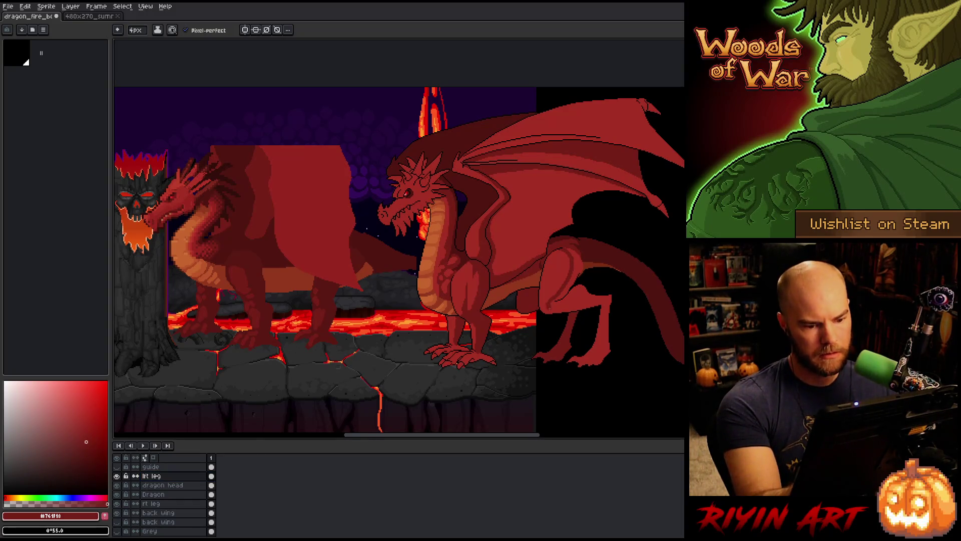
Step: Add brighter red strokes down the back leg and a thin dark line along its edge
key("g")
key("b")
left_click(600, 332, "alt")
mouse_move(602, 323)
left_mouse_down()
mouse_move(595, 351)
mouse_move(573, 360)
mouse_move(588, 358)
left_mouse_up()
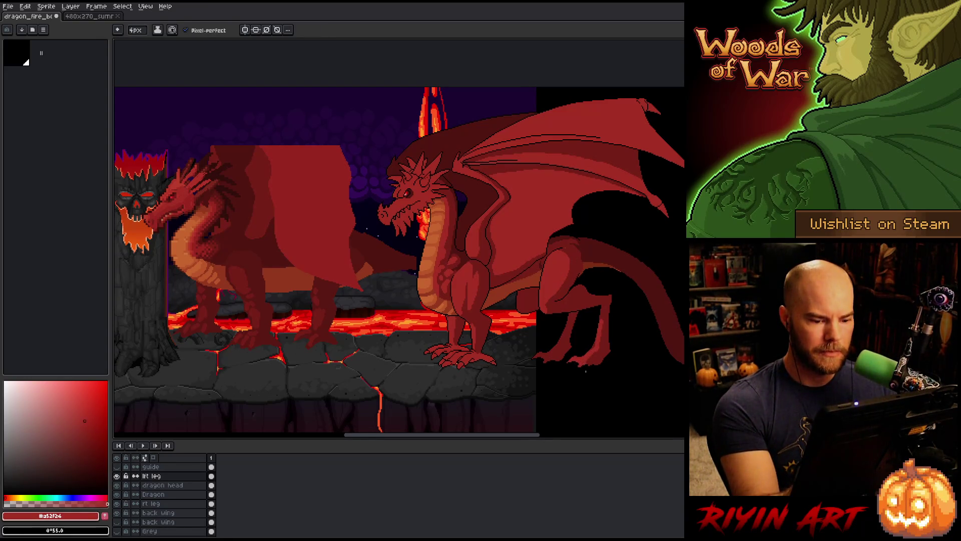
left_click(582, 367, "alt")
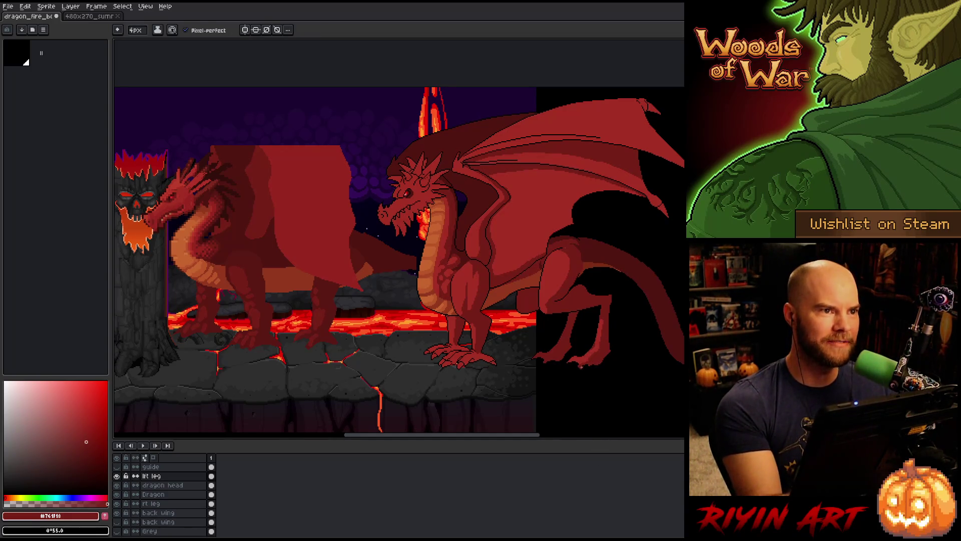
left_click(596, 342, "alt")
left_click(608, 336, "alt")
left_click_drag(603, 316, 605, 340)
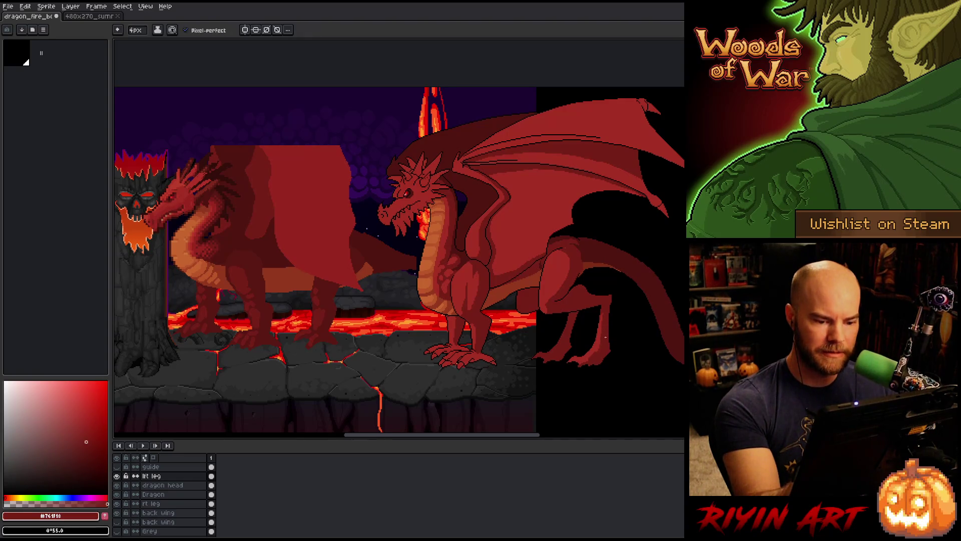
Step: Try and undo a dark thigh outline, then paint over that area in lighter red
left_click(550, 292, "alt")
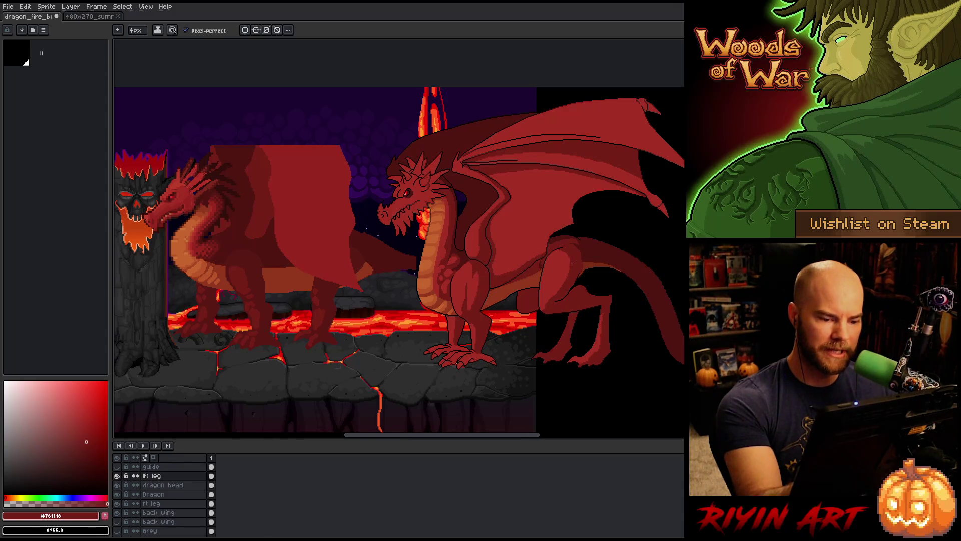
left_click(566, 247, "alt")
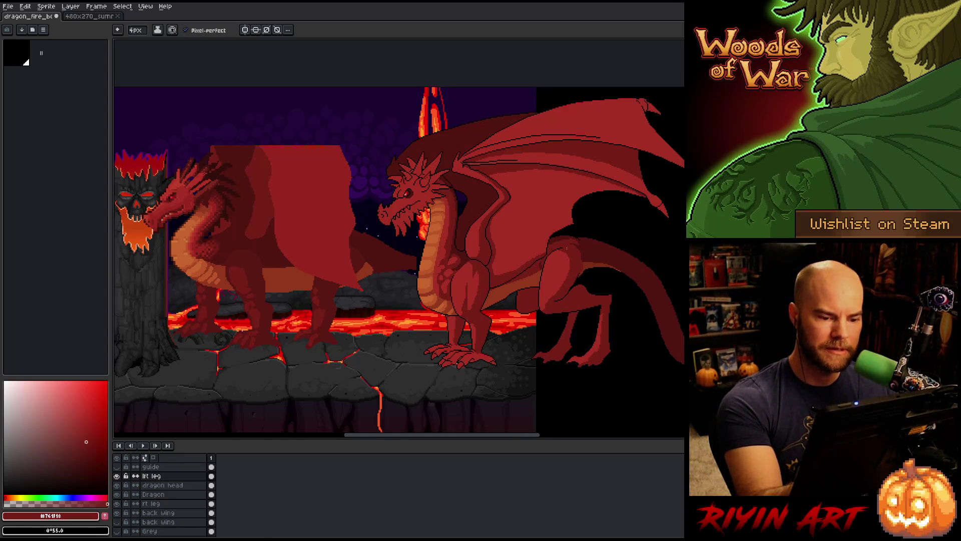
left_click_drag(565, 250, 552, 293)
key("ctrl+z")
left_click_drag(563, 255, 542, 301)
key("ctrl+z")
key("ctrl+z")
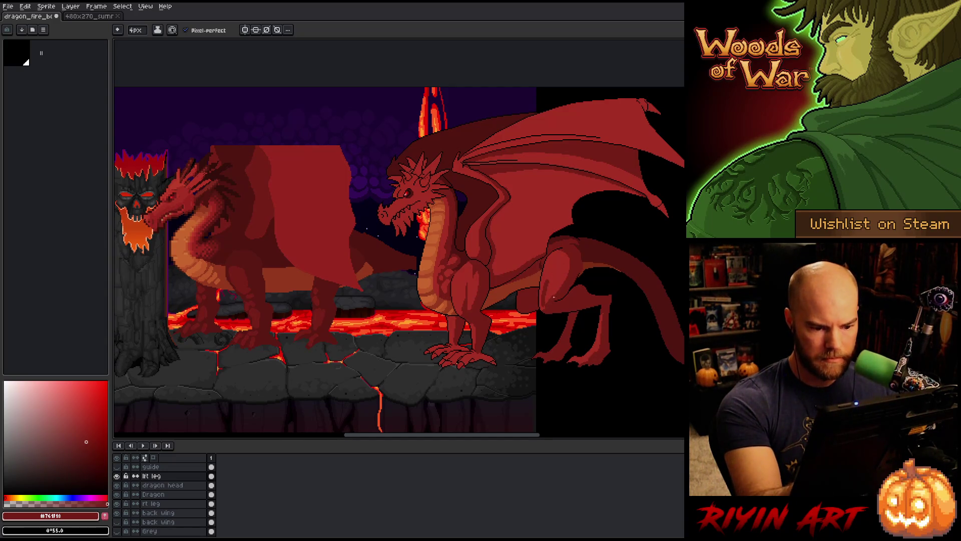
left_click(564, 274, "alt")
left_click_drag(546, 301, 547, 280)
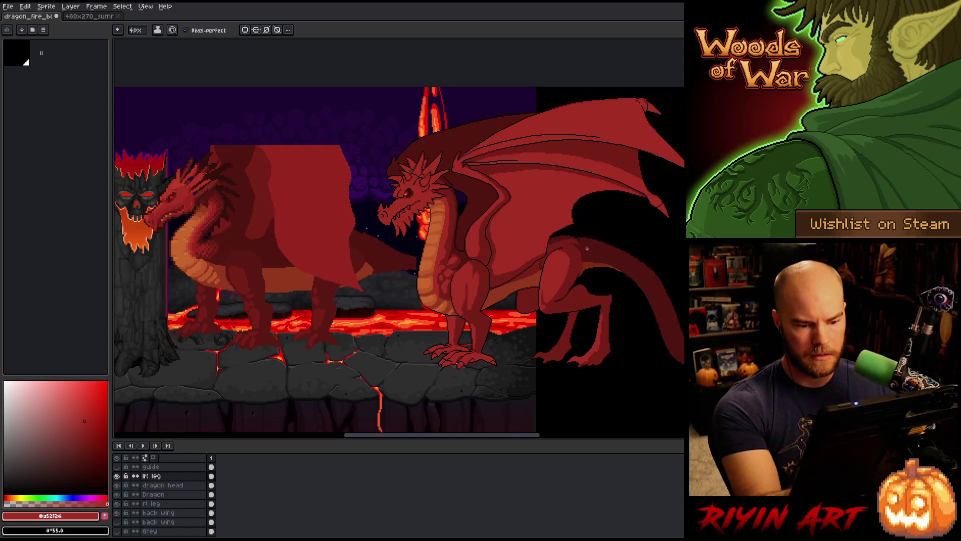
Step: Sample reds #761f18 and #a52f24 from the dragon and open Select Color on mid red #a52f24
key("i")
left_click(577, 251)
key("b")
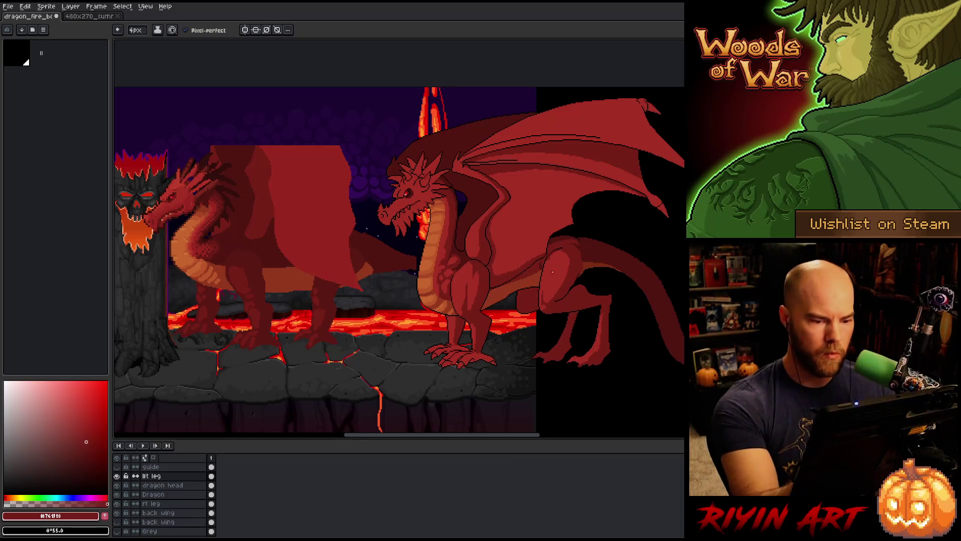
key("i")
key("b")
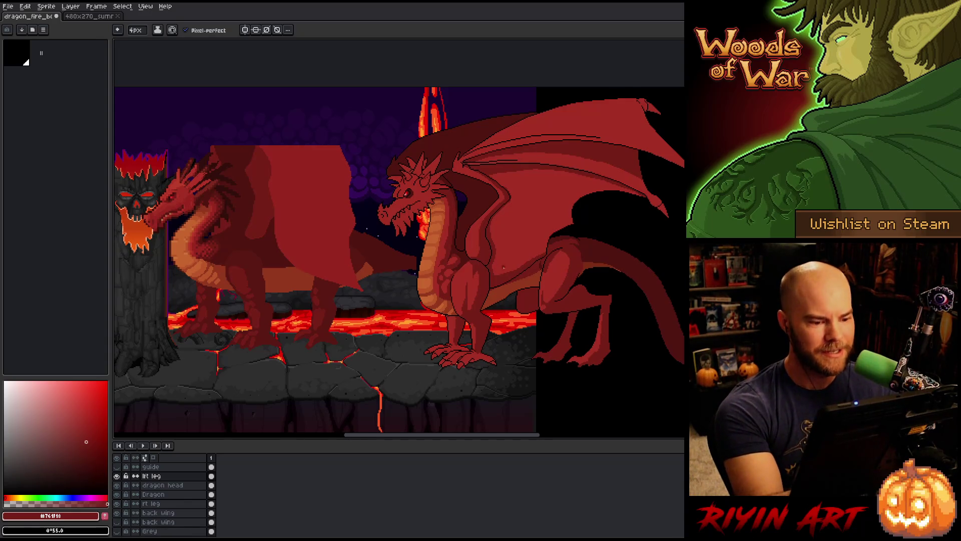
left_click(547, 278, "alt")
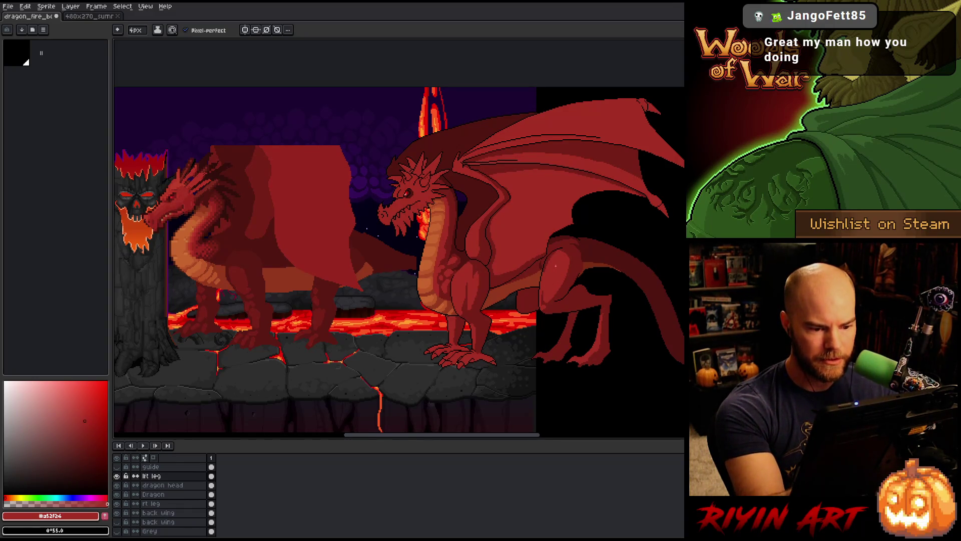
left_click(550, 273, "alt")
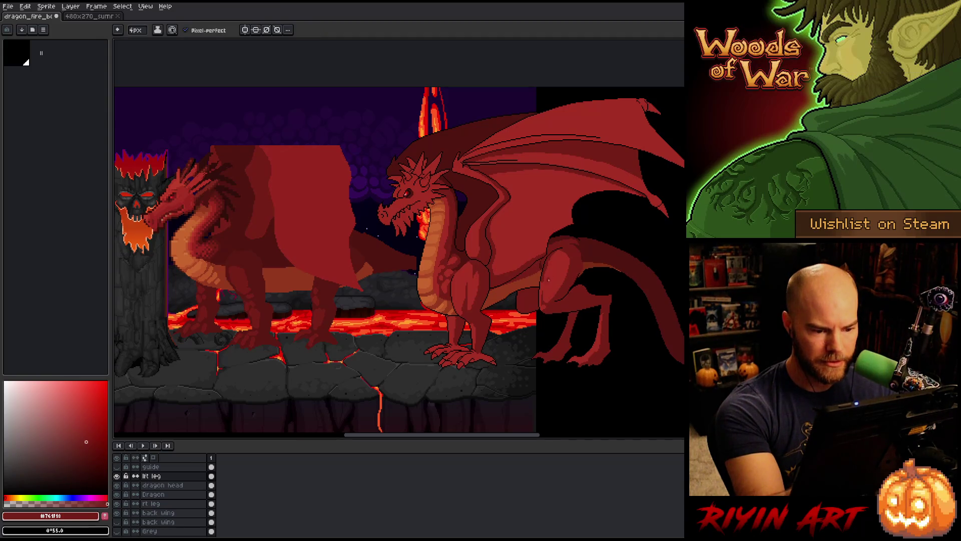
left_click(551, 266, "alt")
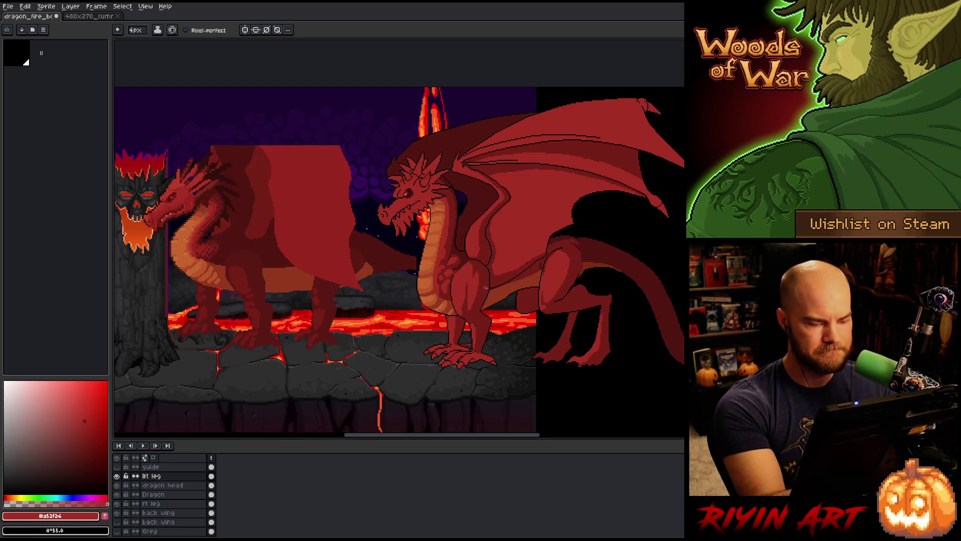
key("shift+c")
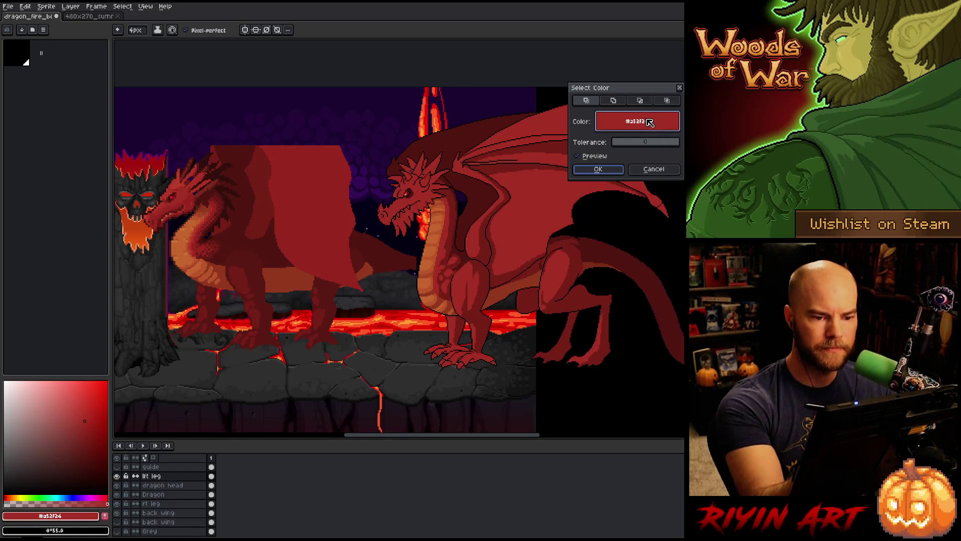
Step: Select every dark red #761f18 pixel on the rt leg layer with Color Range
left_click(482, 270)
left_click(598, 169)
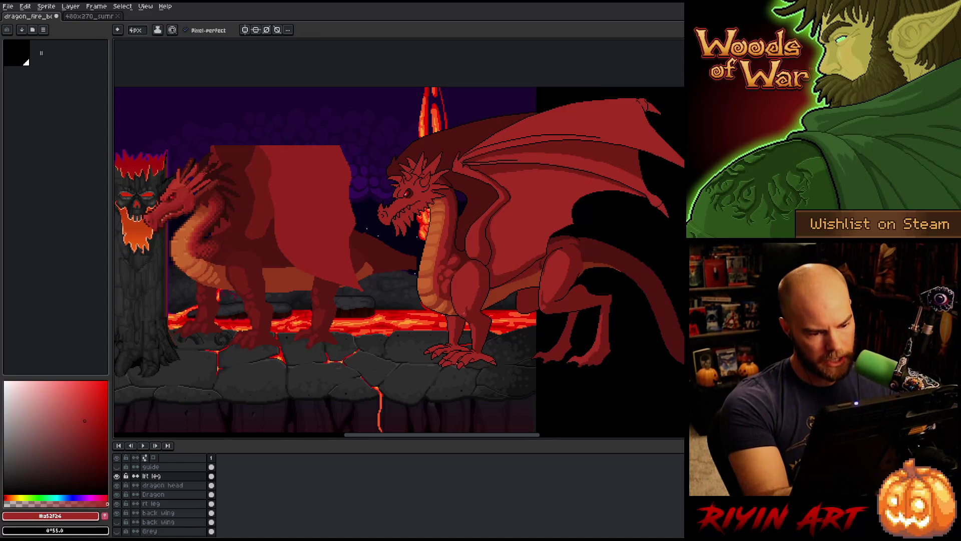
left_click(473, 289, "alt")
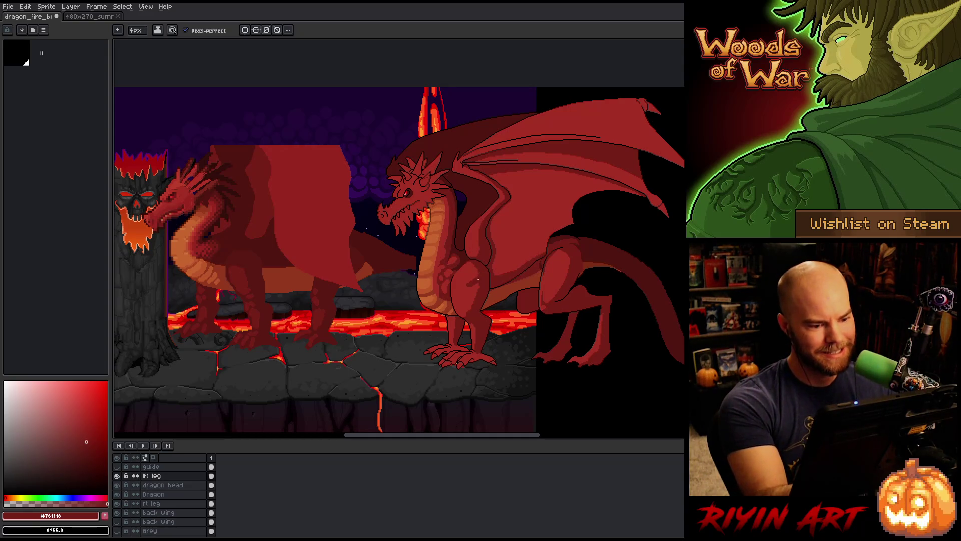
Step: Sample the leg's mid red #a52f24 and dark red #761f18 in turn, ending on mid red
left_click(481, 283, "alt")
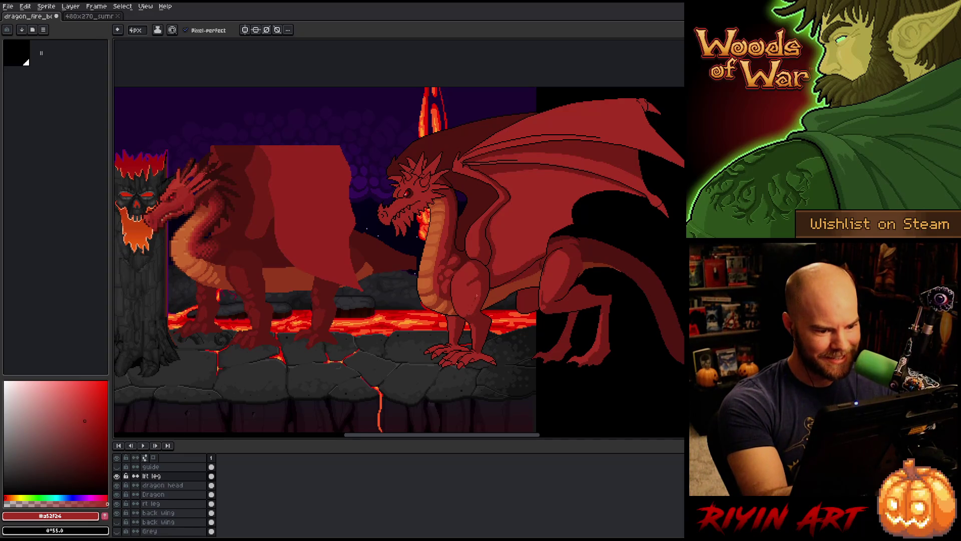
left_click(463, 298, "alt")
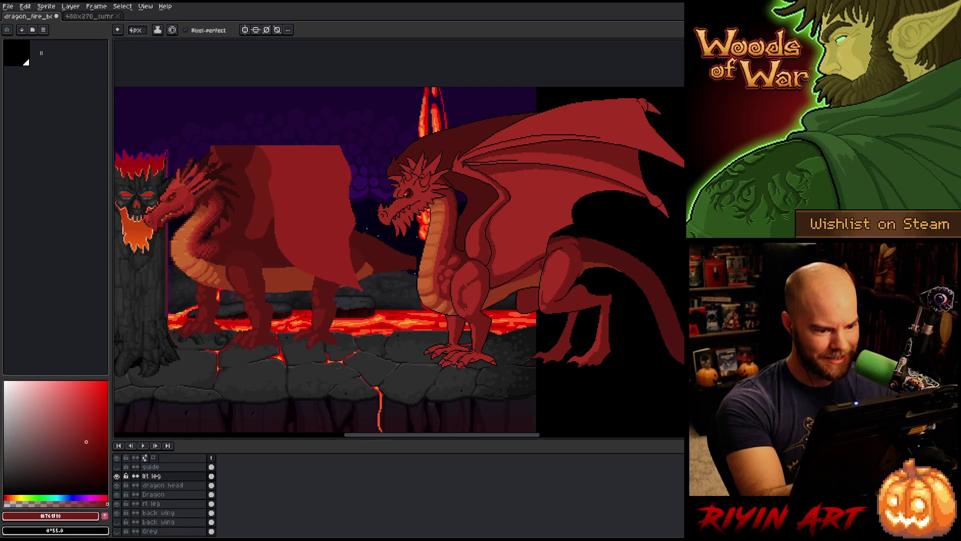
left_click(462, 298, "alt")
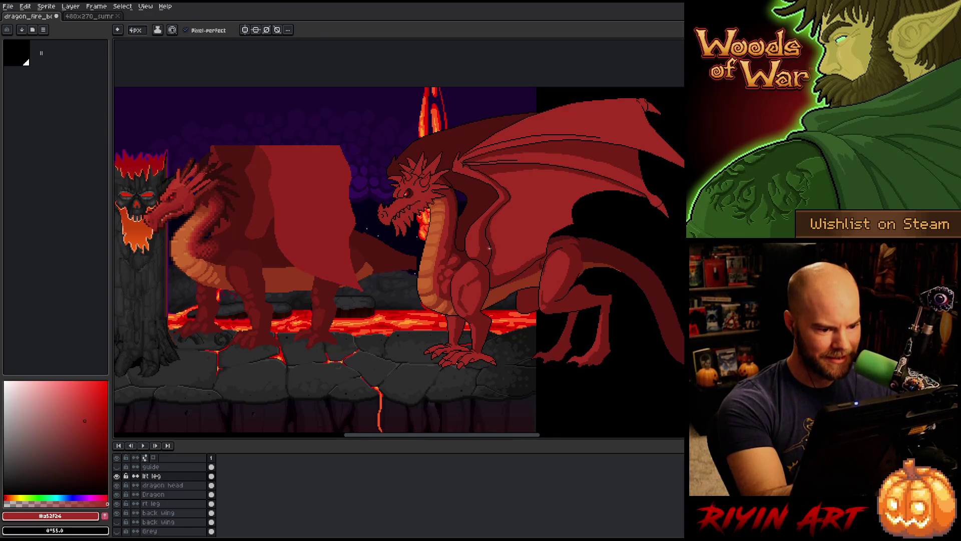
key("alt")
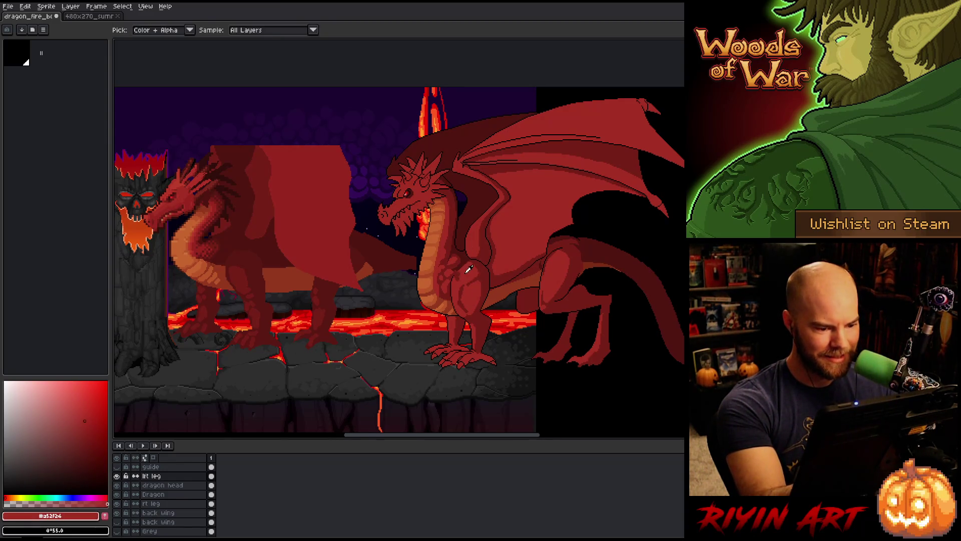
Step: Refine the hip and thigh shading, alternating dark red #761f18 and mid red #a52f24
left_click(468, 270, "alt")
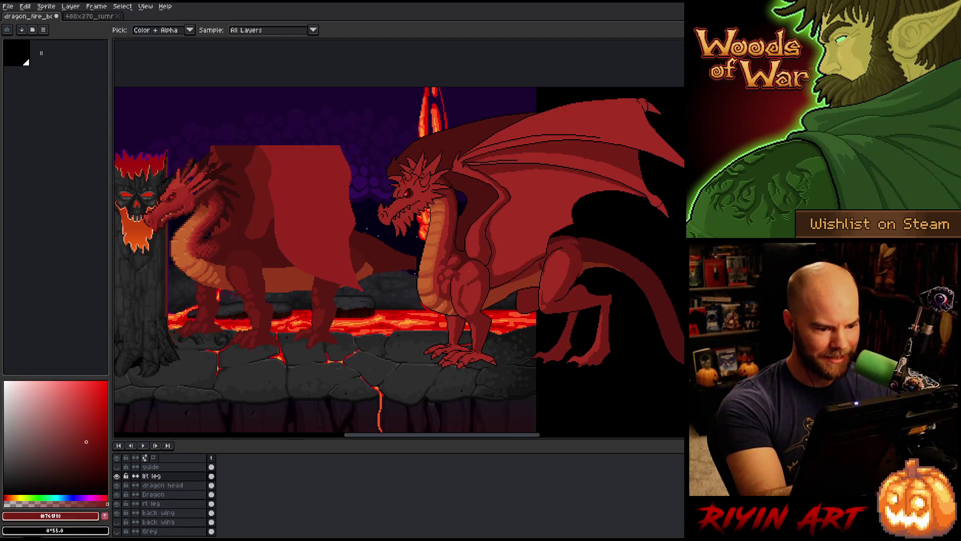
left_click(476, 257, "alt")
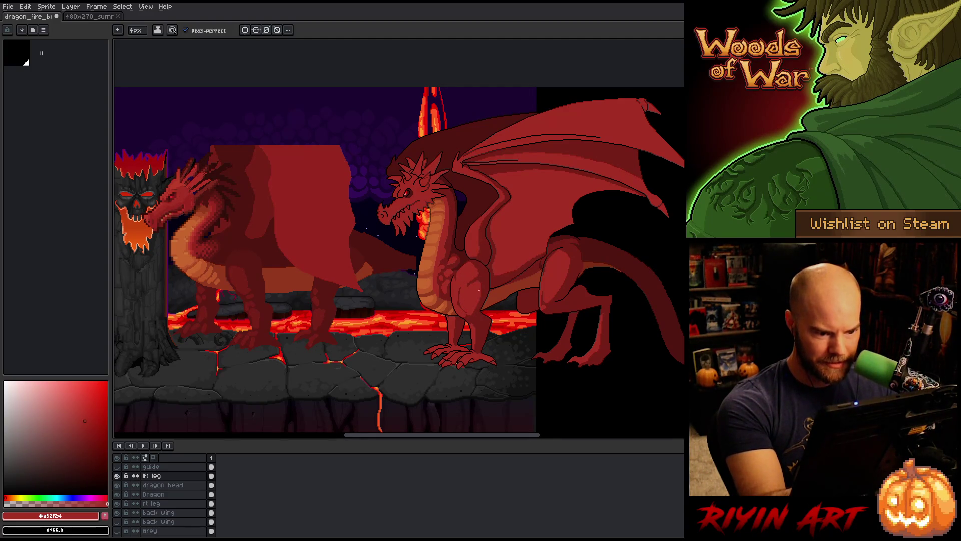
left_click(480, 289, "alt")
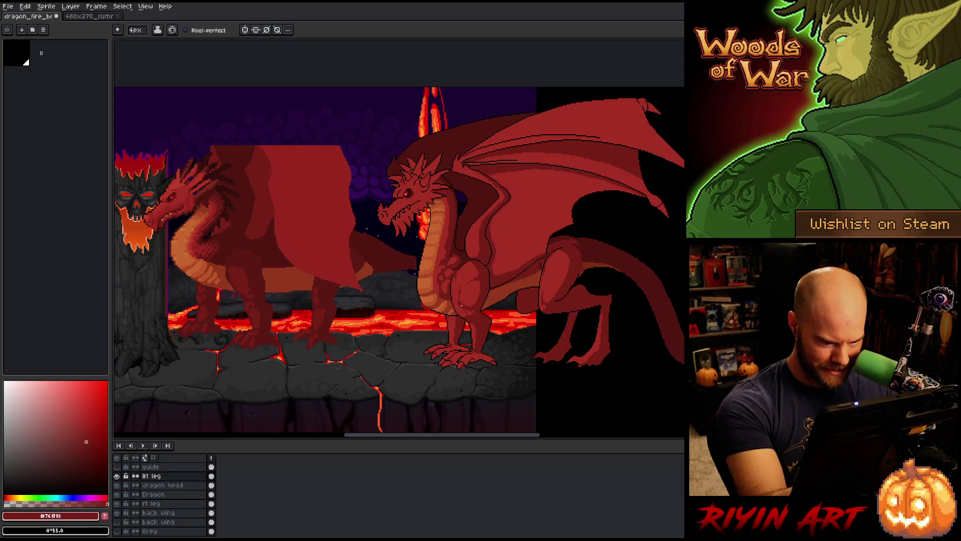
left_click(460, 287, "alt")
left_click(467, 310, "alt")
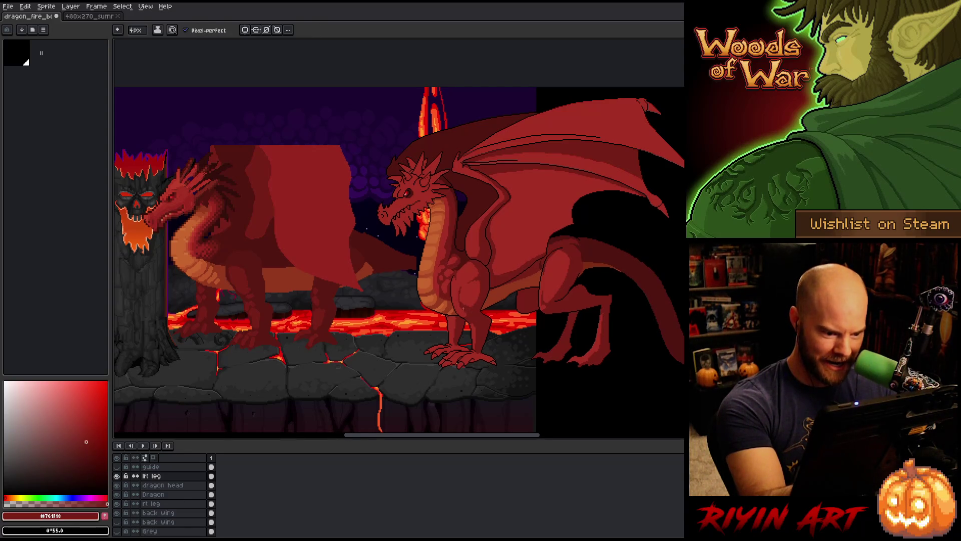
left_click(464, 309, "alt")
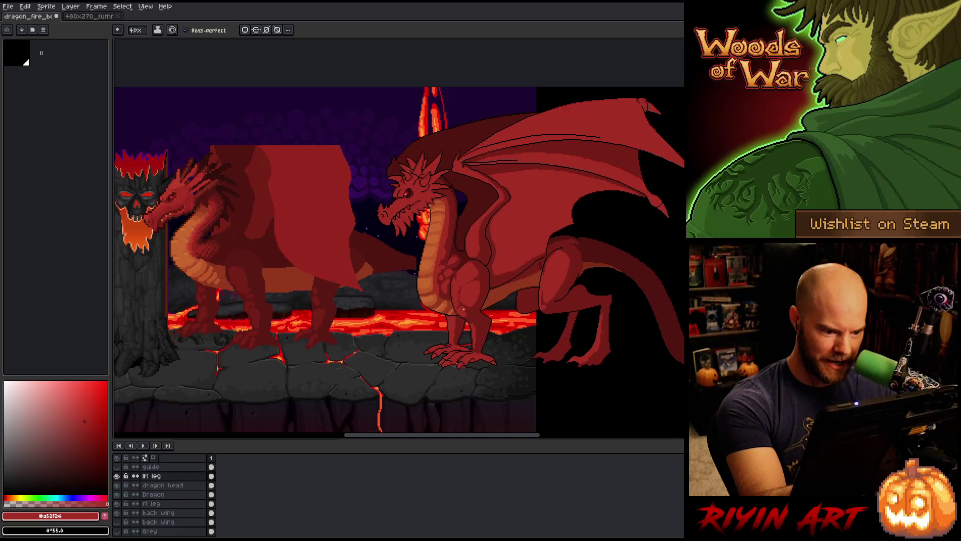
left_click(462, 315, "alt")
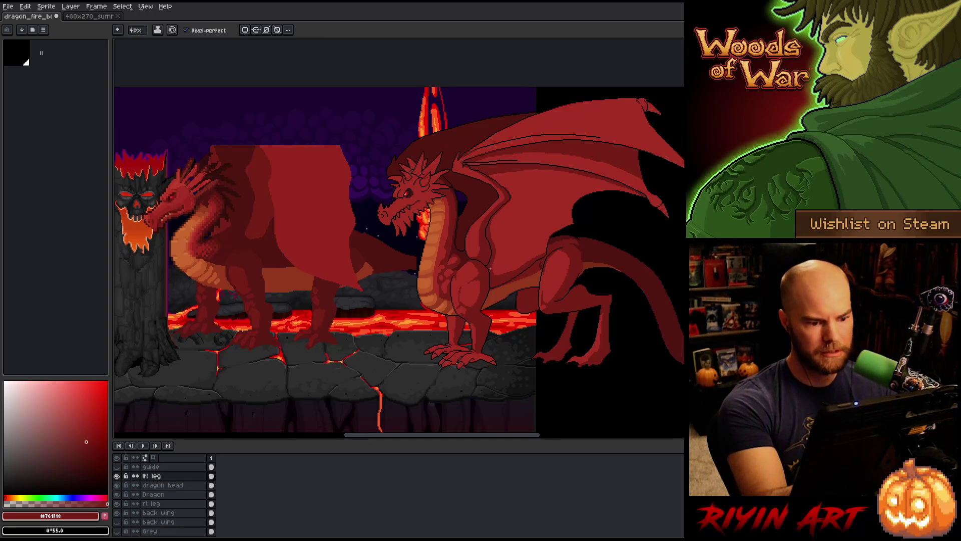
left_click(463, 313, "alt")
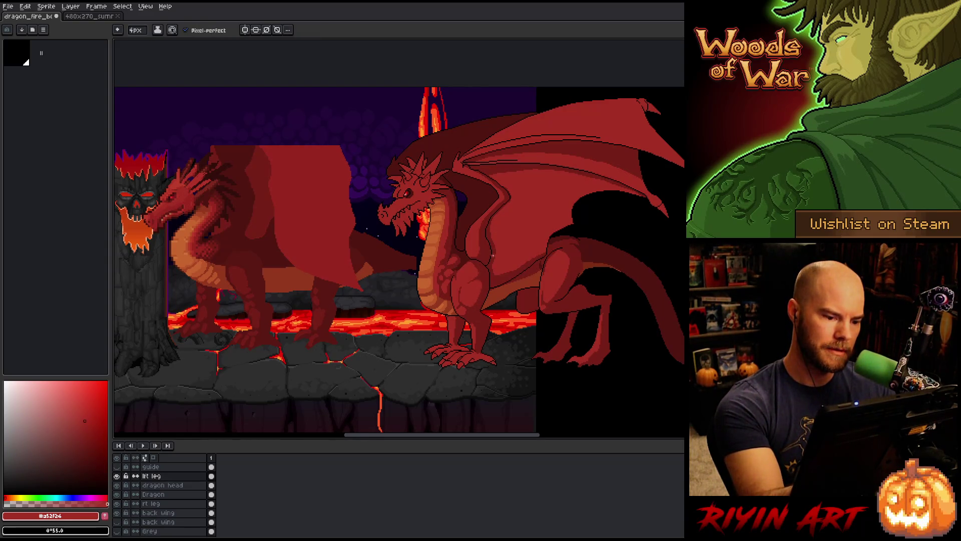
Step: Touch up the body in dark and mid reds, then take the deepest red #501612
left_click(476, 261, "alt")
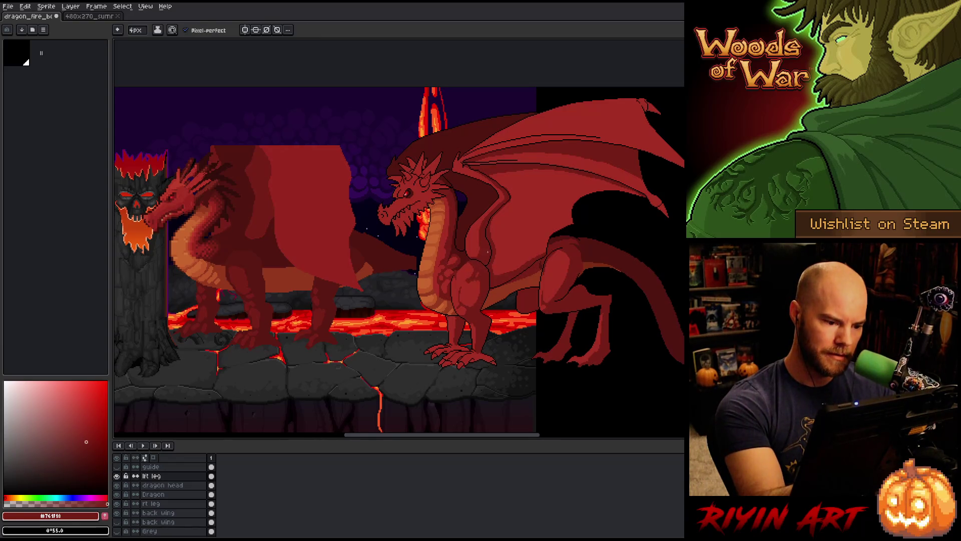
left_click(480, 257, "alt")
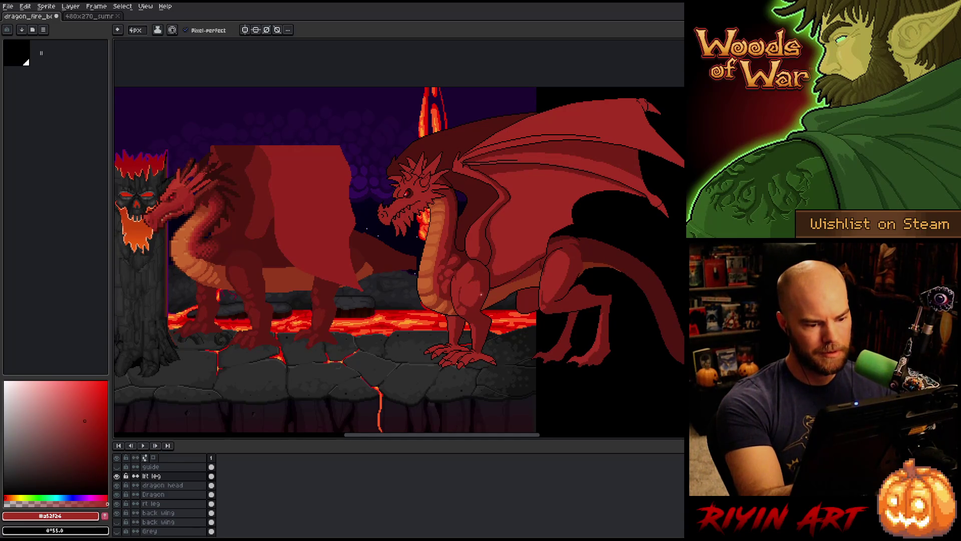
left_click(465, 294, "alt")
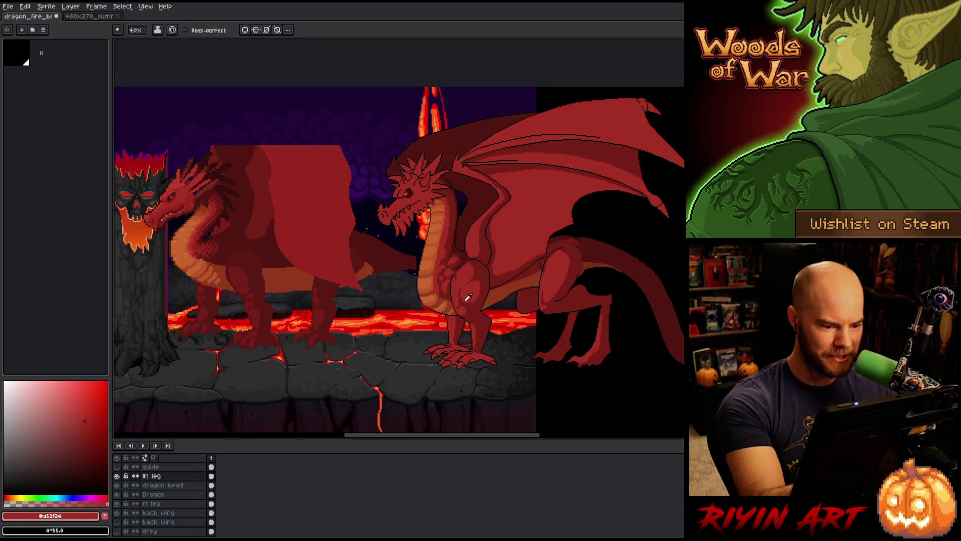
left_click(465, 291, "alt")
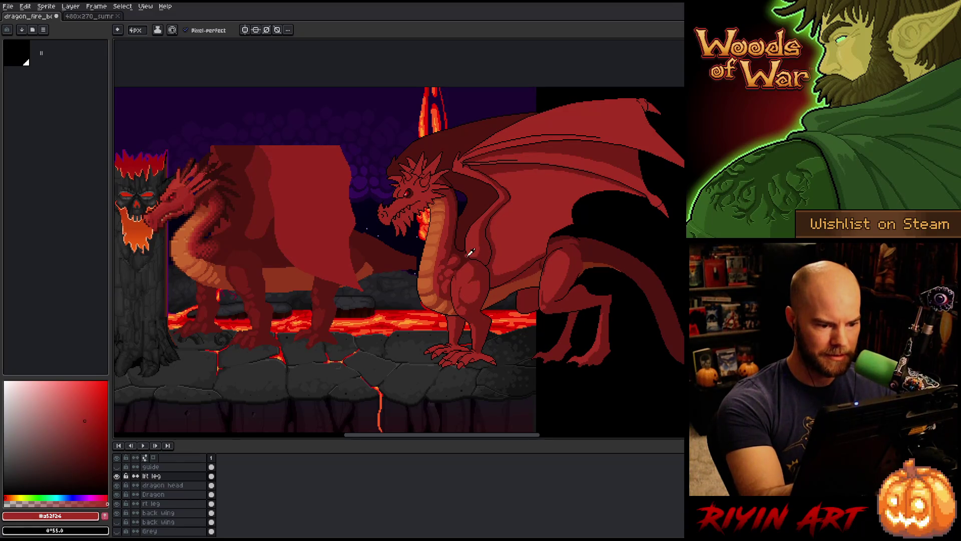
left_click(470, 252, "alt")
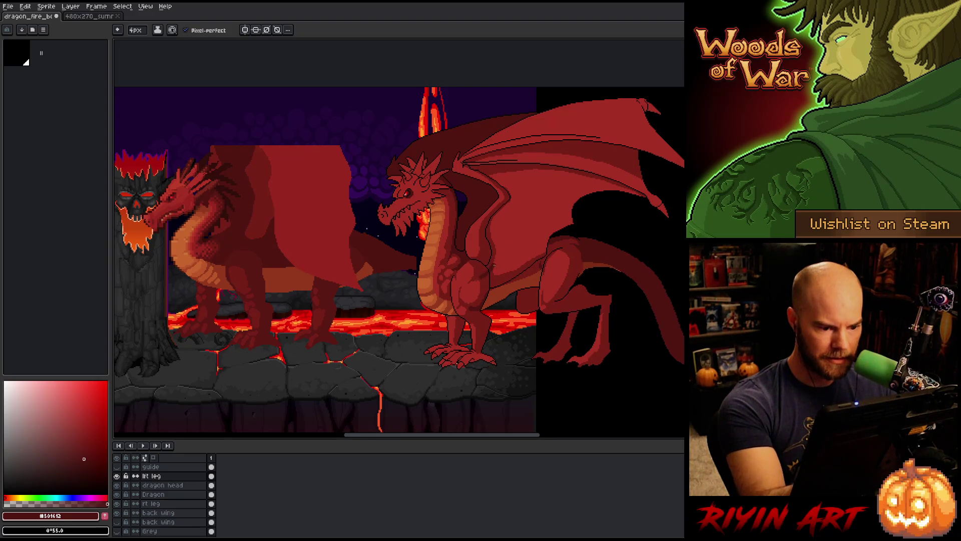
Step: Dab a deep red #501612 shadow mark on the body, then resample dark red #761f18
left_click_drag(480, 276, 487, 275)
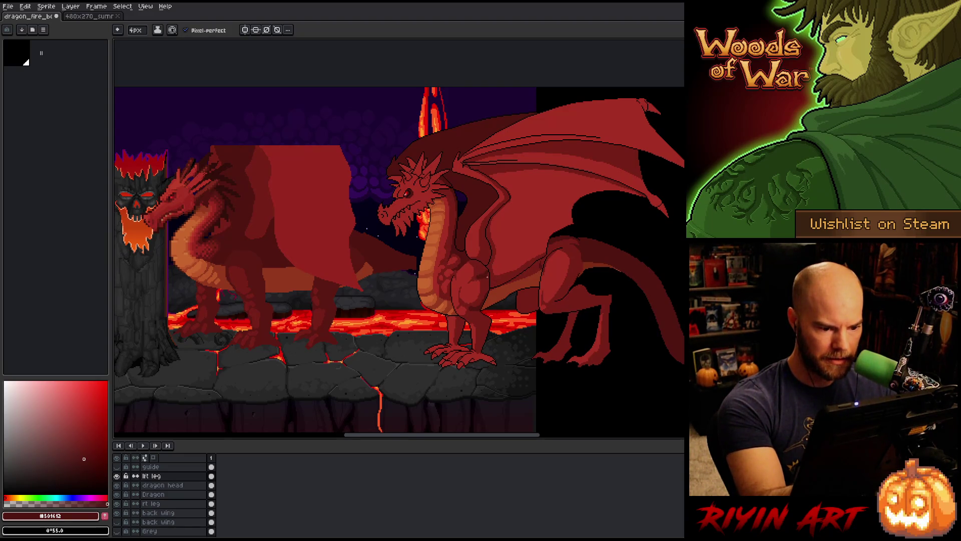
left_click(483, 281, "alt")
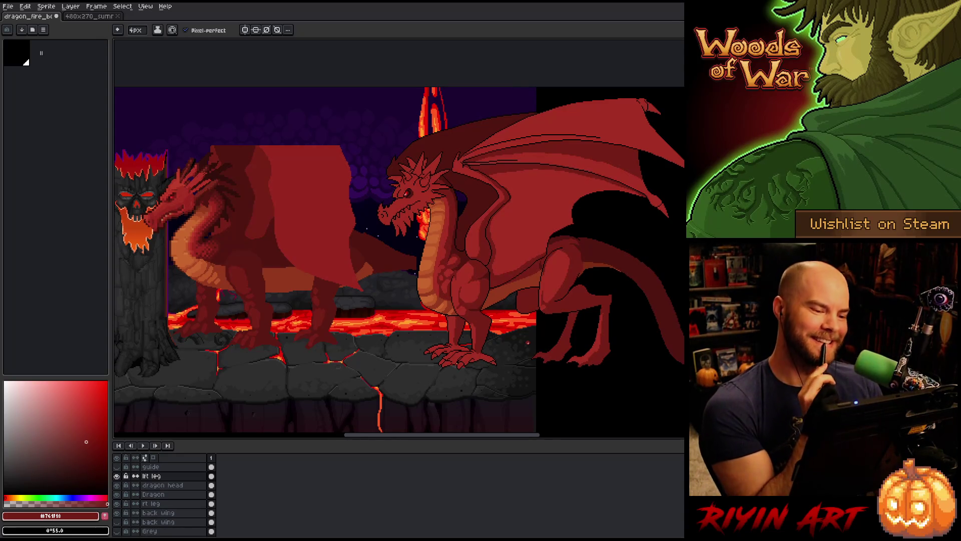
key("ctrl")
key("ctrl")
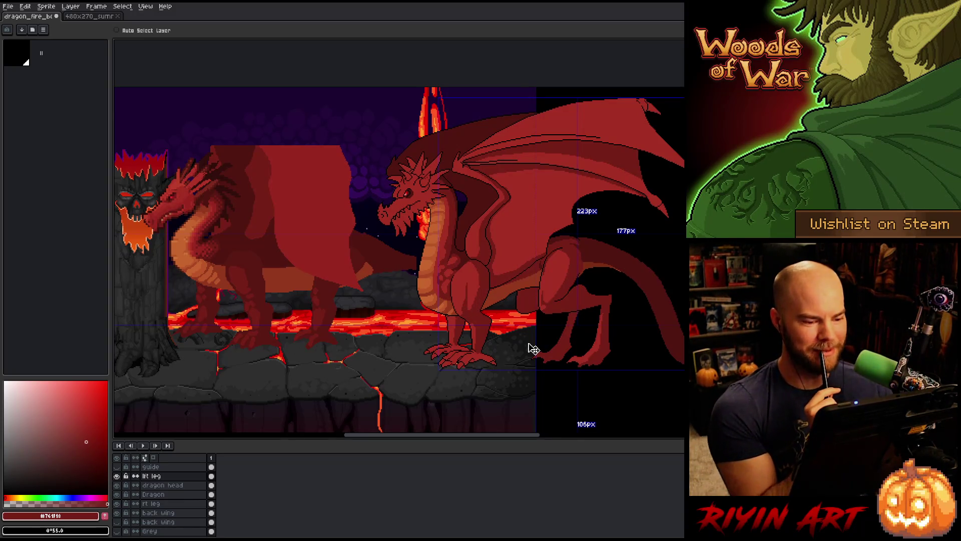
Step: With the Pencil, paint a dark red #761f18 stroke up the thigh, ending on dark red
key("b")
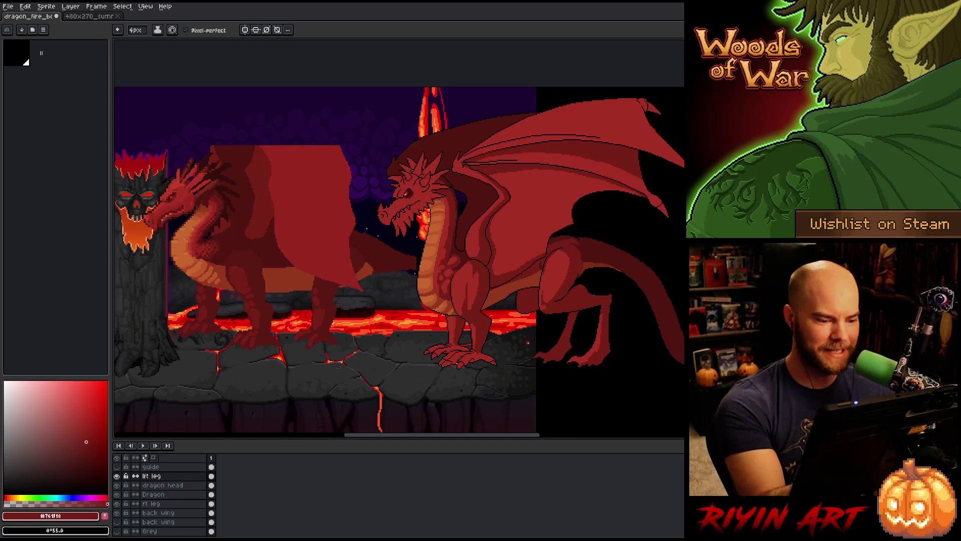
left_click(469, 302, "alt")
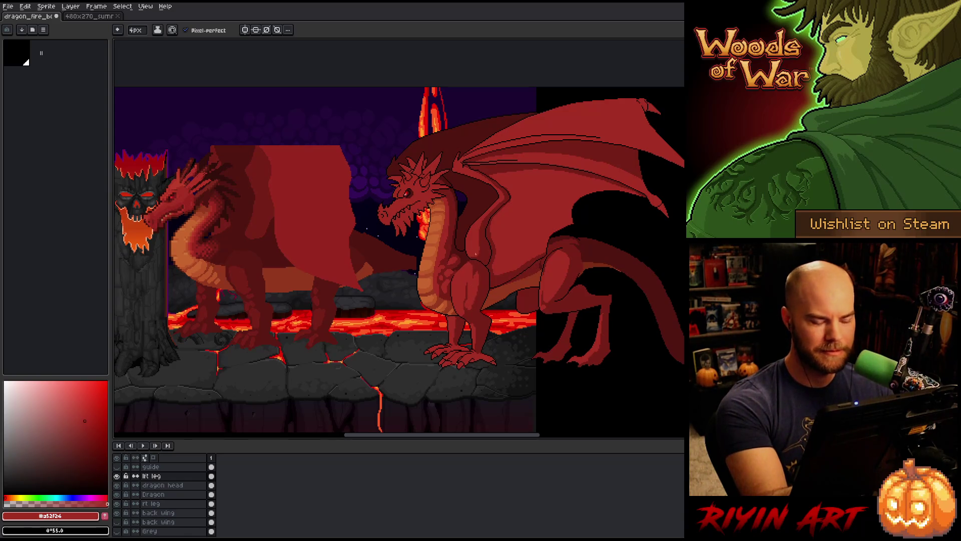
left_click(471, 270, "alt")
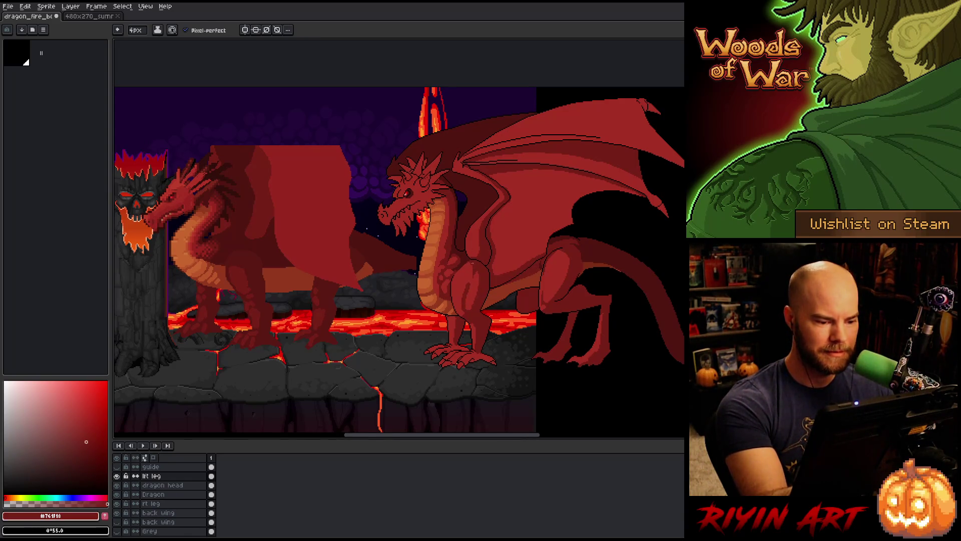
left_click_drag(463, 309, 465, 284)
left_click(469, 271, "alt")
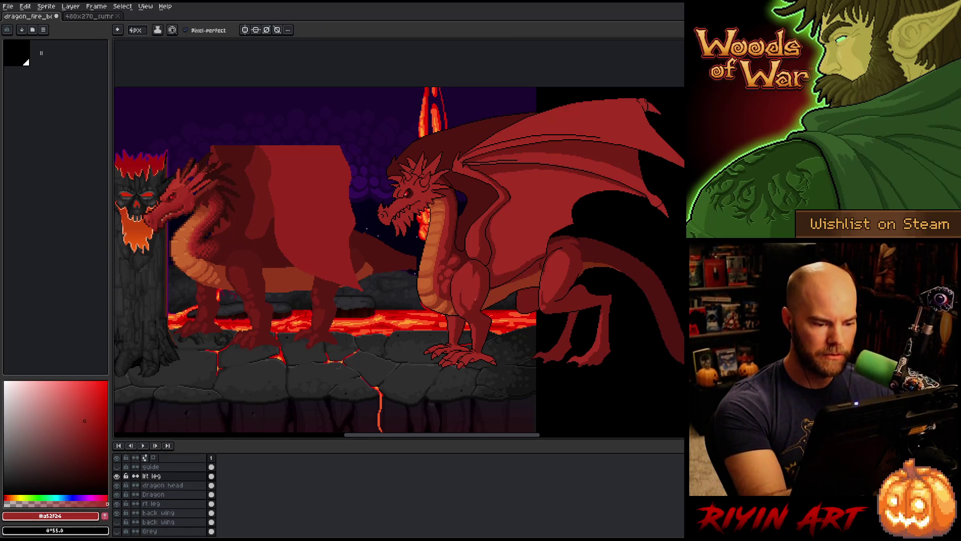
left_click(482, 296, "alt")
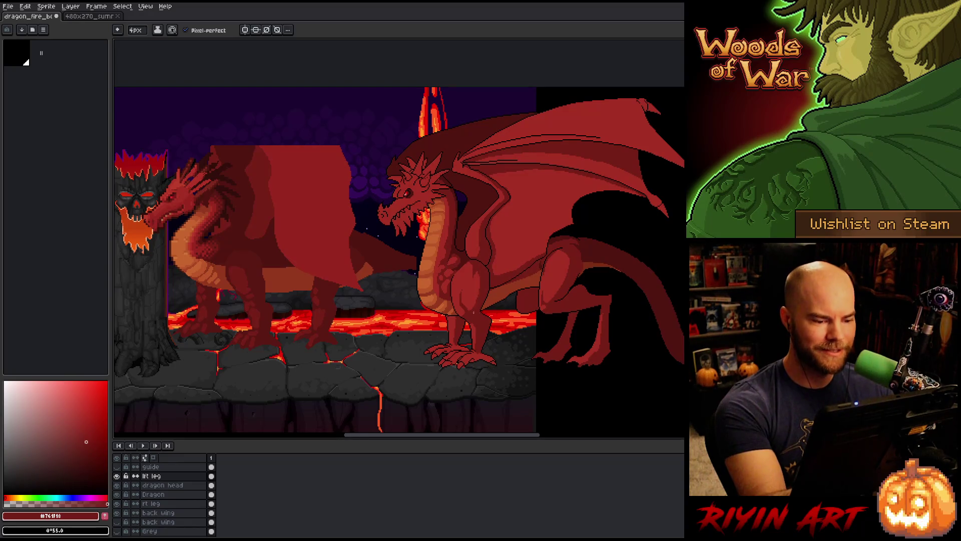